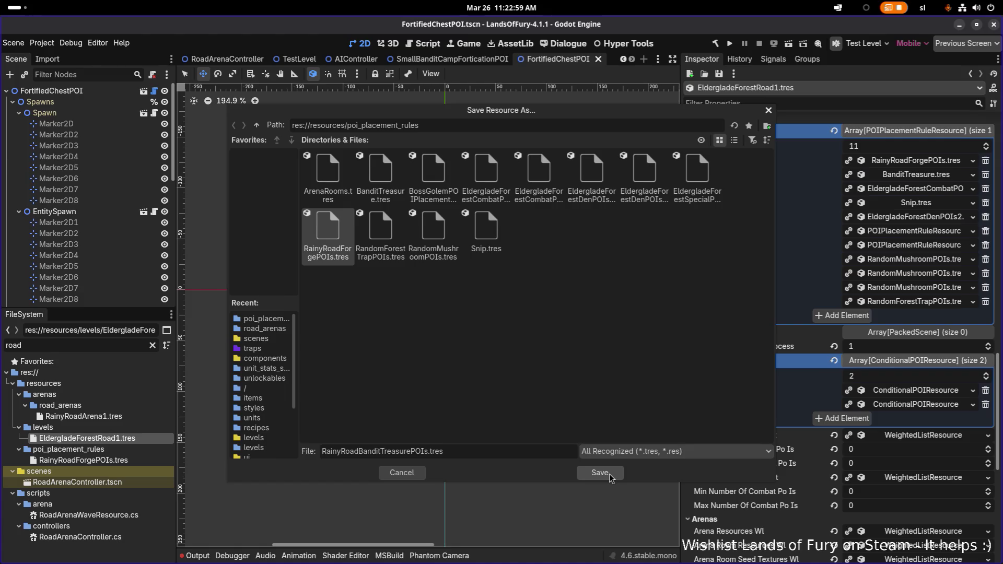
# Save rule 1 as RainyRoadBanditTreasurePOIs.tres and make its weighted list and chest scene unique.
pyautogui.click(600, 473)
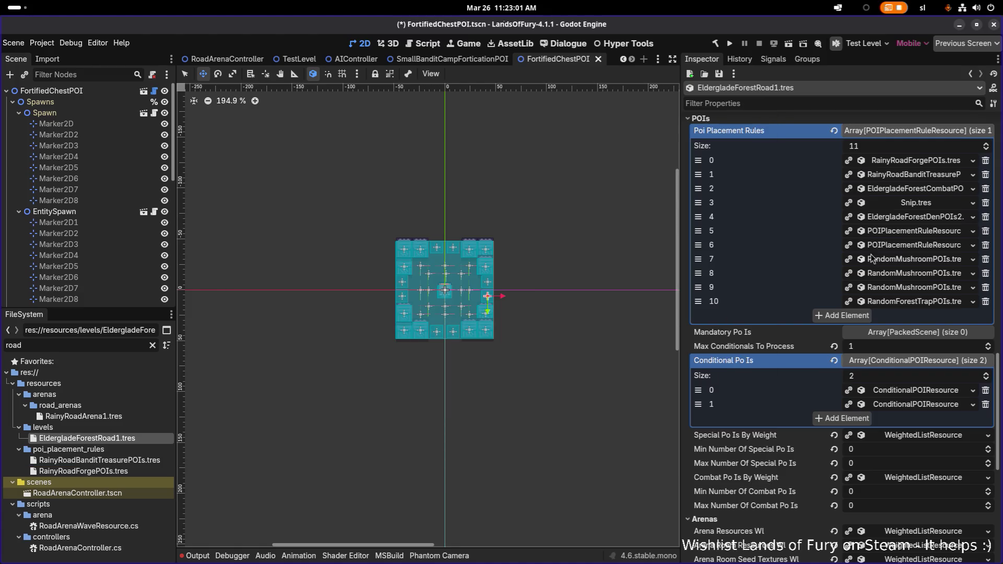
pyautogui.click(898, 175)
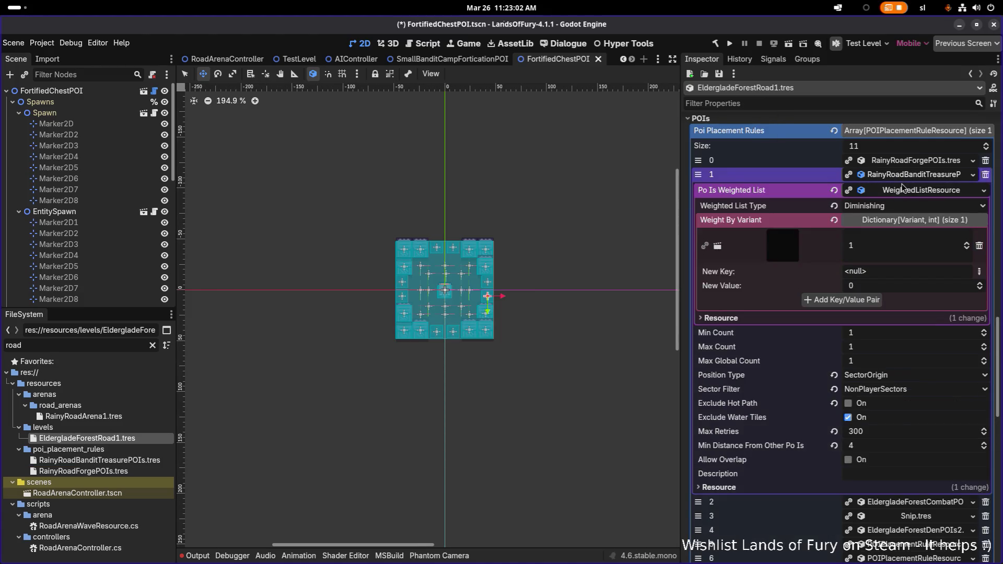
pyautogui.click(934, 194)
pyautogui.click(946, 271)
pyautogui.click(393, 243)
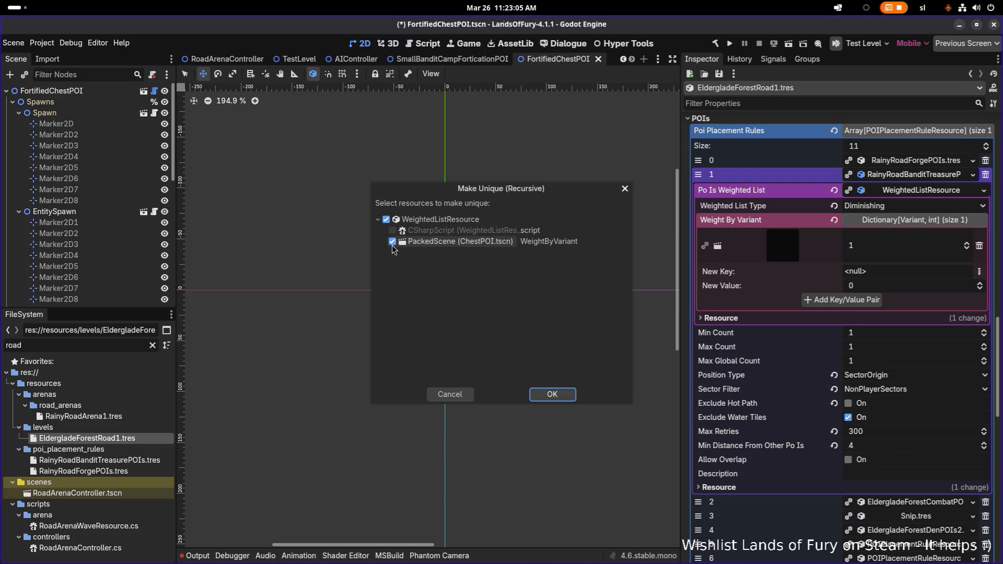
pyautogui.click(556, 397)
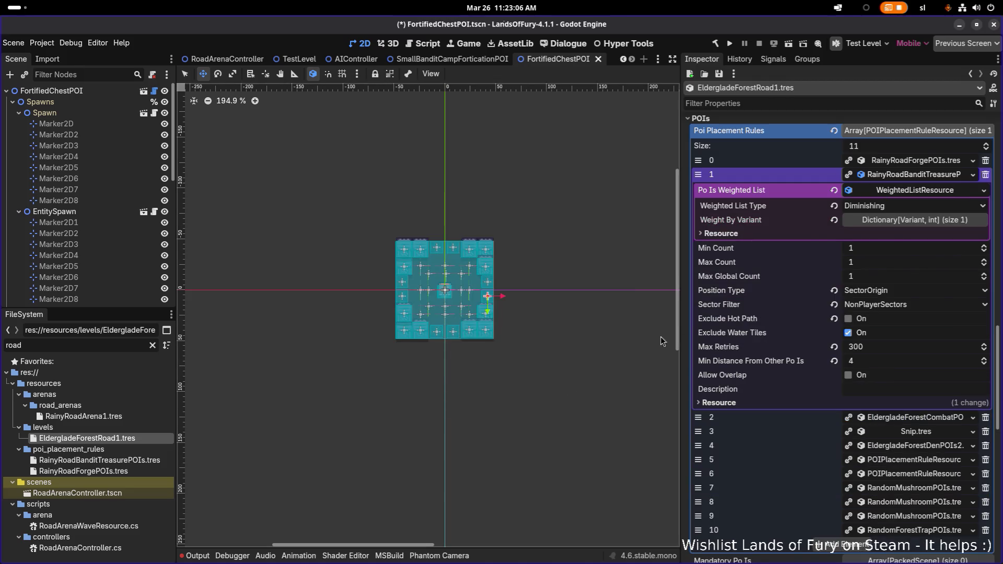
pyautogui.click(883, 230)
pyautogui.click(981, 273)
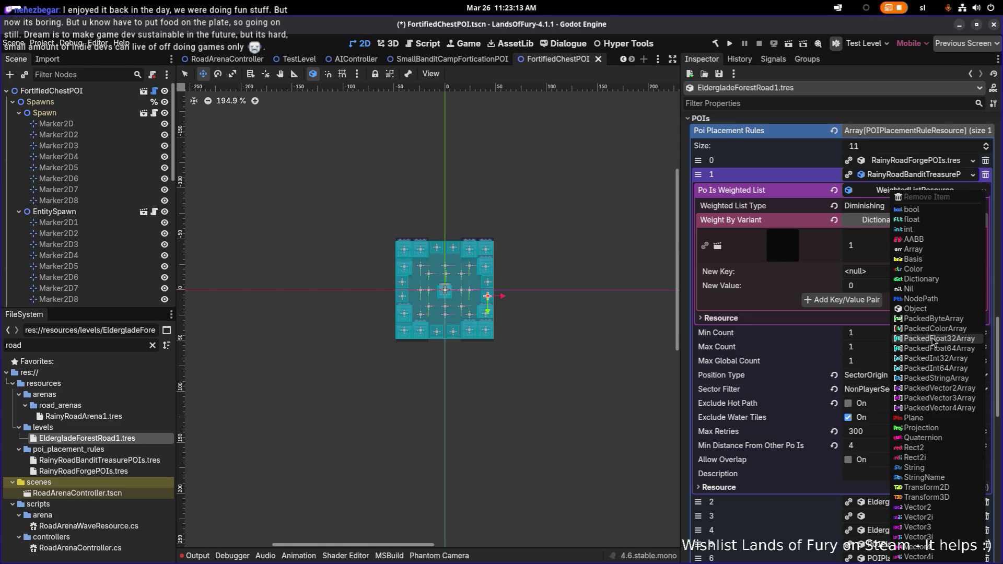
# Add FortifiedChestPOI.tscn as a new Object key in Weight By Variant, weighted 1.
pyautogui.click(931, 310)
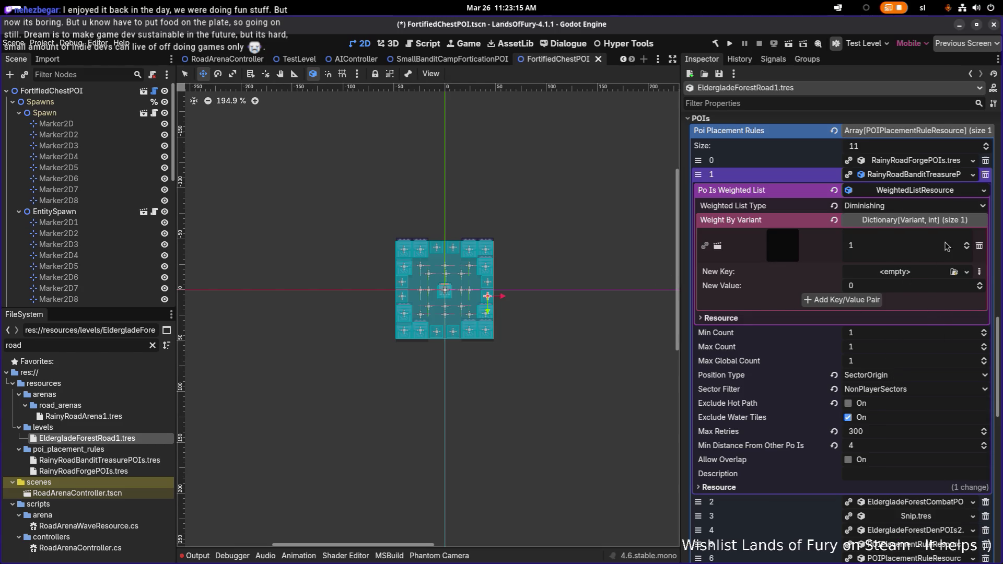
pyautogui.click(955, 272)
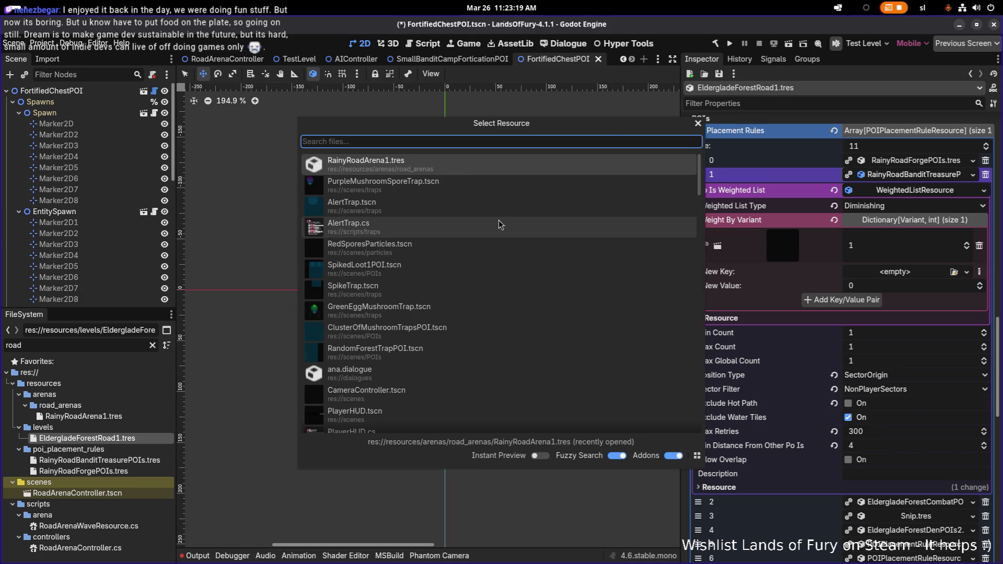
pyautogui.write('fortifi')
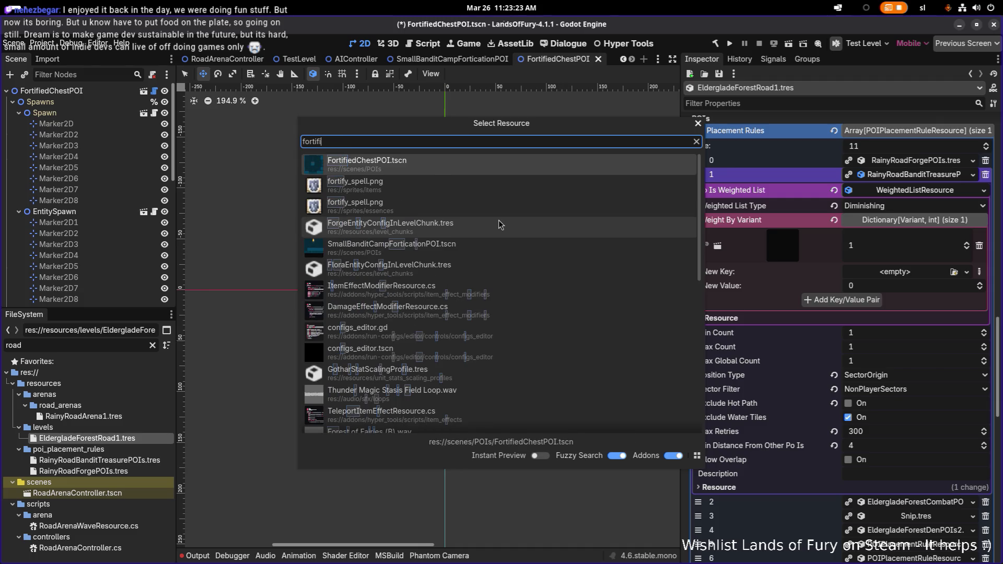
pyautogui.doubleClick(539, 163)
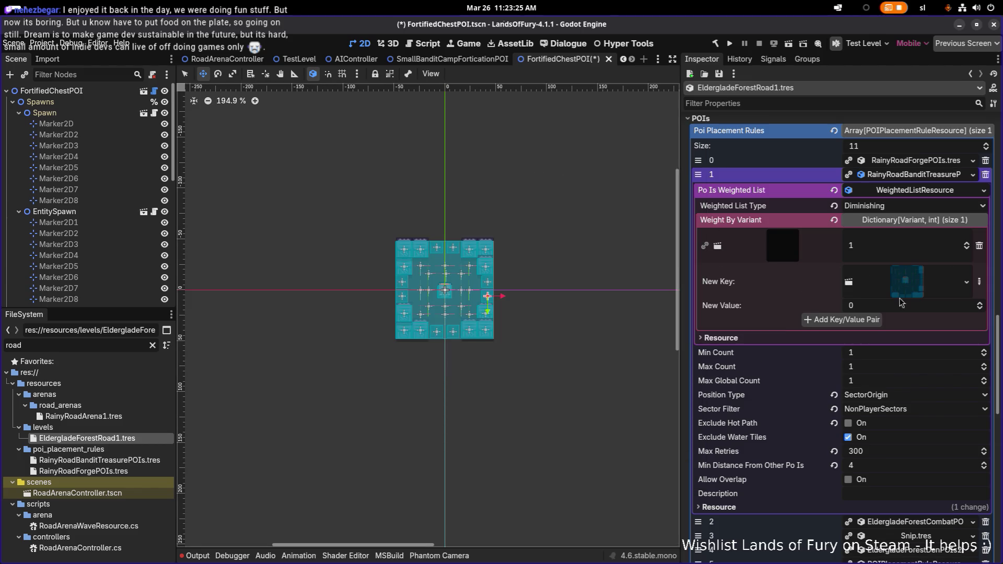
pyautogui.click(912, 308)
pyautogui.write('1')
pyautogui.click(876, 320)
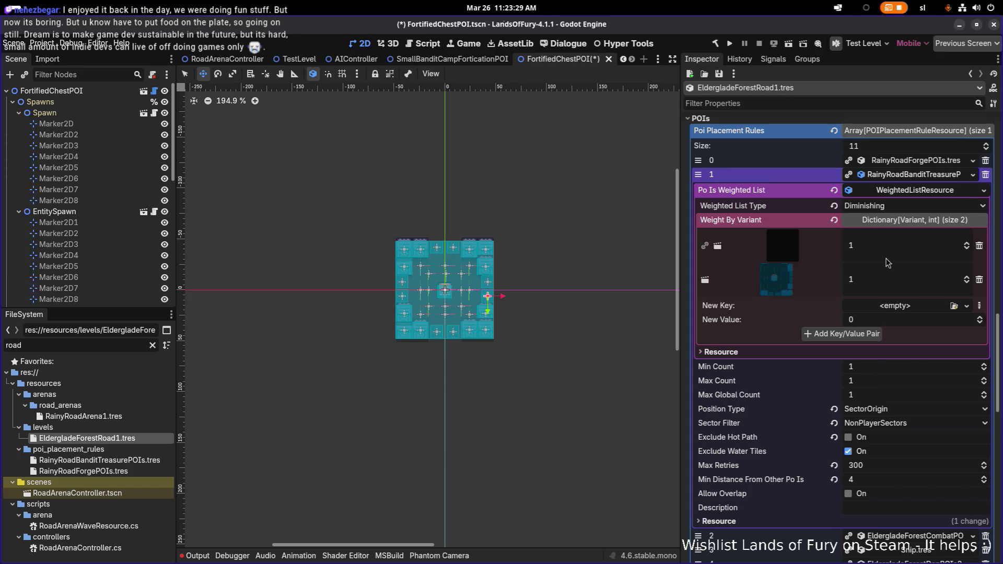
# Set the original first entry's weight to 0 and save.
pyautogui.scroll(4, 435, 252)
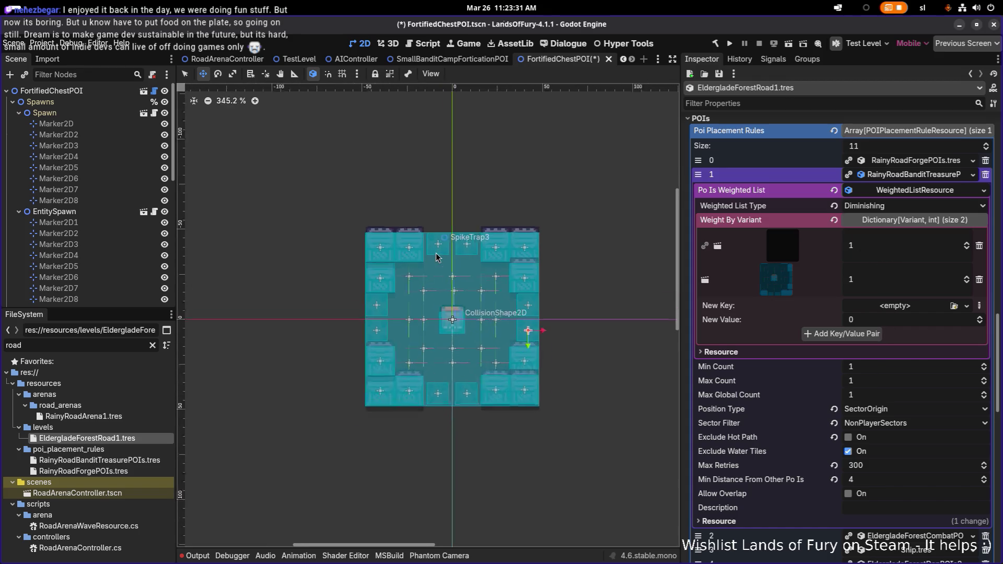
pyautogui.click(967, 249)
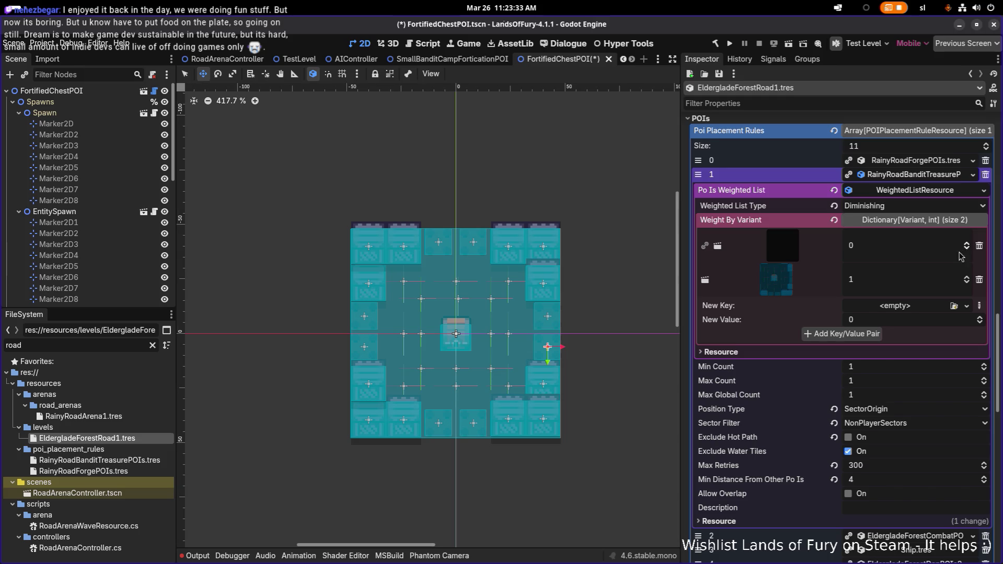
pyautogui.hotkey('ctrl', 's')
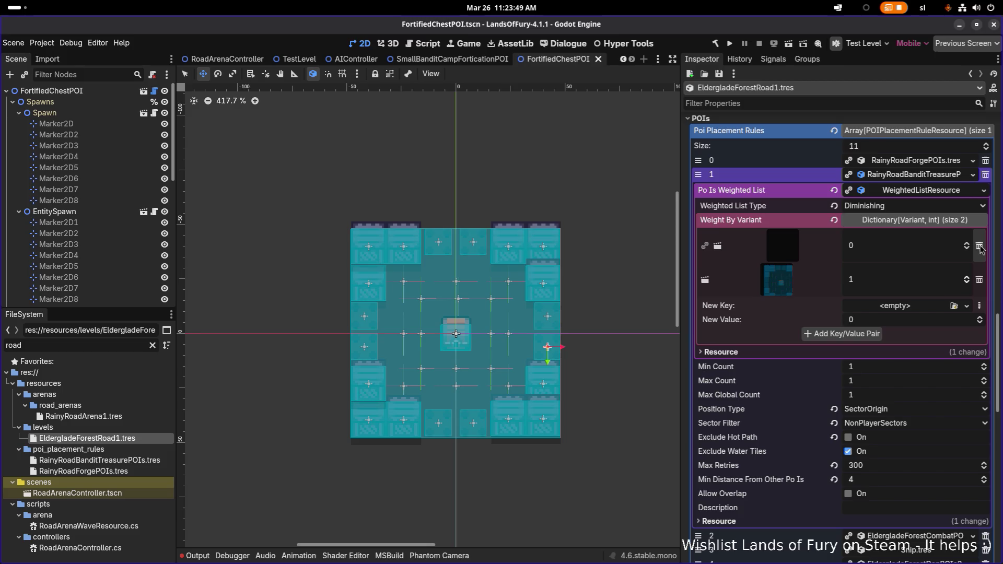
# Delete the zero-weight first entry, save, and collapse element 1.
pyautogui.click(980, 247)
pyautogui.hotkey('ctrl', 's')
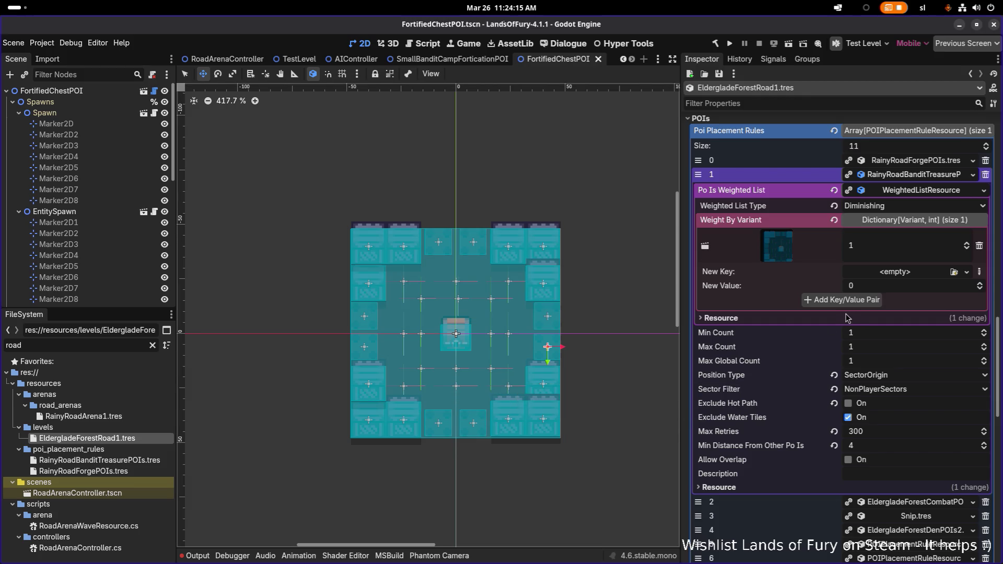
pyautogui.click(907, 177)
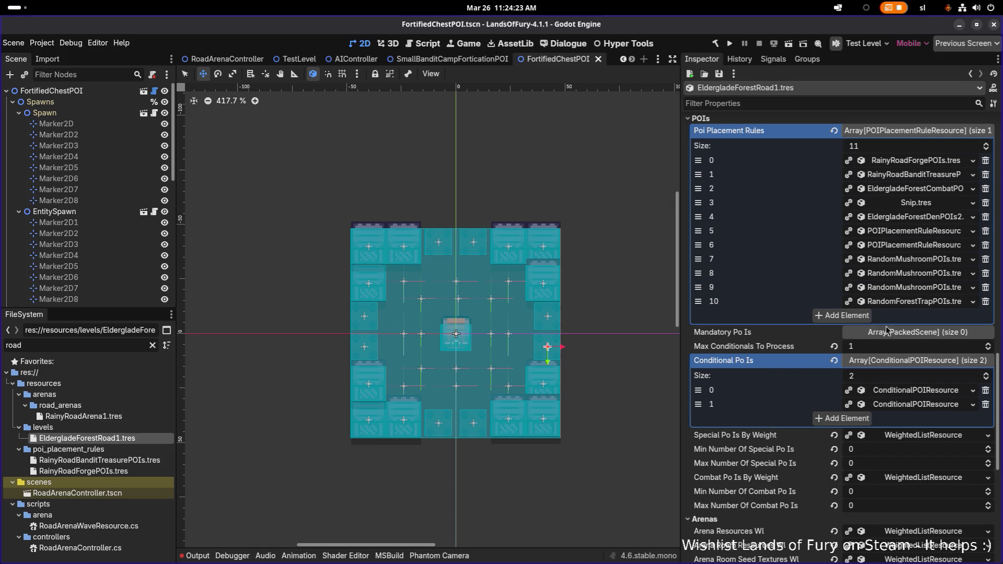
# Delete the Snip.tres entry at element 3 of Poi Placement Rules.
pyautogui.scroll(-4, 891, 350)
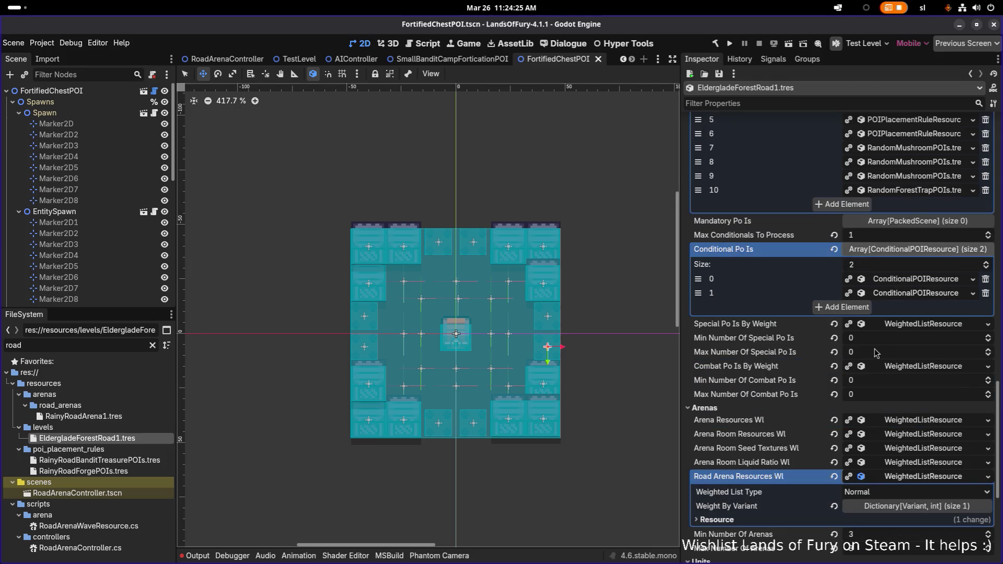
pyautogui.scroll(-3, 890, 374)
pyautogui.scroll(4, 889, 374)
pyautogui.scroll(4, 906, 336)
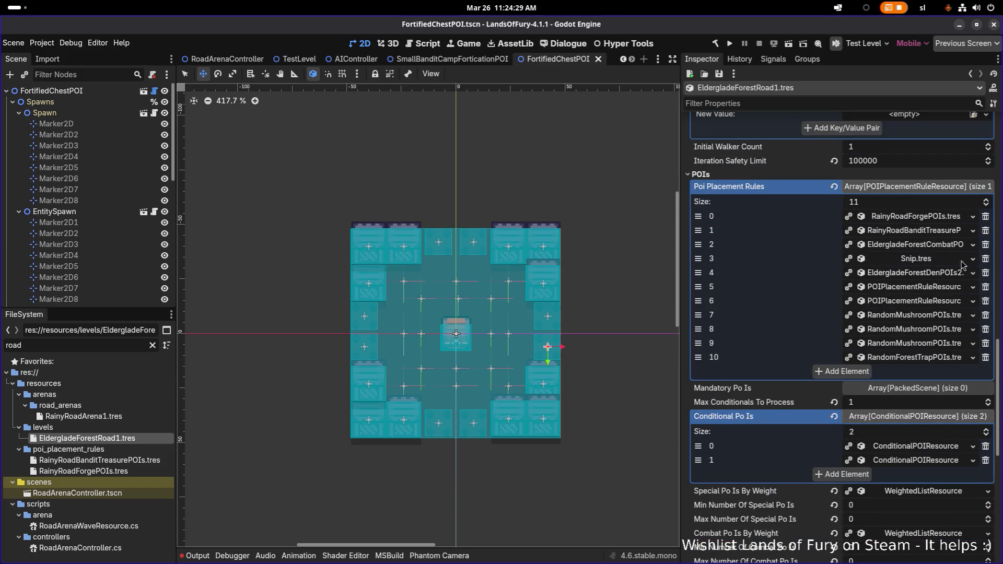
pyautogui.click(987, 260)
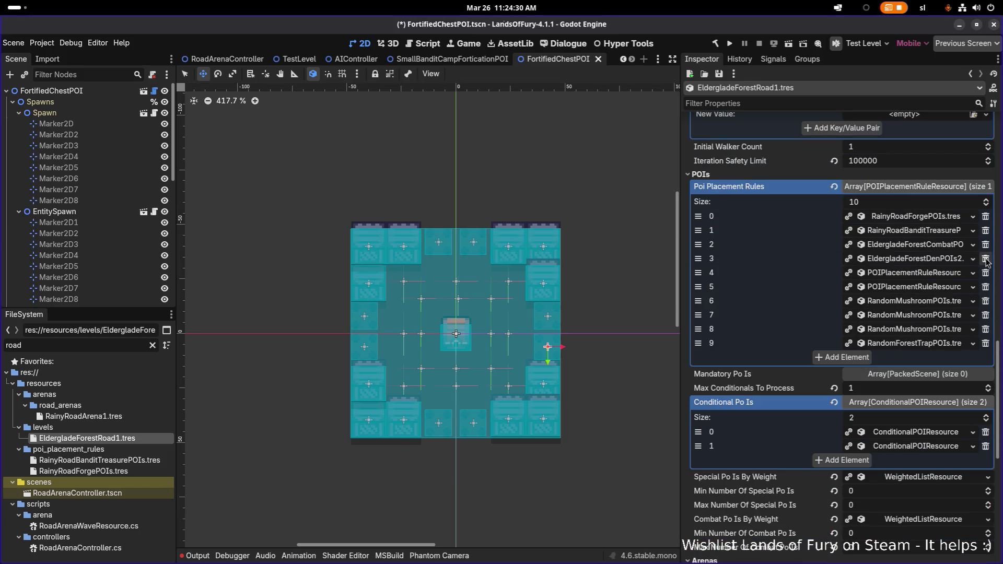
# Inspect rule 4's weighted list entries, then expand rule 9 RandomForestTrapPOIs.tres.
pyautogui.click(931, 274)
pyautogui.click(912, 291)
pyautogui.click(767, 321)
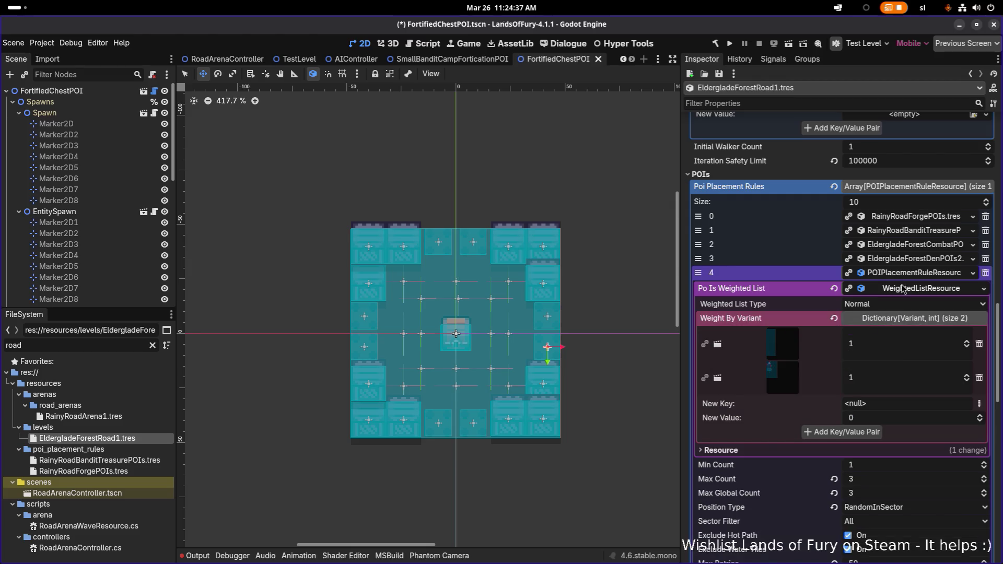
pyautogui.click(914, 274)
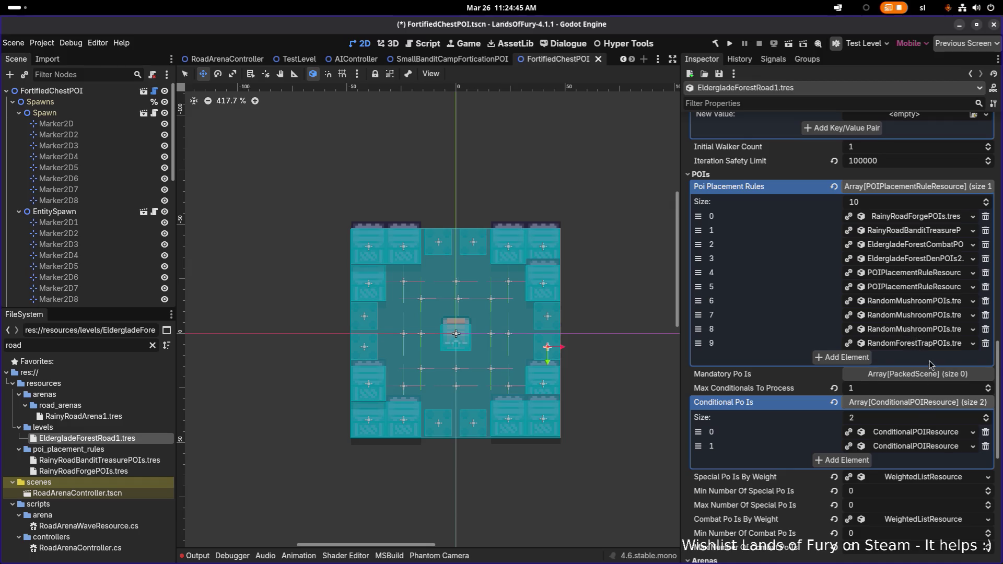
pyautogui.click(938, 346)
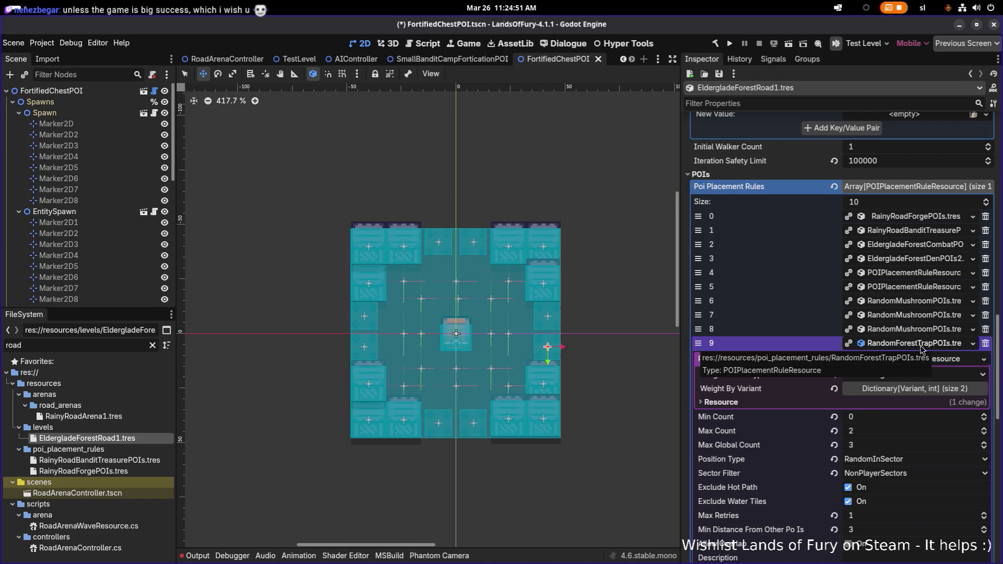
# Locate rule 9's file in the project files, then abandon a first Save As attempt.
pyautogui.click(923, 349)
pyautogui.rightClick(923, 346)
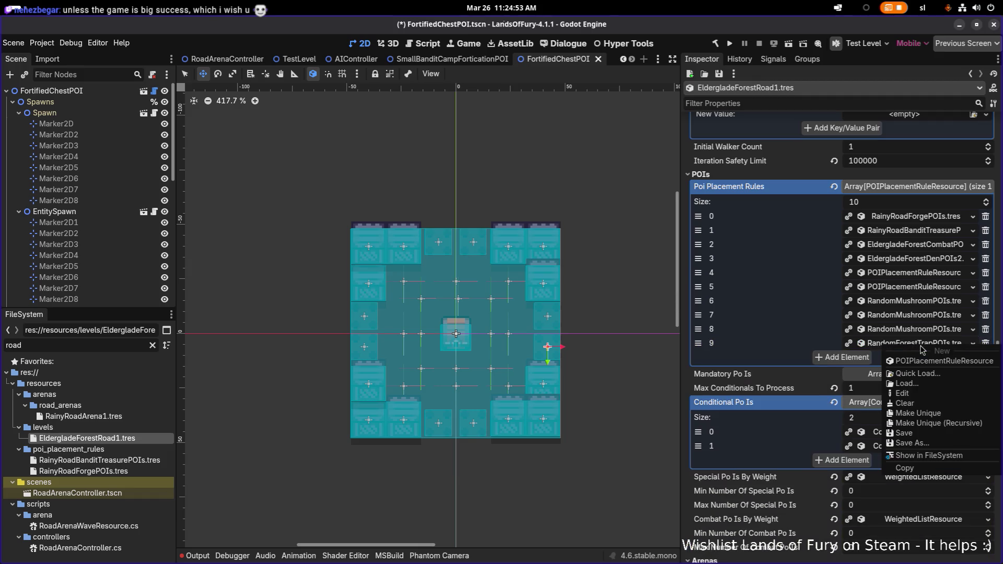
pyautogui.click(928, 457)
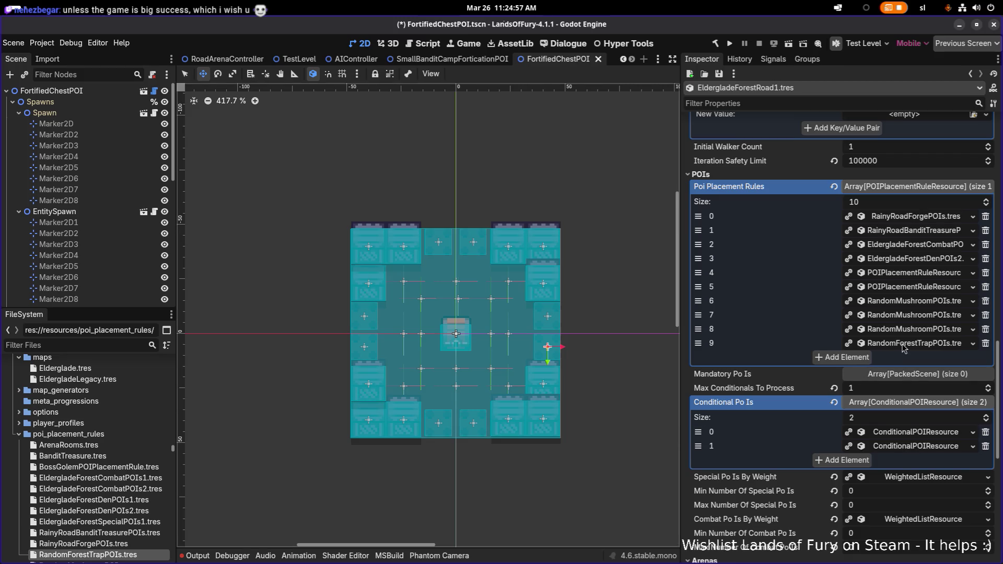
pyautogui.rightClick(904, 347)
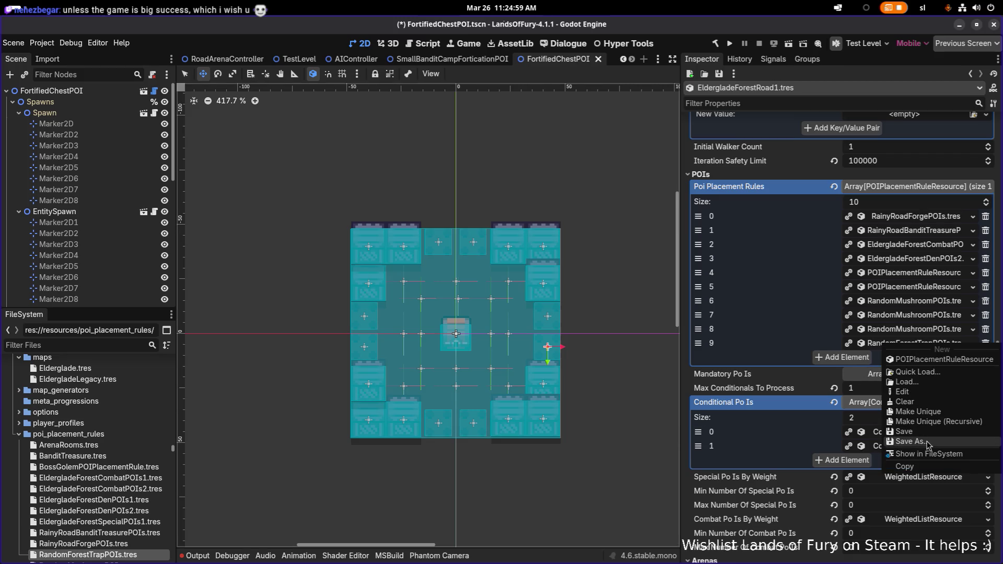
pyautogui.click(910, 442)
pyautogui.click(351, 451)
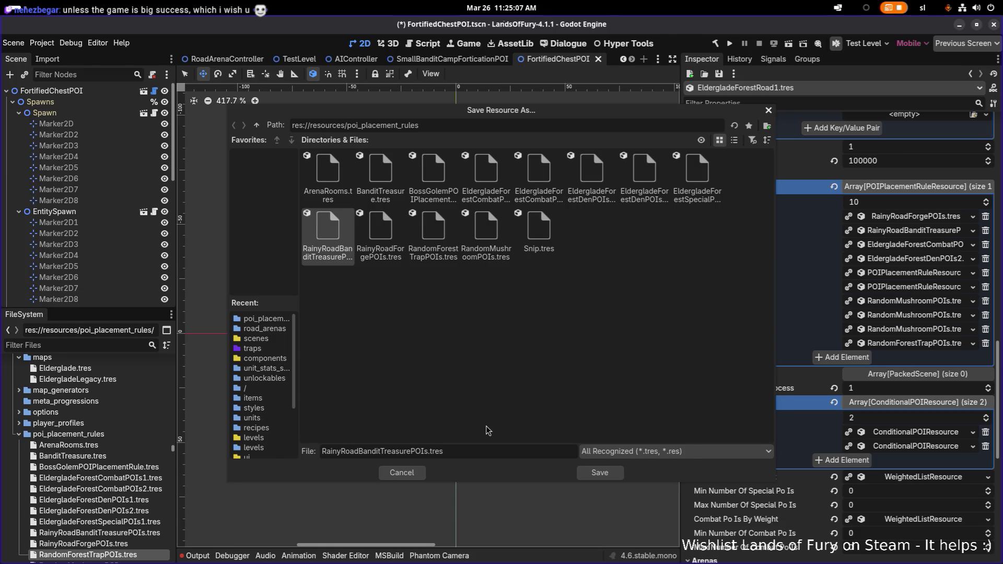
pyautogui.press('Escape')
# Reopen Save As for rule 9 and cancel it again.
pyautogui.click(915, 343)
pyautogui.click(914, 344)
pyautogui.click(914, 343)
pyautogui.rightClick(914, 345)
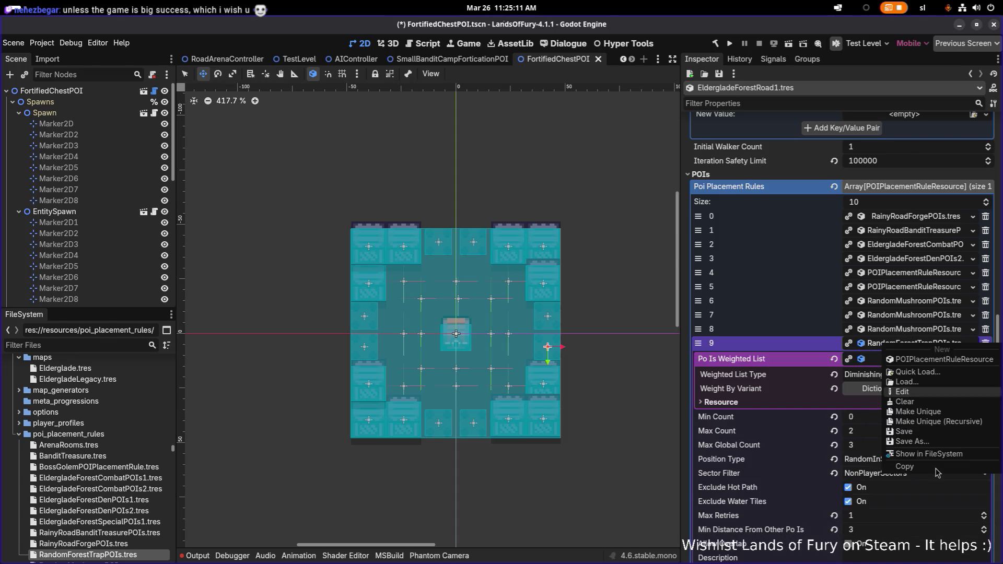
pyautogui.click(940, 442)
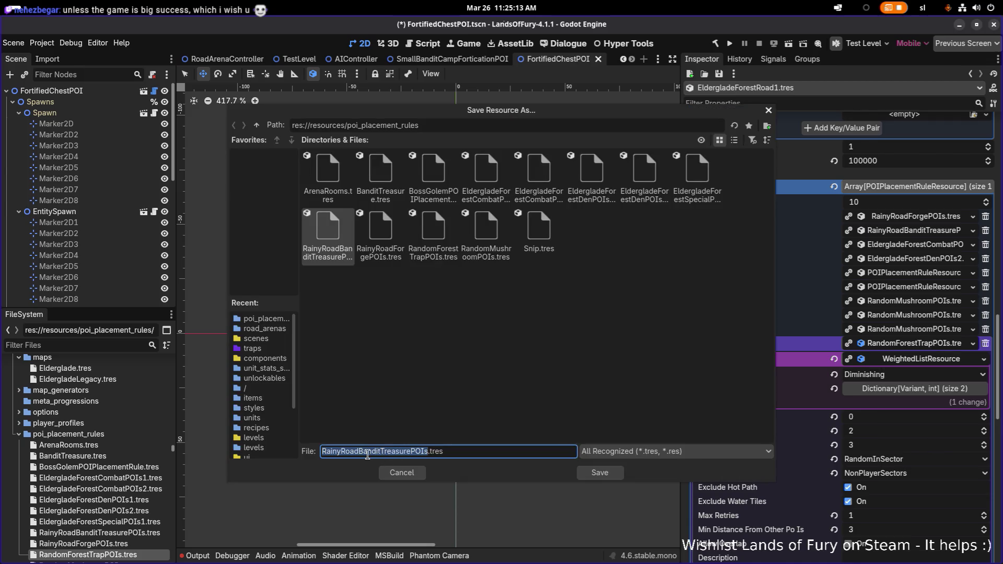
pyautogui.press('Escape')
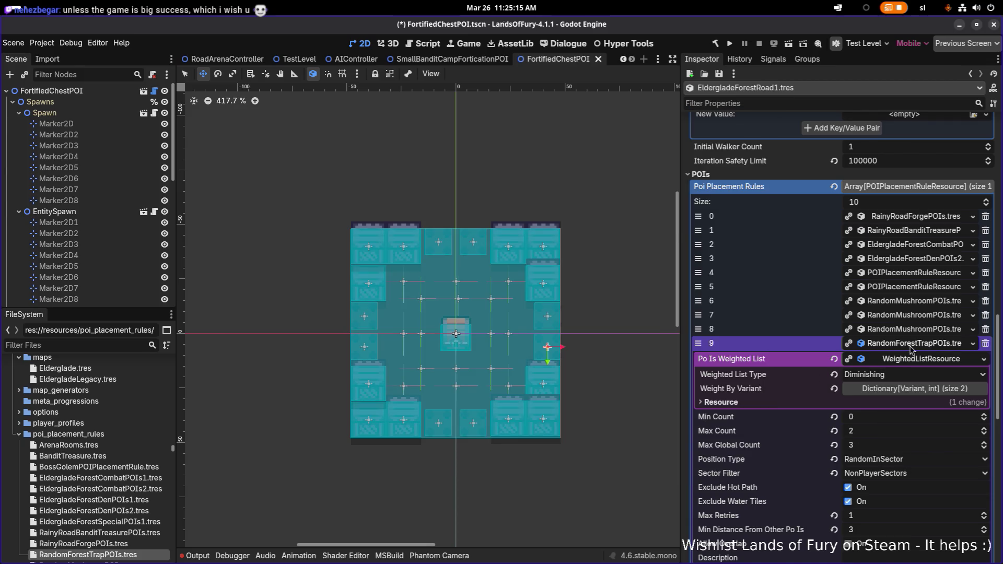
pyautogui.click(912, 345)
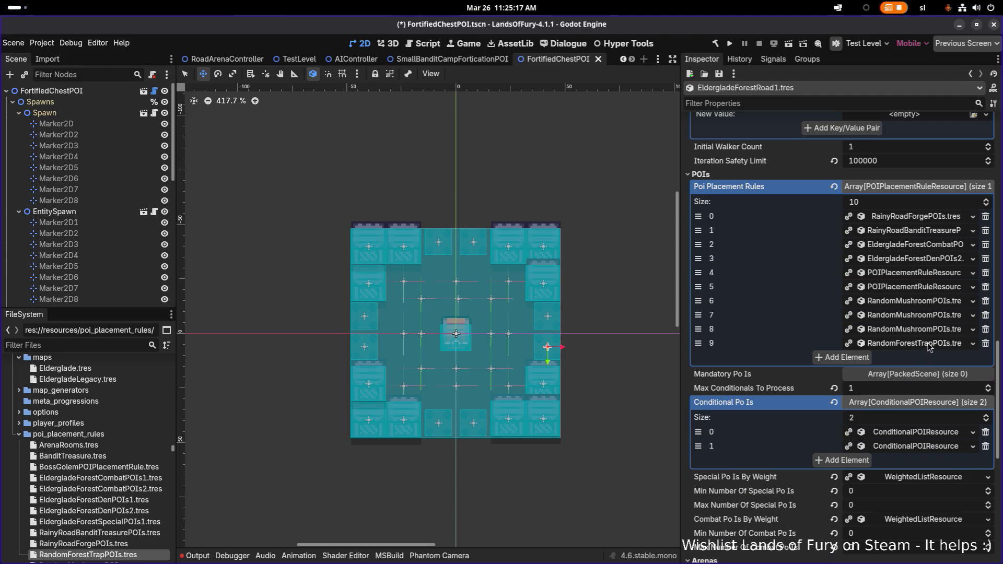
pyautogui.click(930, 345)
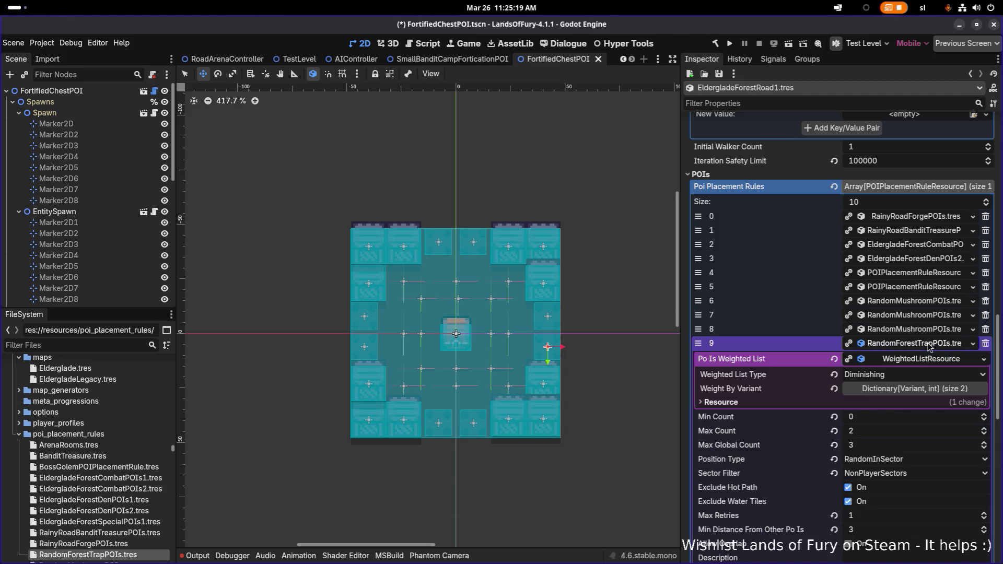
# Make rule 9 unique (recursive) excluding the weighted list, forest trap and mushroom cluster scenes.
pyautogui.rightClick(930, 344)
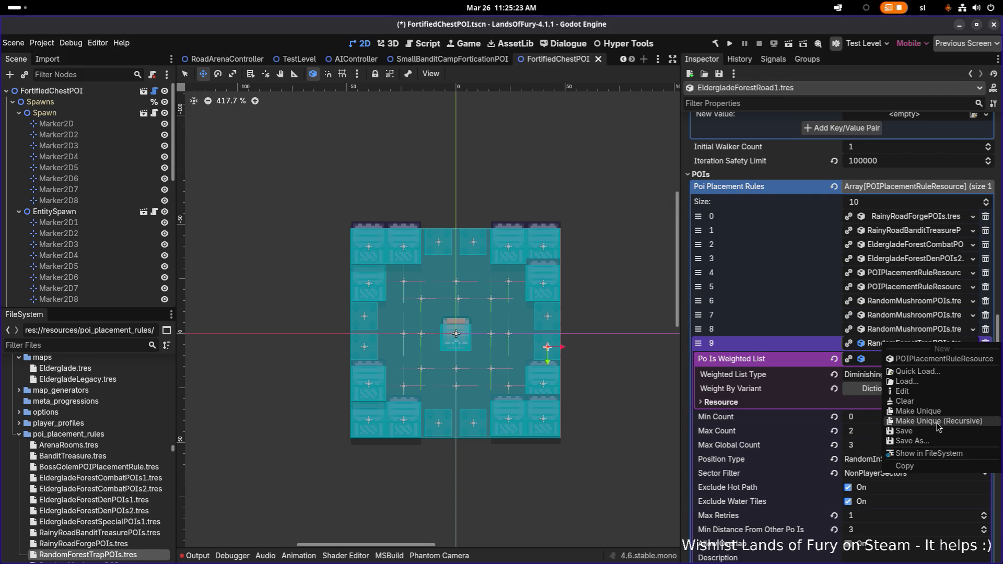
pyautogui.click(940, 423)
pyautogui.click(391, 241)
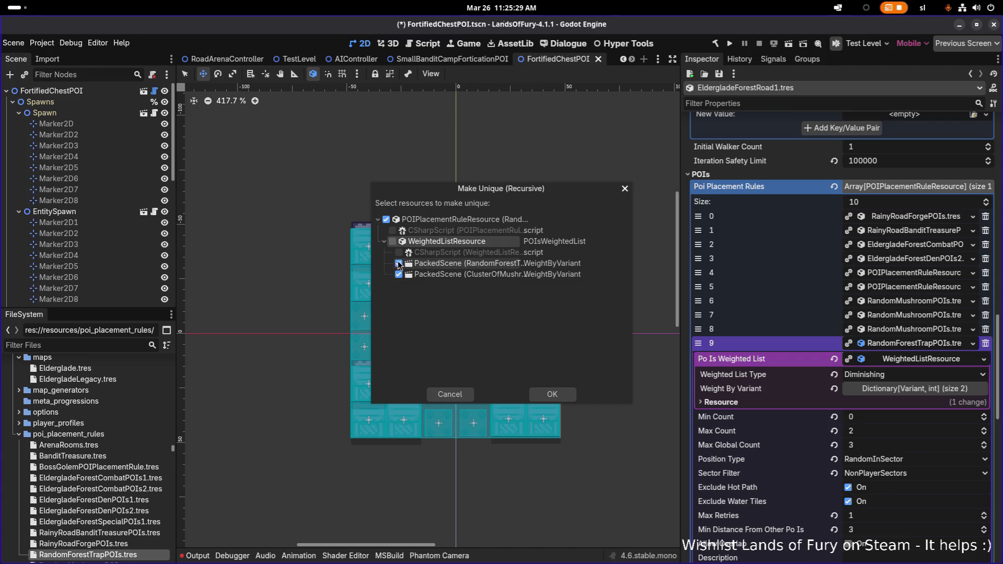
pyautogui.click(399, 264)
pyautogui.click(399, 274)
pyautogui.click(560, 395)
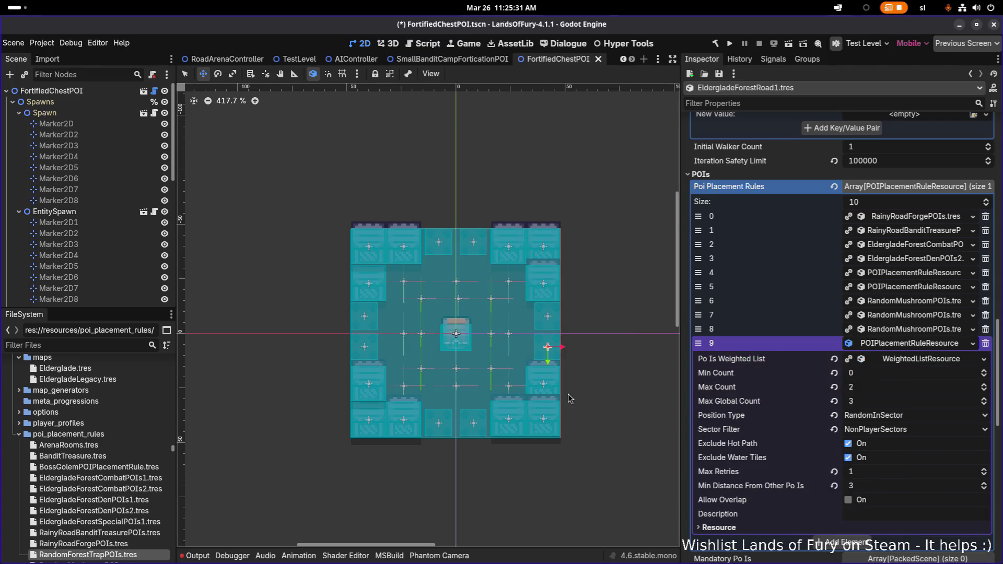
# Save the new rule as RainyRoadForestTrapsPOIs.tres in poi_placement_rules.
pyautogui.scroll(1, 642, 377)
pyautogui.click(908, 345)
pyautogui.click(908, 347)
pyautogui.rightClick(907, 347)
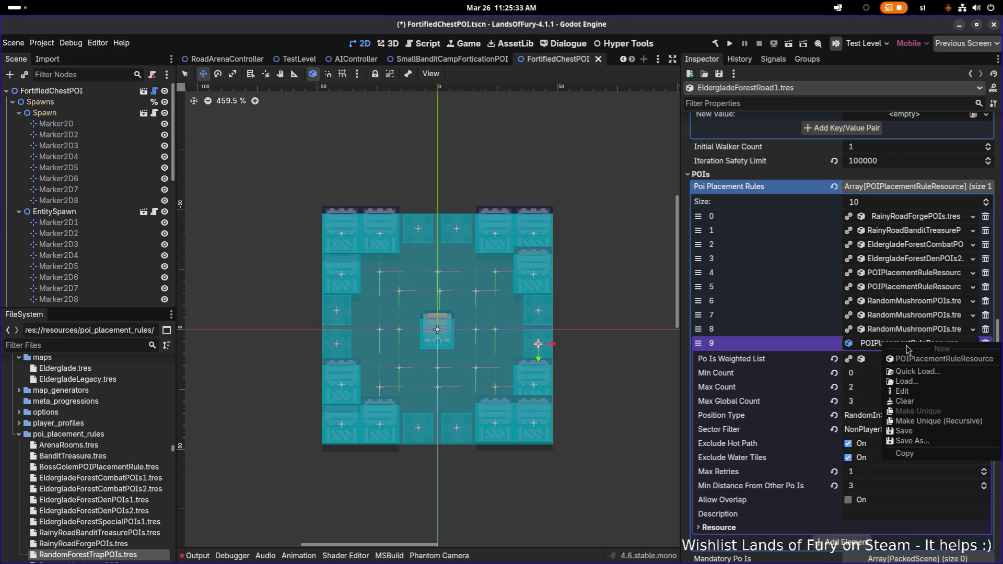
pyautogui.click(930, 444)
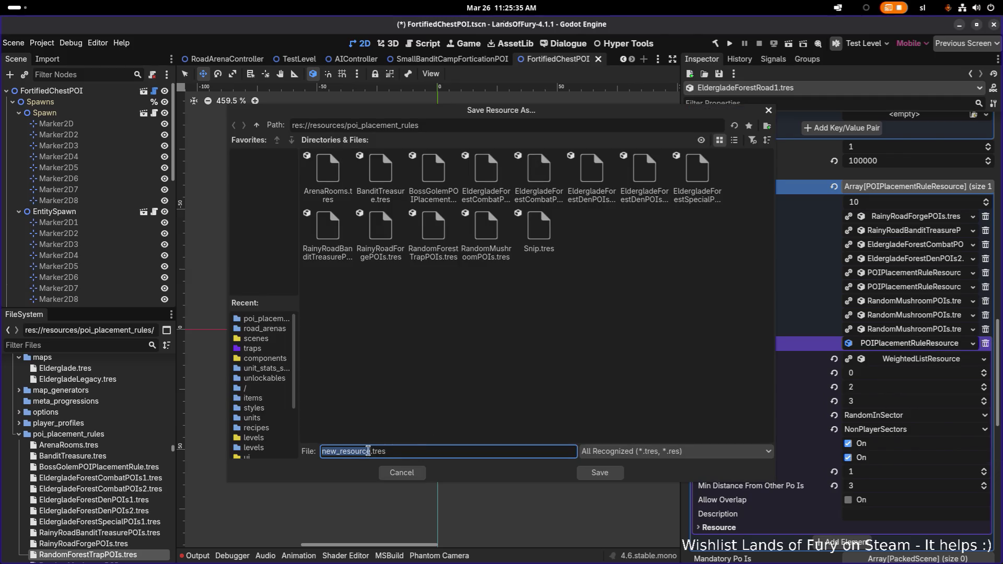
pyautogui.click(364, 451)
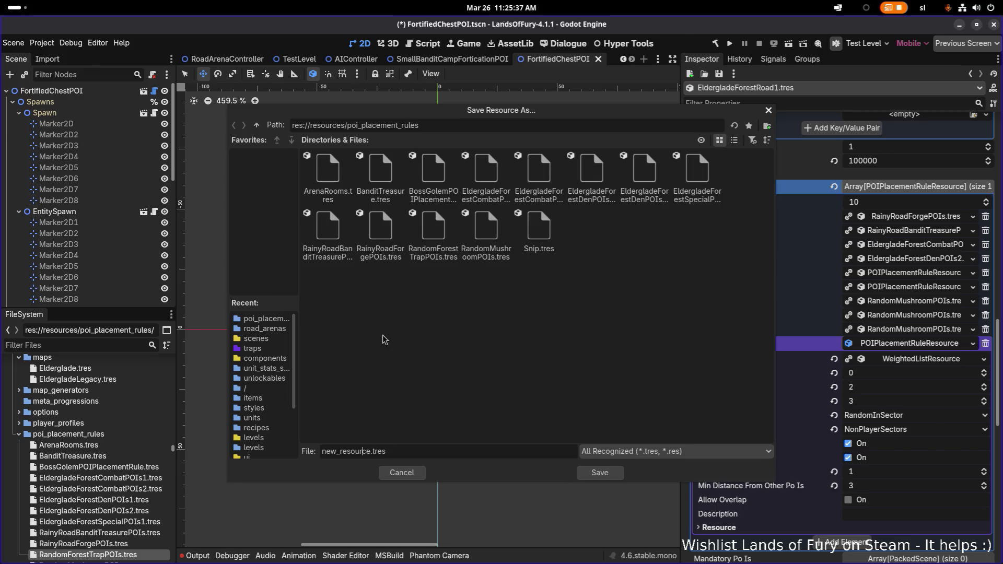
pyautogui.click(333, 235)
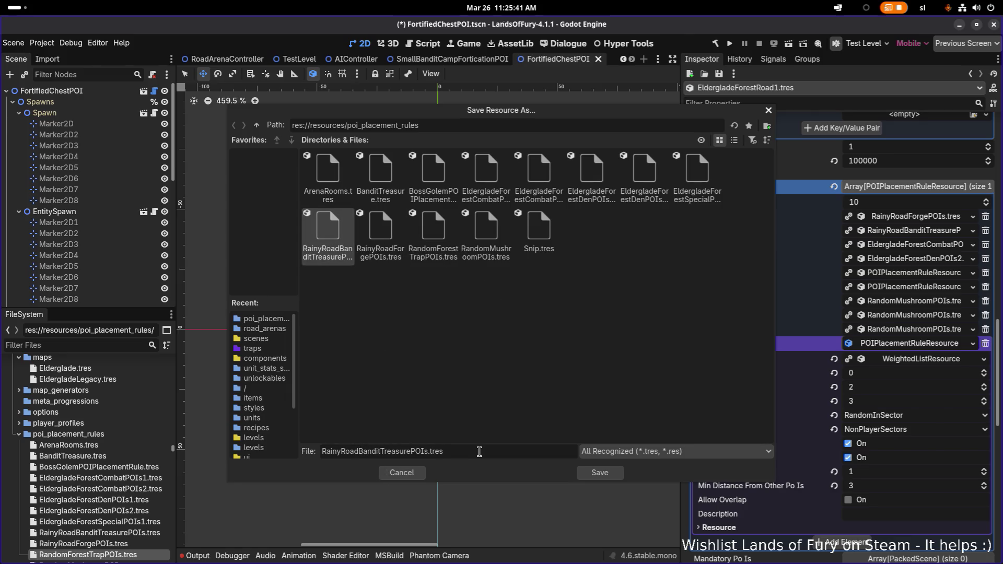
pyautogui.hotkey('ctrl', 'shift', 'Right')
pyautogui.hotkey('shift', 'Left')
pyautogui.hotkey('shift', 'Left')
pyautogui.hotkey('shift', 'Left')
pyautogui.write('ForestTraps')
pyautogui.press('Return')
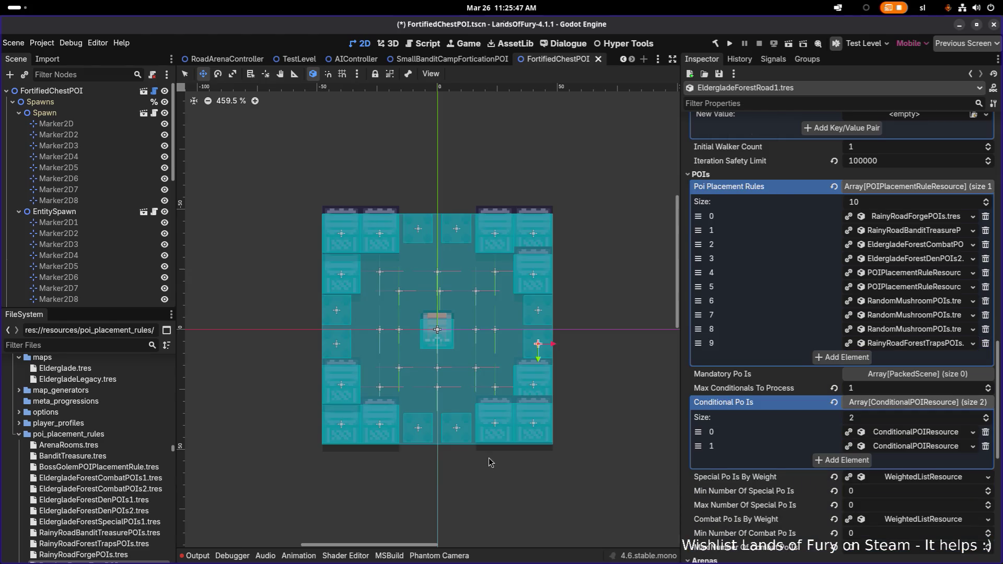
# Set rule 9's Max Global Count to 6, review its Weight By Variant entries, and save.
pyautogui.click(918, 345)
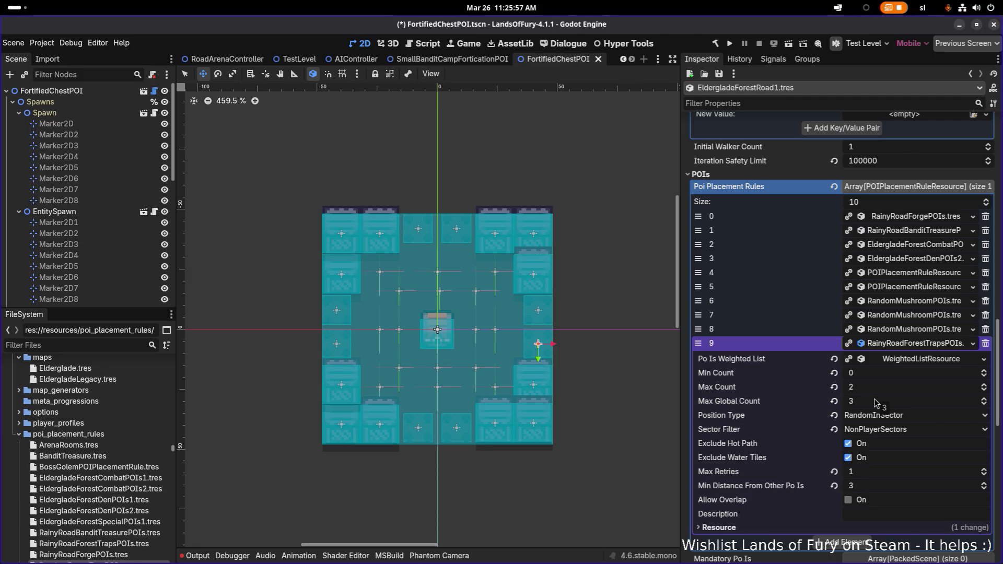
pyautogui.click(878, 400)
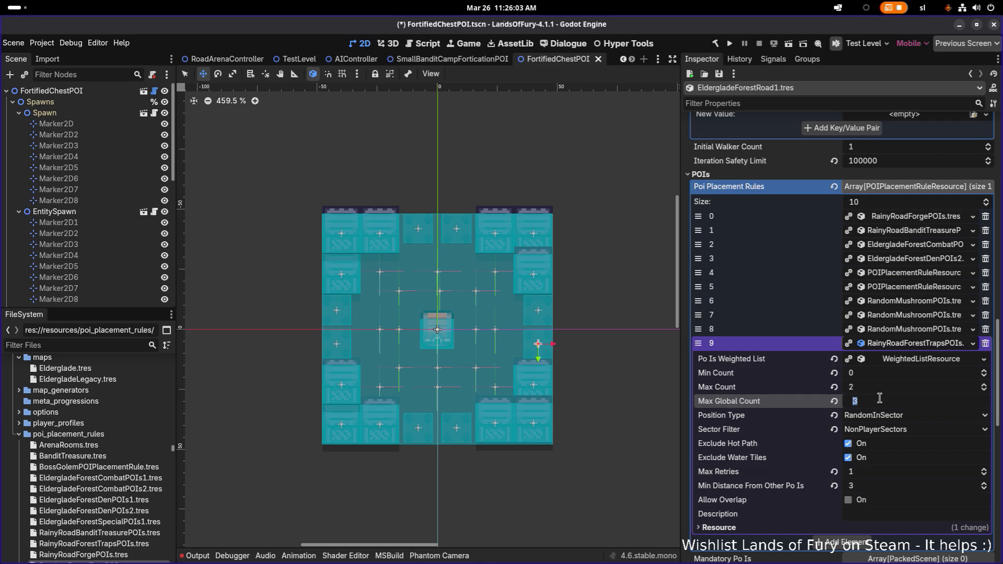
pyautogui.write('6')
pyautogui.press('Return')
pyautogui.click(921, 360)
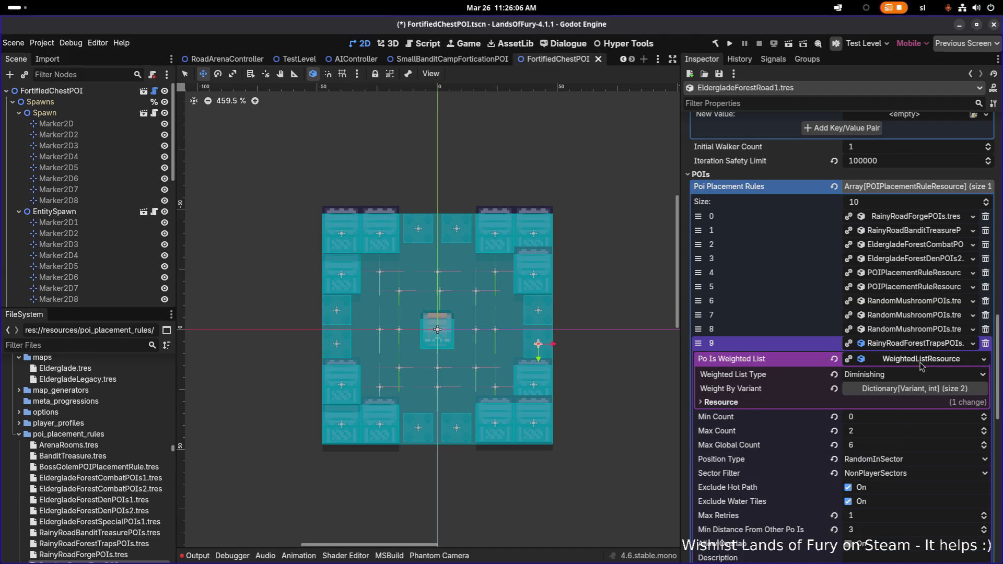
pyautogui.click(911, 390)
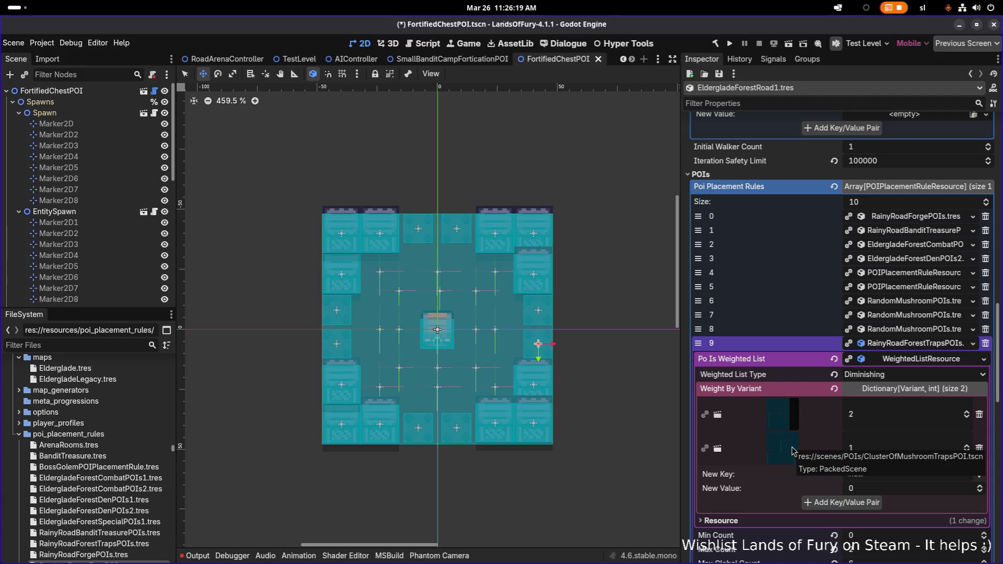
pyautogui.click(914, 348)
pyautogui.hotkey('ctrl', 's')
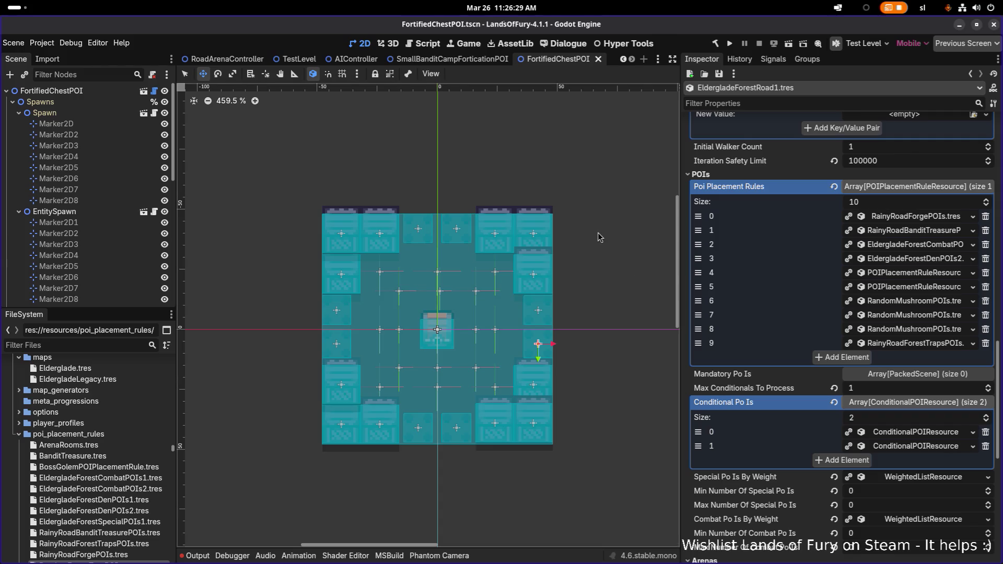
# Run the project, then choose Start and load the first save profile.
pyautogui.click(730, 44)
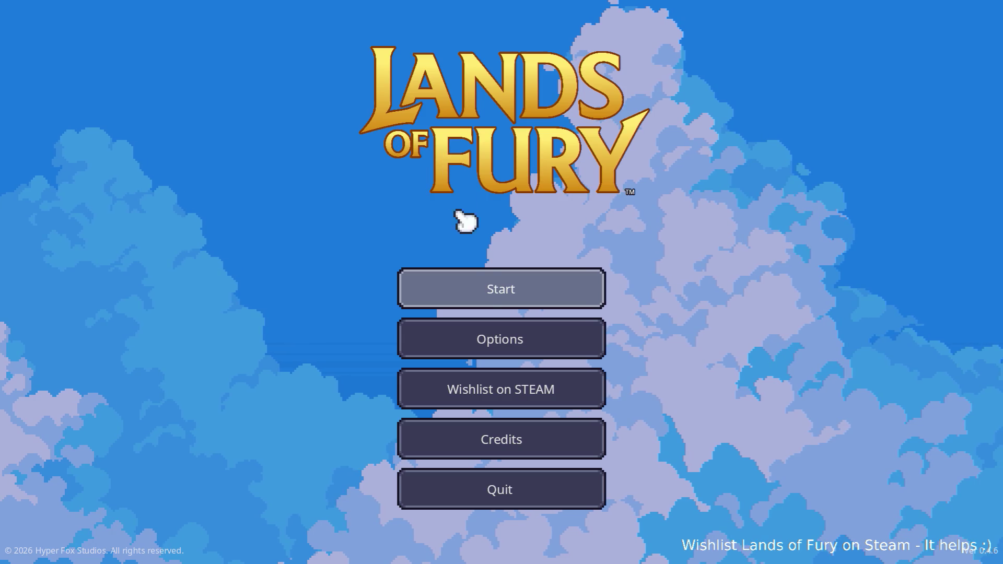
pyautogui.click(453, 285)
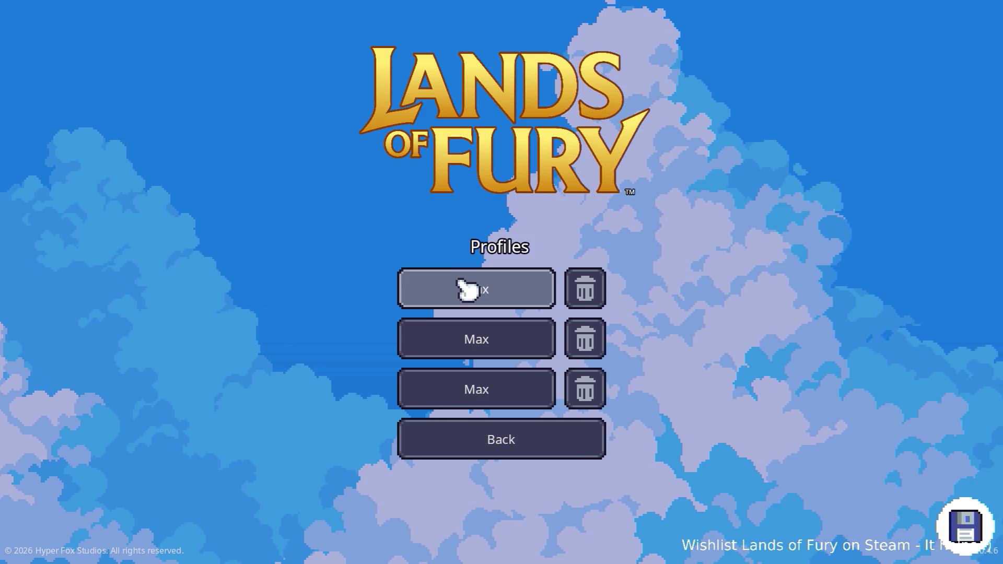
pyautogui.click(453, 285)
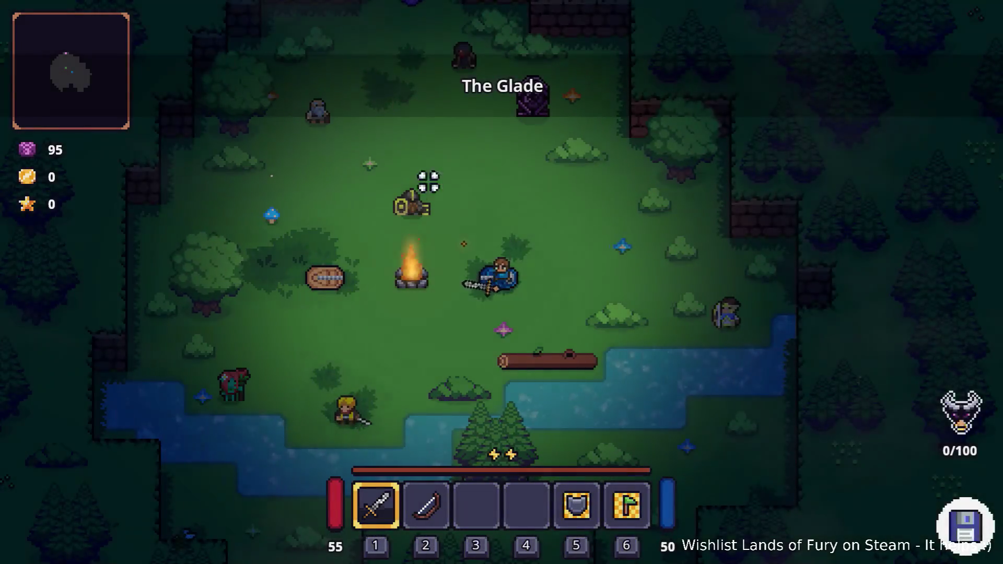
# Walk north to the purple pillar, interact with E, and dash into Rainy Road.
pyautogui.press('w')
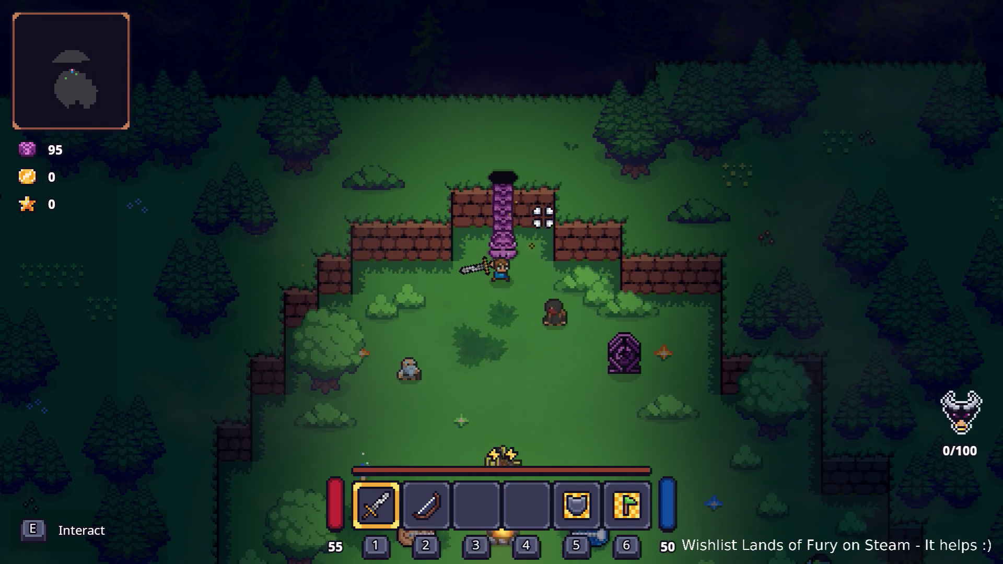
pyautogui.press('e')
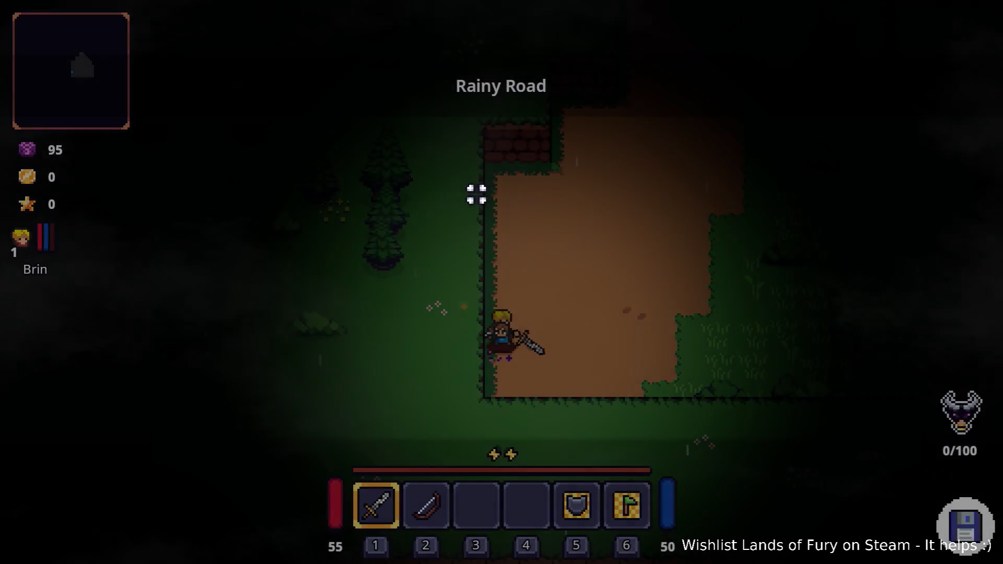
pyautogui.press('space')
# Head up-right onto the grass, glance at the inventory, and fight the boar near the Dark Hive.
pyautogui.press('w')
pyautogui.press('d')
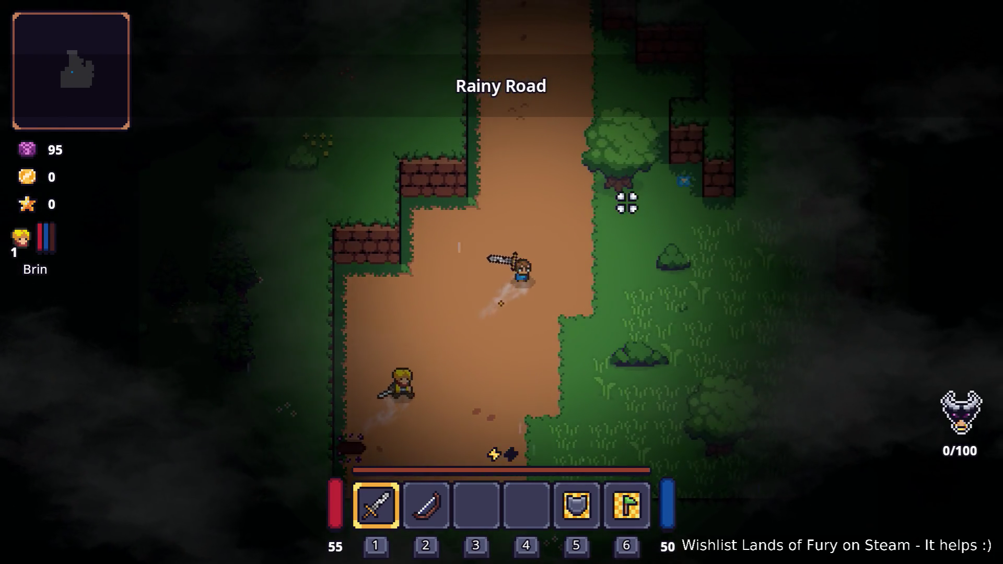
pyautogui.press('w')
pyautogui.press('d')
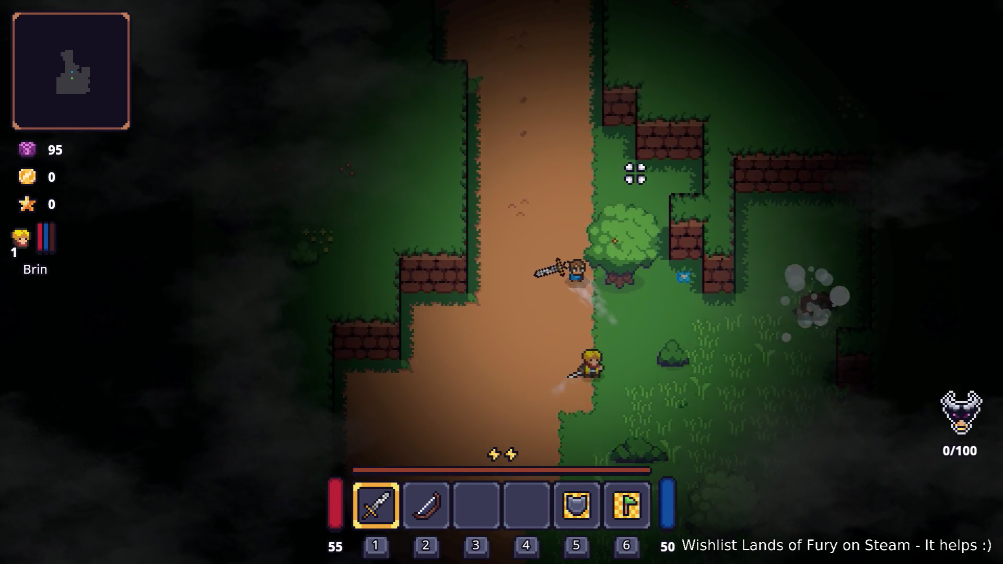
pyautogui.press('space')
pyautogui.click(612, 269)
pyautogui.press('Tab')
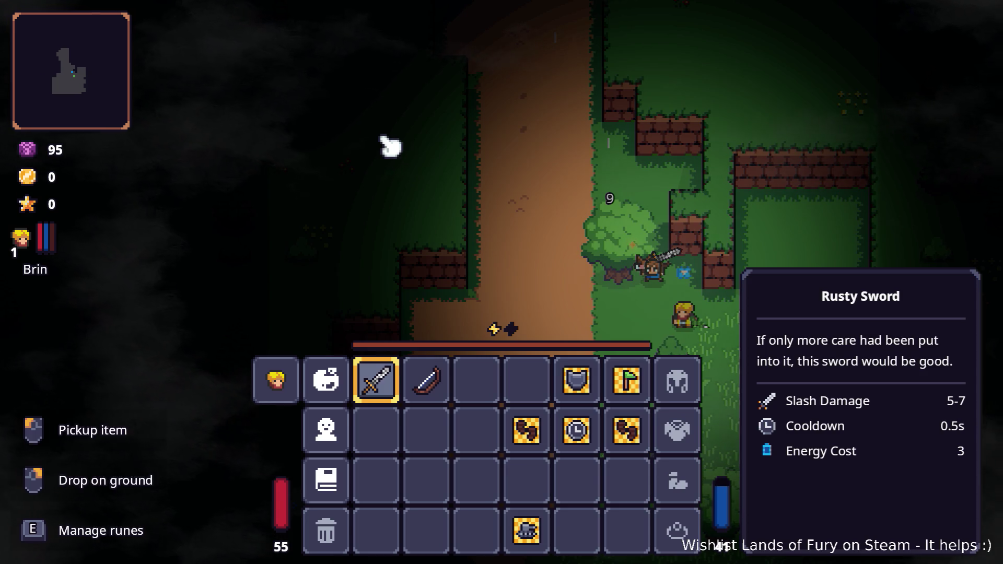
pyautogui.press('Tab')
pyautogui.click(560, 181)
pyautogui.click(542, 267)
pyautogui.click(683, 299)
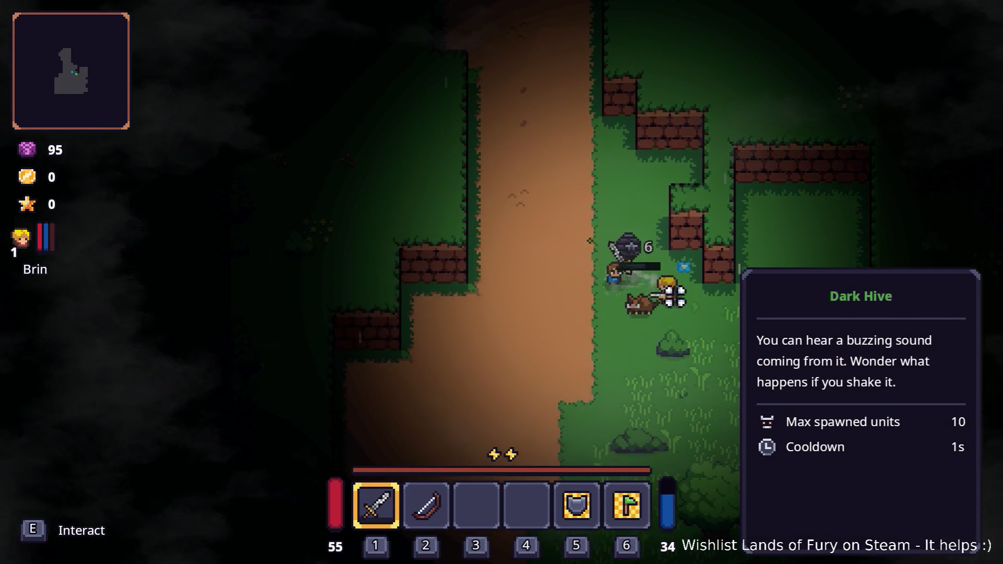
pyautogui.click(679, 287)
pyautogui.click(694, 312)
pyautogui.click(688, 331)
pyautogui.click(696, 307)
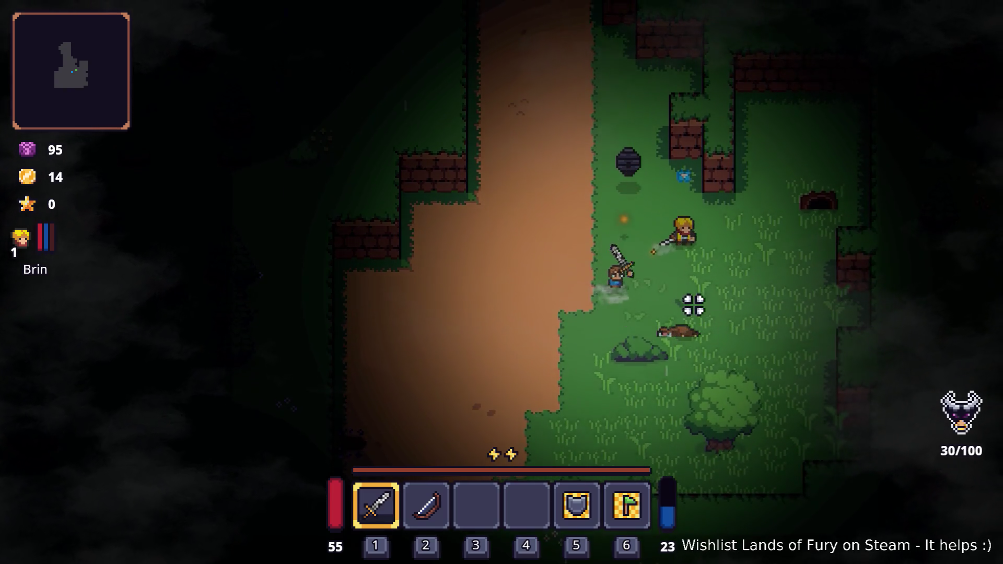
# Pick up the hive item and walk up-left along the path to the anvil.
pyautogui.press('w')
pyautogui.press('a')
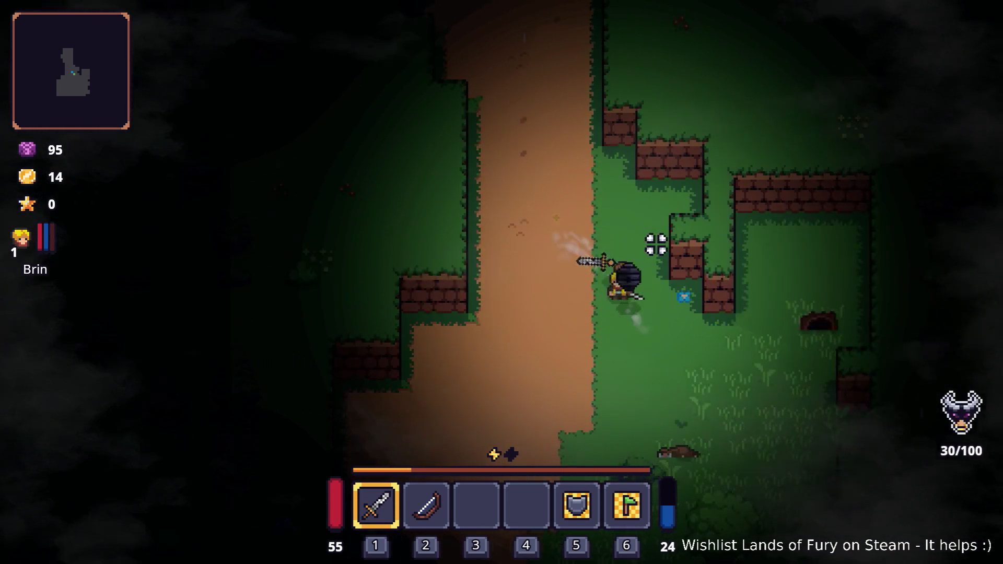
pyautogui.press('s')
pyautogui.press('w')
pyautogui.press('a')
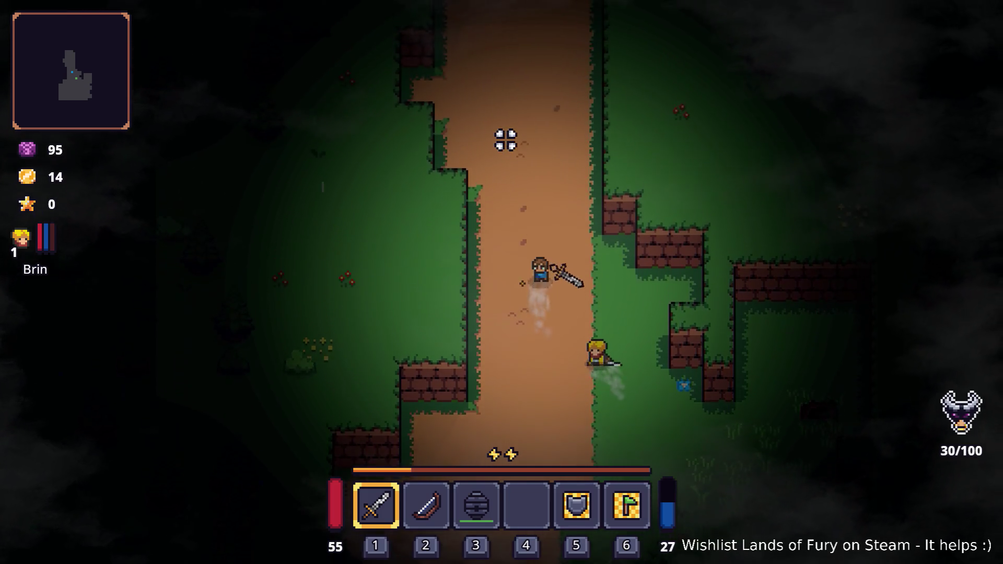
pyautogui.press('w')
pyautogui.press('a')
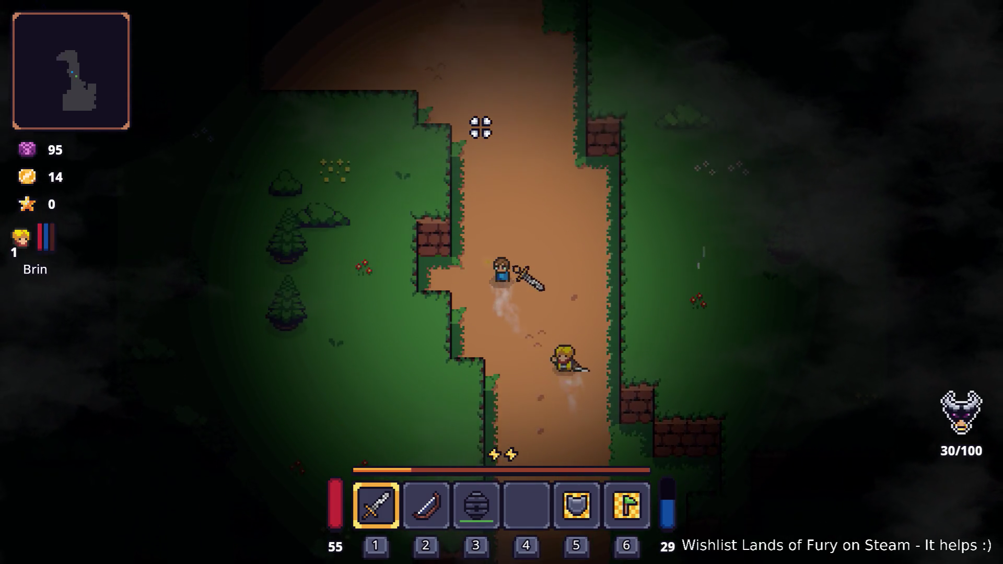
pyautogui.press('w')
pyautogui.press('a')
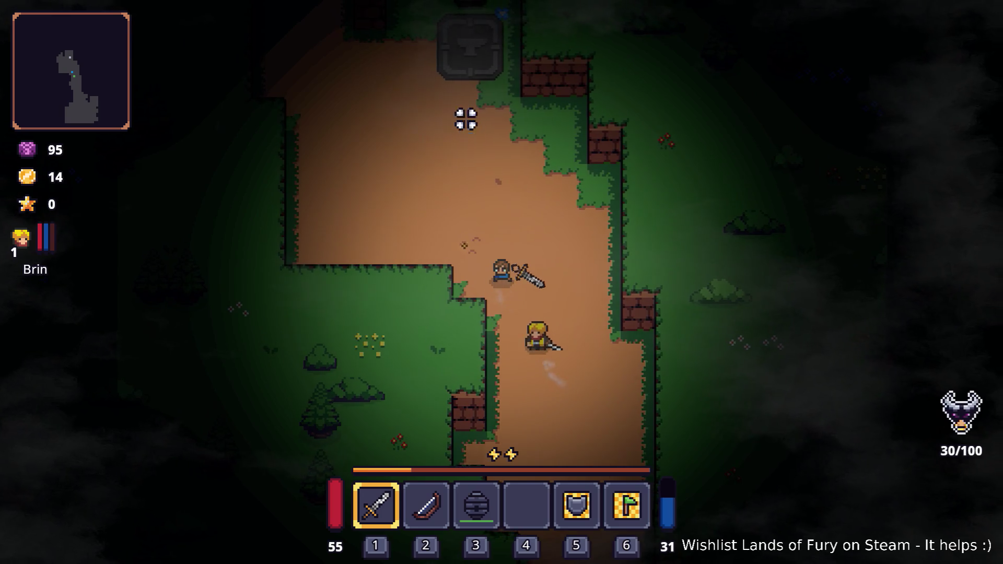
pyautogui.press('w')
pyautogui.press('a')
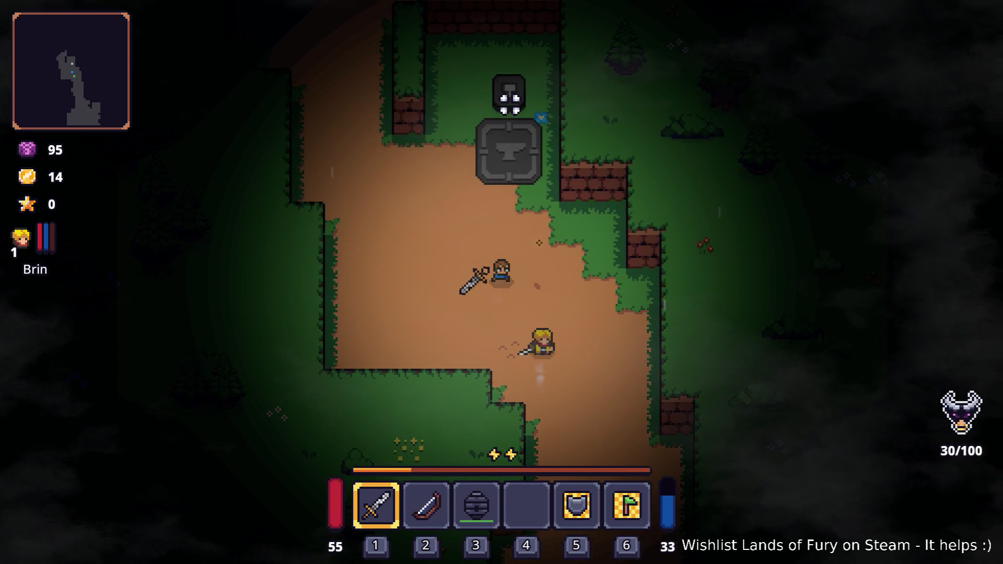
pyautogui.press('w')
pyautogui.press('a')
pyautogui.press('w')
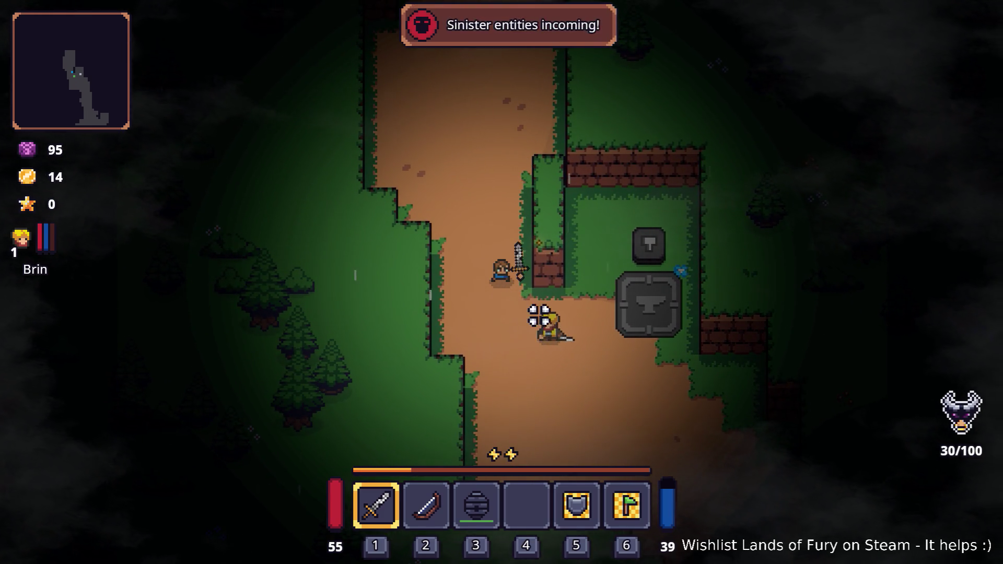
# Walk back down and slash the approaching enemy until it dies.
pyautogui.press('s')
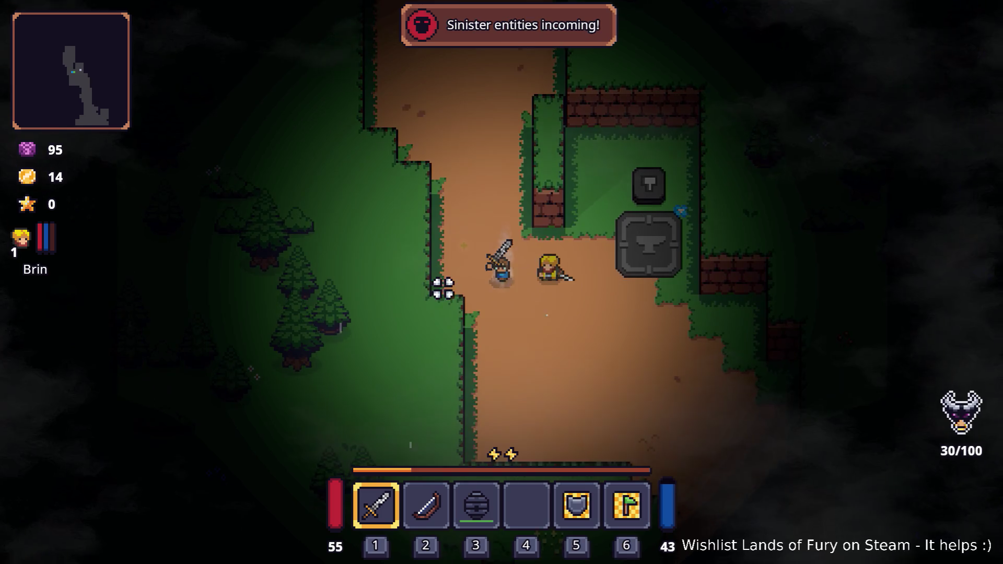
pyautogui.press('d')
pyautogui.press('s')
pyautogui.press('d')
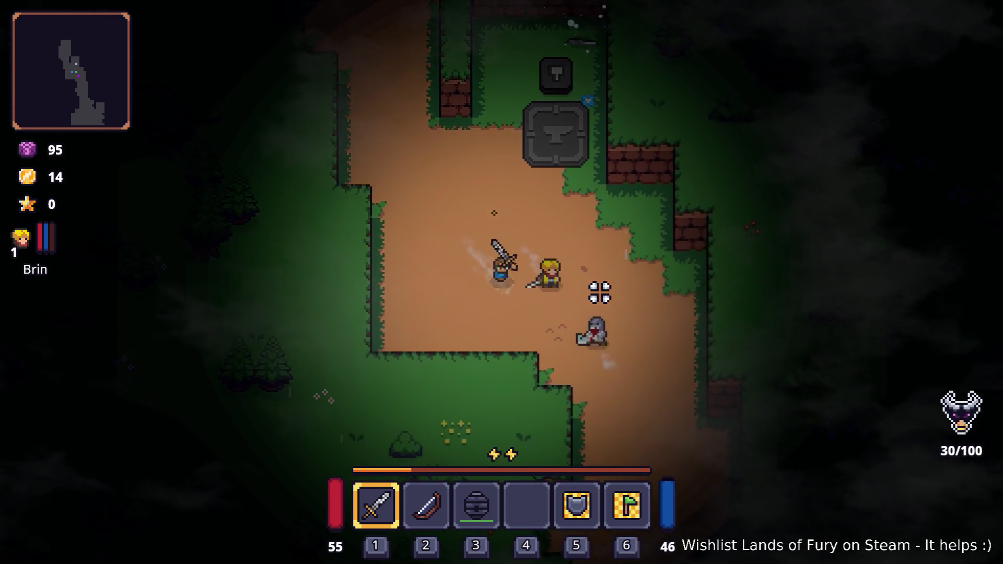
pyautogui.click(600, 282)
pyautogui.click(604, 278)
pyautogui.click(621, 285)
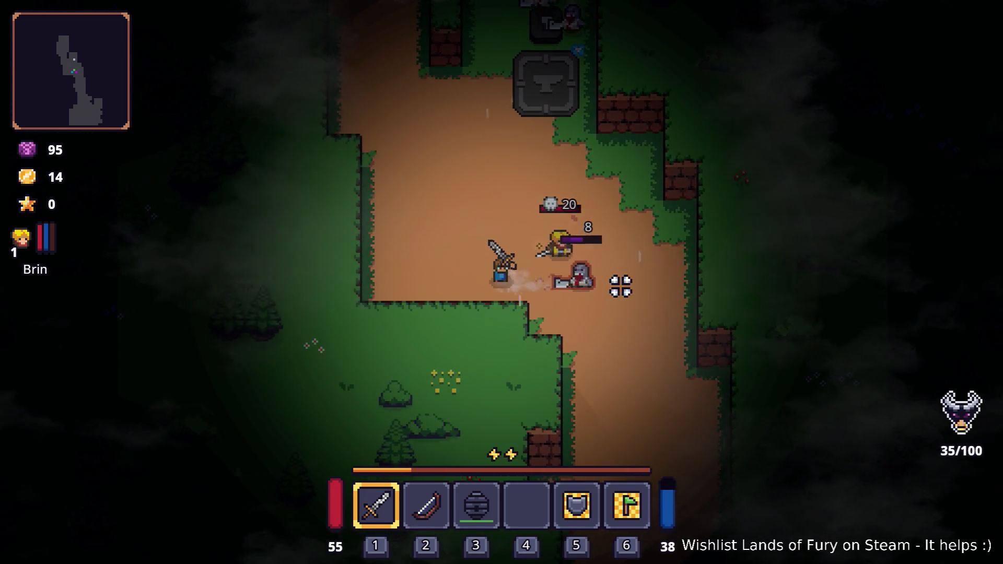
pyautogui.click(562, 266)
pyautogui.click(622, 273)
pyautogui.click(627, 285)
# Kill the enemies gathered around the anvil.
pyautogui.press('w')
pyautogui.press('a')
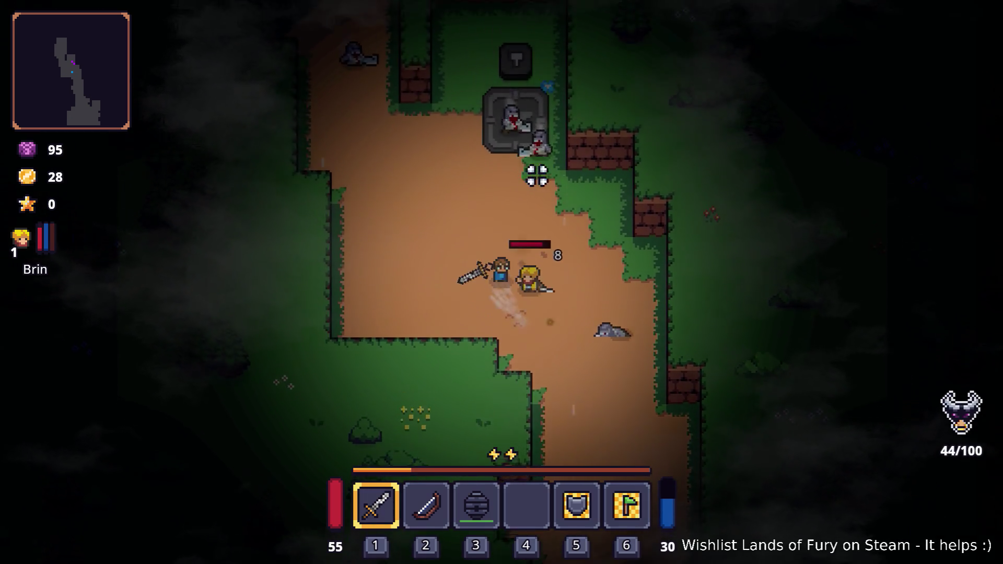
pyautogui.click(560, 165)
pyautogui.click(558, 168)
pyautogui.click(522, 134)
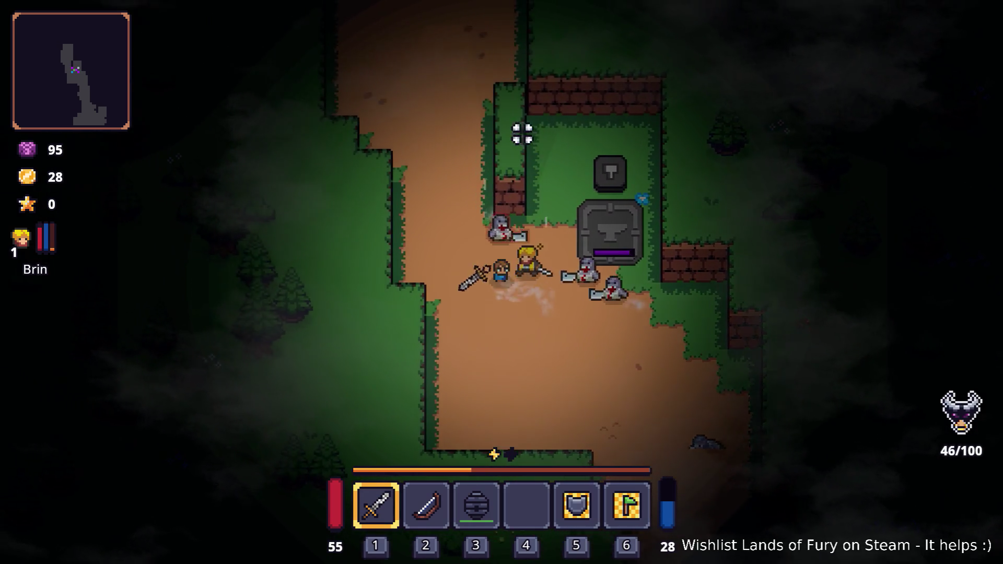
pyautogui.click(557, 147)
pyautogui.press('a')
pyautogui.click(406, 149)
pyautogui.press('w')
pyautogui.click(336, 222)
pyautogui.click(334, 262)
pyautogui.click(317, 276)
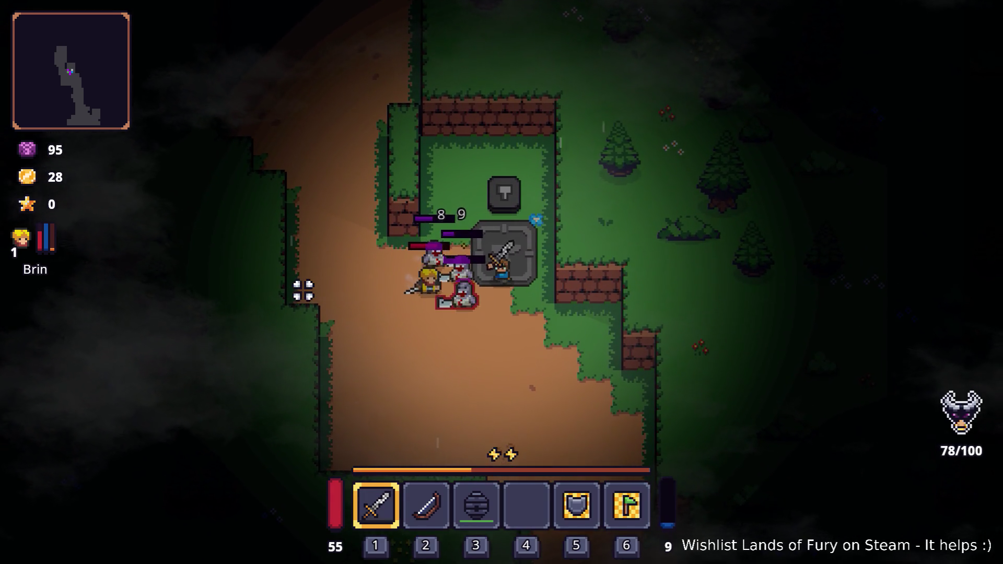
pyautogui.click(298, 292)
pyautogui.click(298, 300)
pyautogui.click(305, 338)
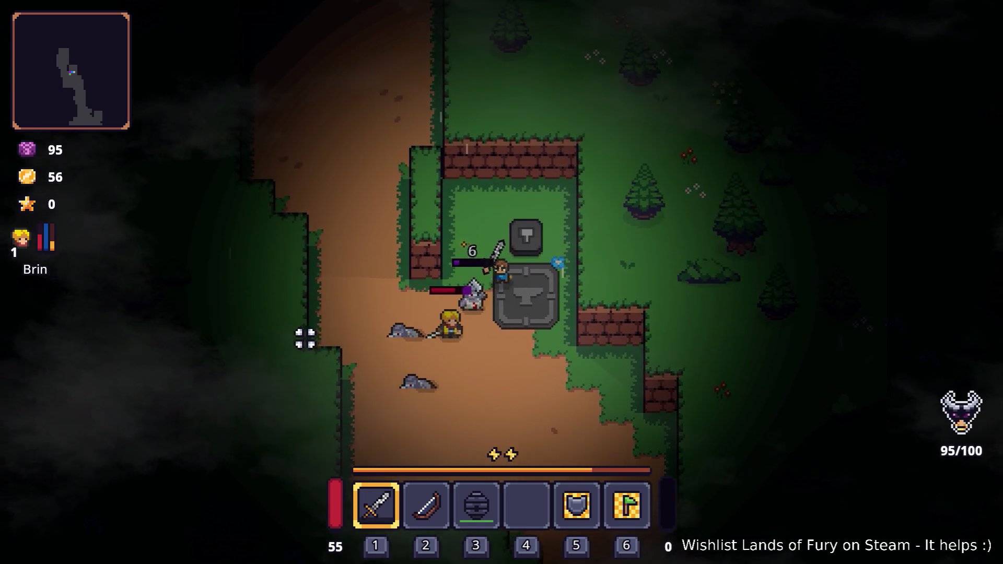
# Walk up the path and slay the ghost, reaching 70 gold and a 100/100 meter.
pyautogui.press('a')
pyautogui.press('w')
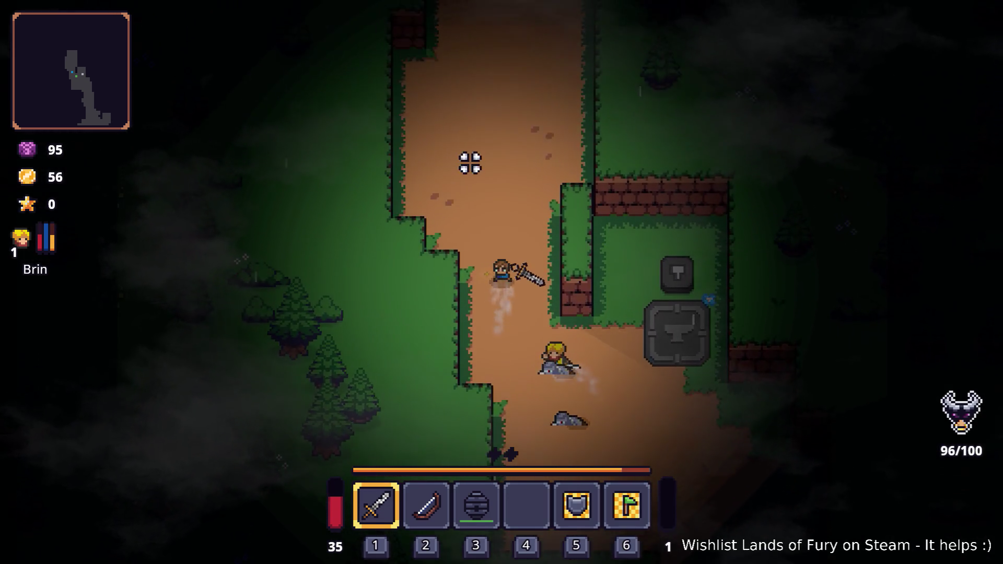
pyautogui.press('w')
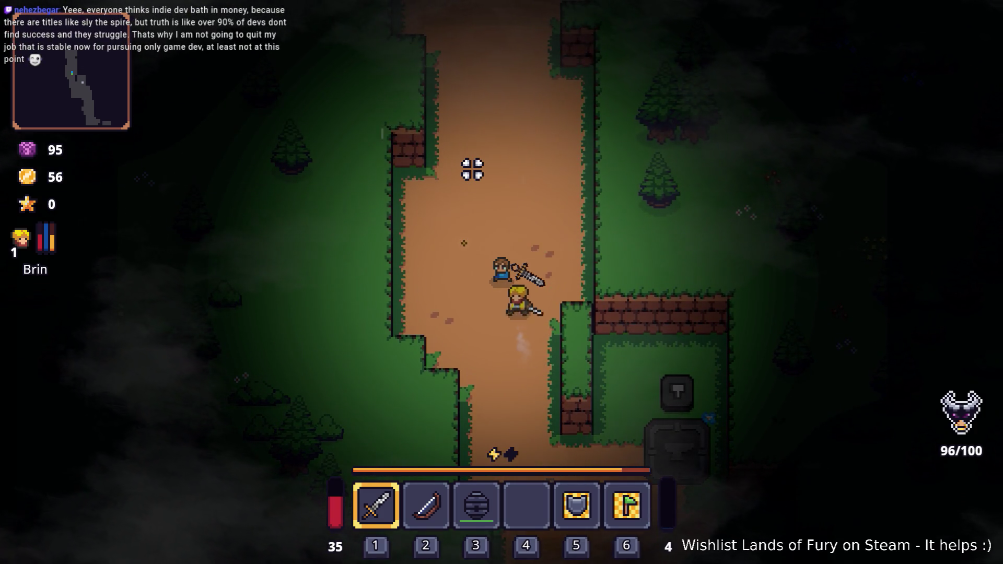
pyautogui.press('w')
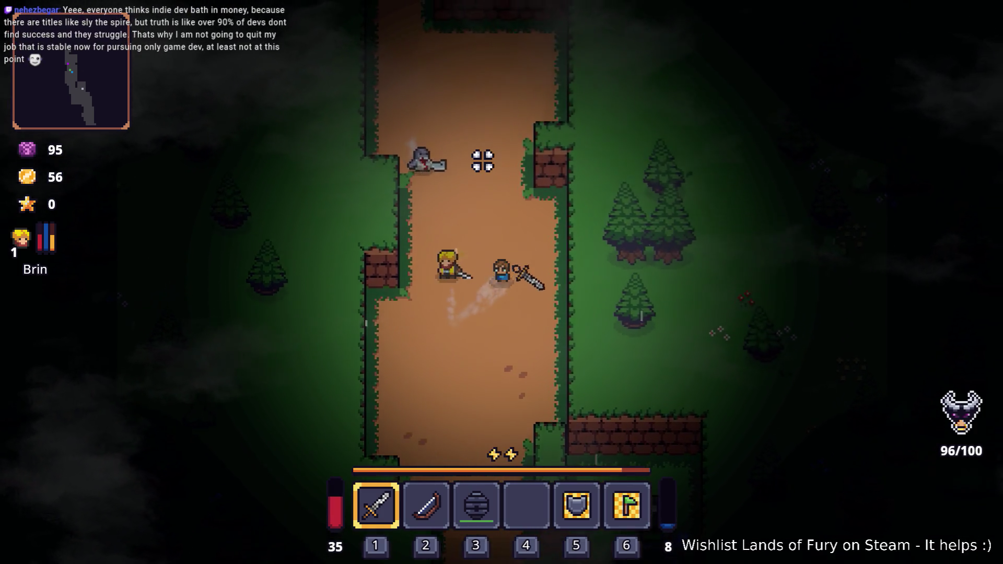
pyautogui.press('w')
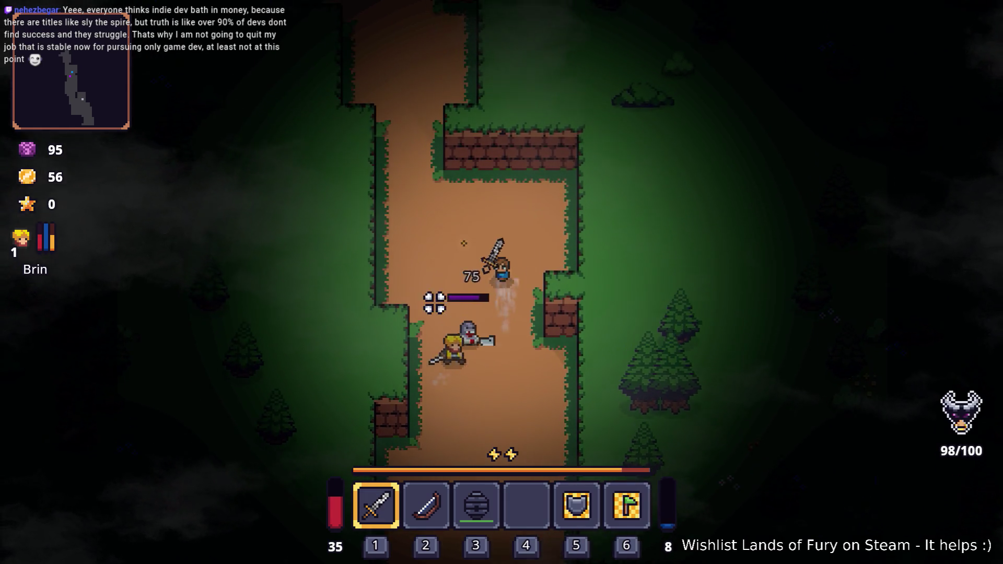
pyautogui.click(539, 397)
pyautogui.press('s')
pyautogui.press('a')
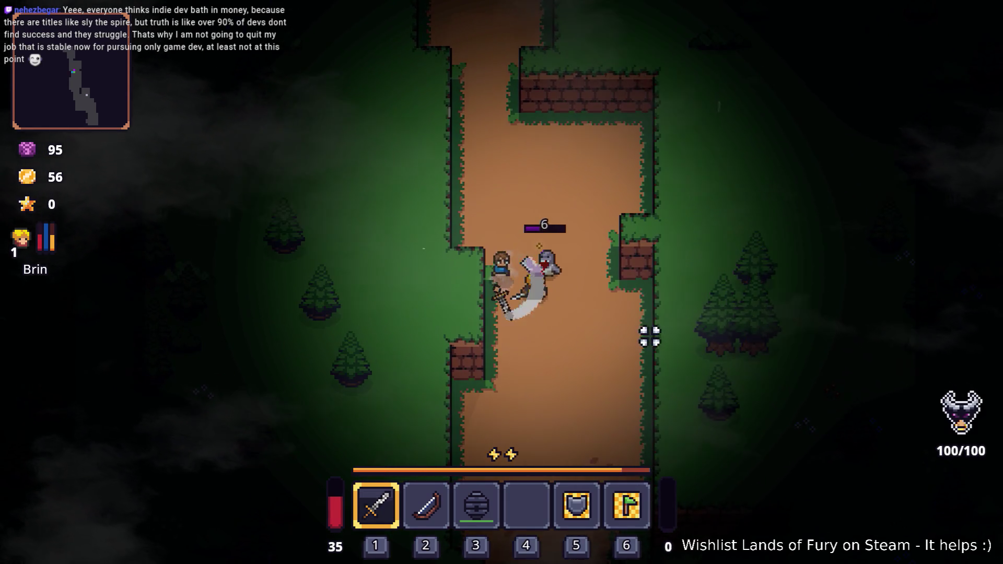
pyautogui.click(646, 275)
pyautogui.click(622, 287)
# Step away from the defeated ghost and review the ALMA skill panel in the inventory.
pyautogui.press('w')
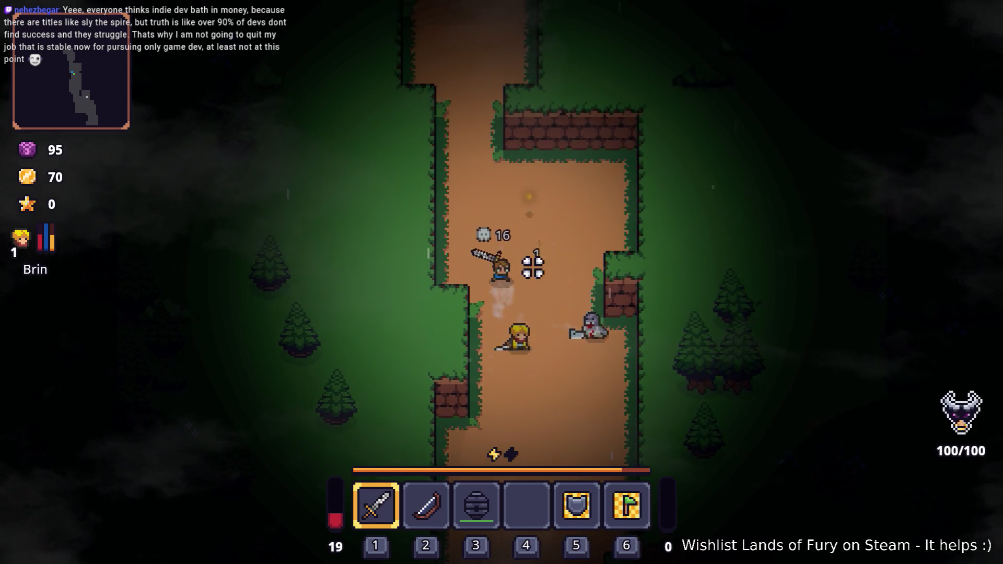
pyautogui.press('i')
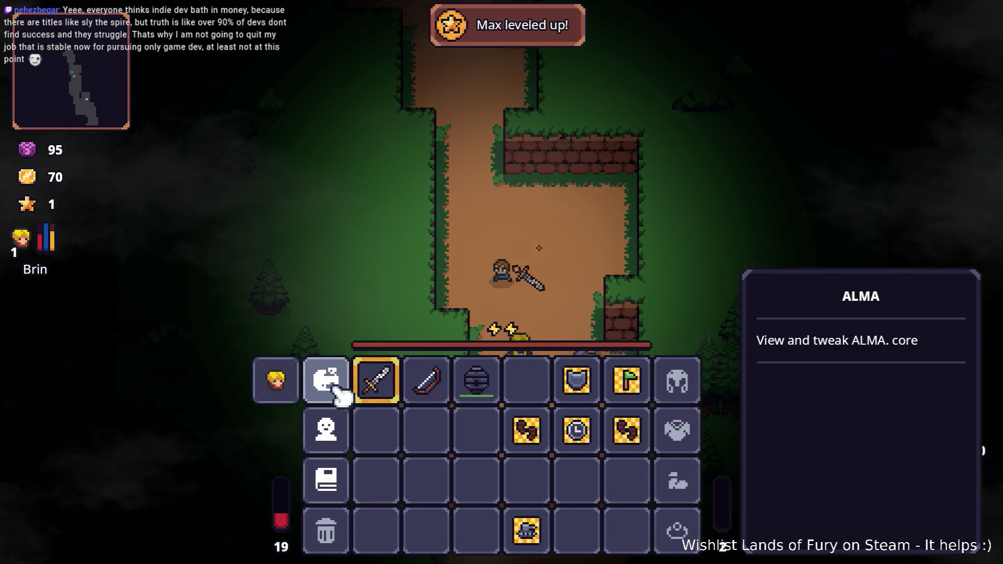
pyautogui.click(328, 380)
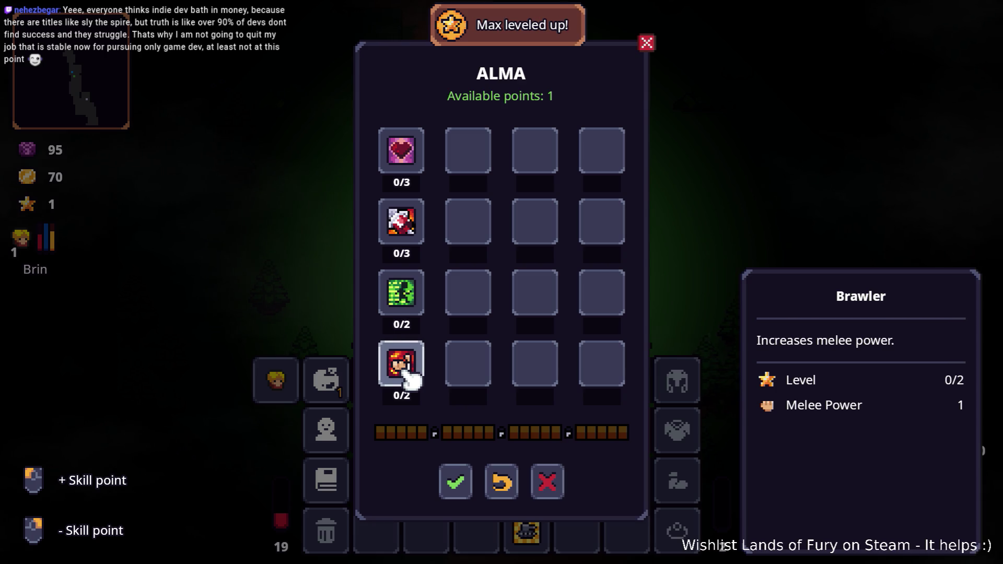
pyautogui.click(460, 483)
pyautogui.press('i')
# Walk up the path to the tall Crafting Stone, break it, and collect it.
pyautogui.press('w')
pyautogui.press('w')
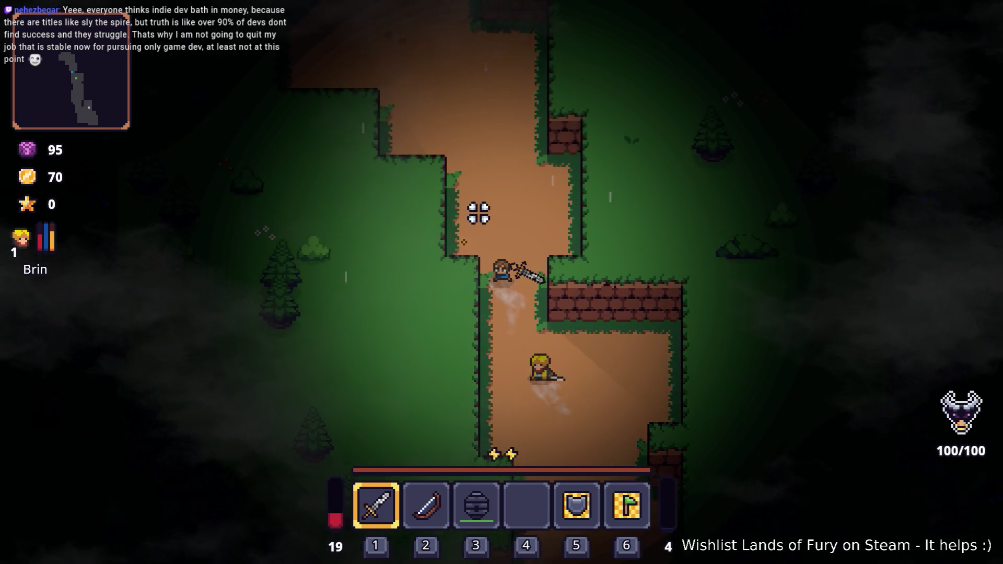
pyautogui.press('a')
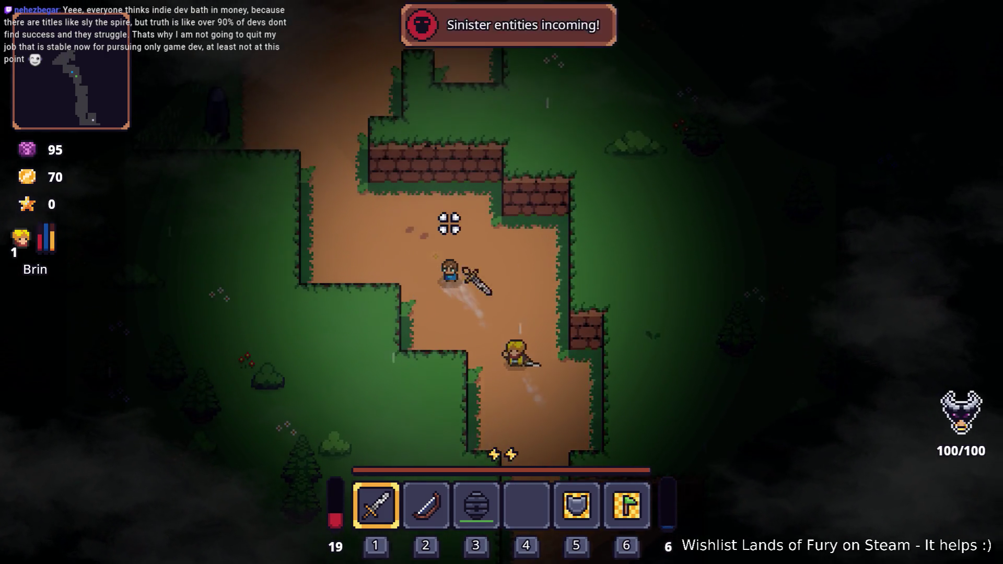
pyautogui.press('a')
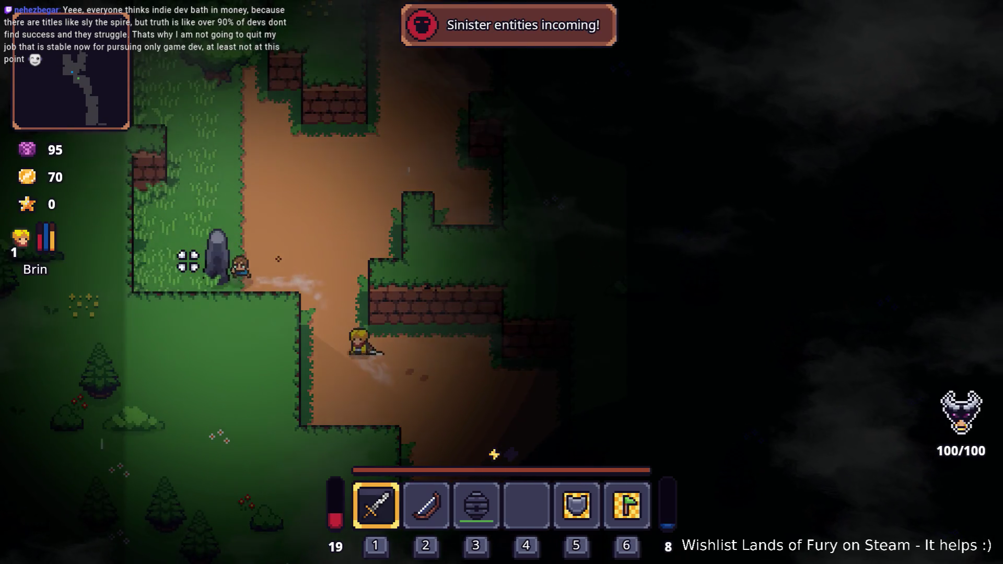
pyautogui.click(180, 268)
pyautogui.press('d')
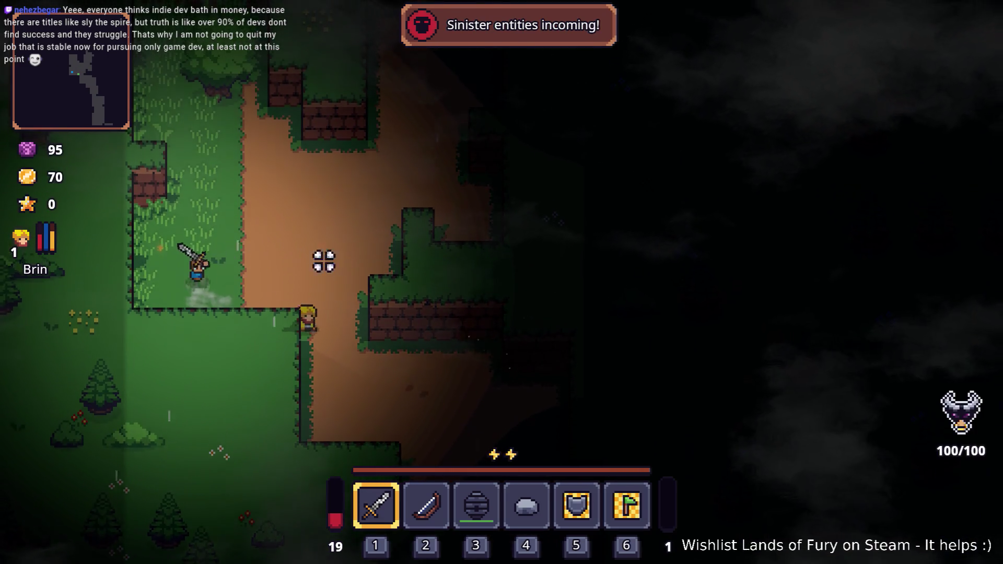
# Make your way up the winding path toward the campfire camp.
pyautogui.press('w')
pyautogui.press('s')
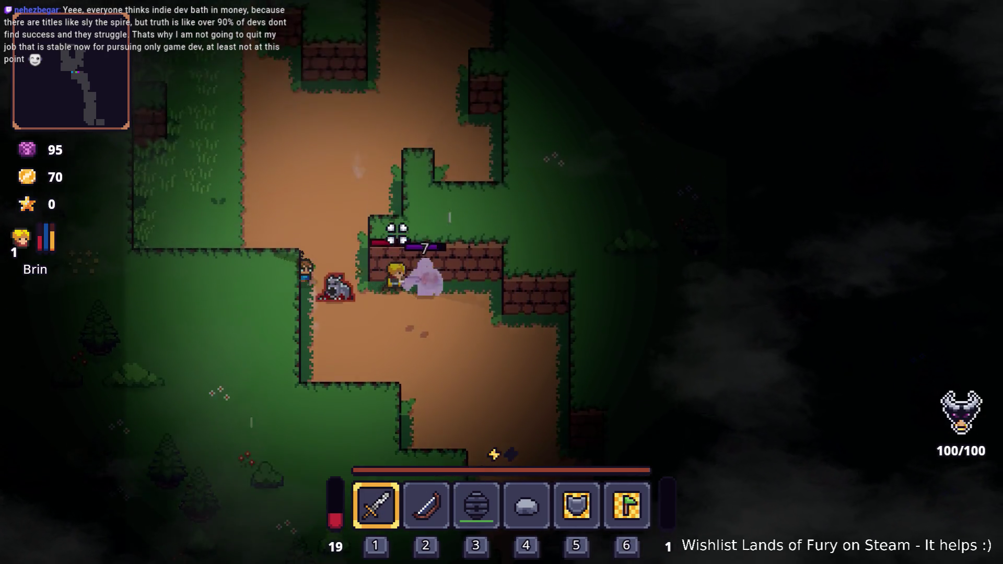
pyautogui.press('w')
pyautogui.press('d')
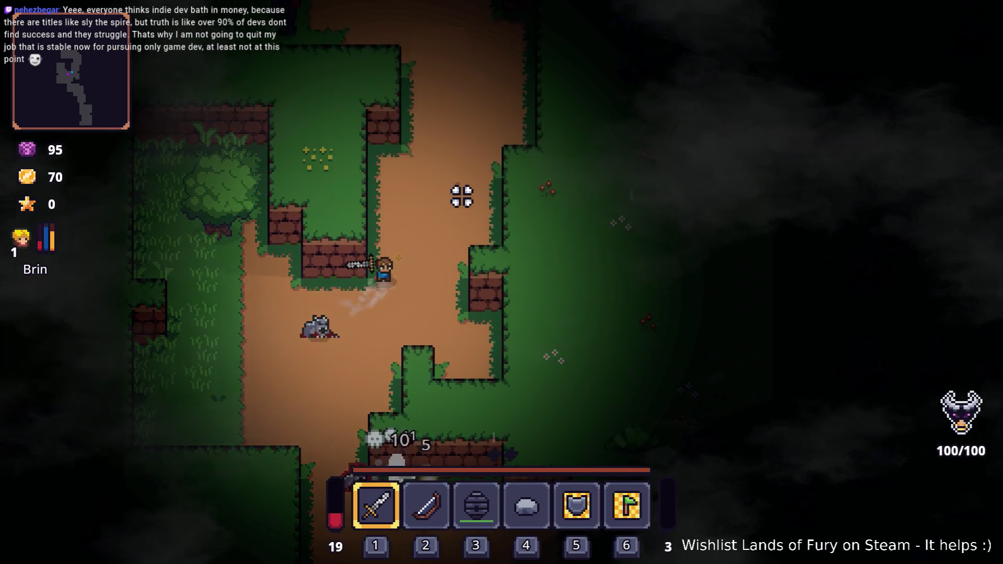
pyautogui.press('w')
pyautogui.press('w')
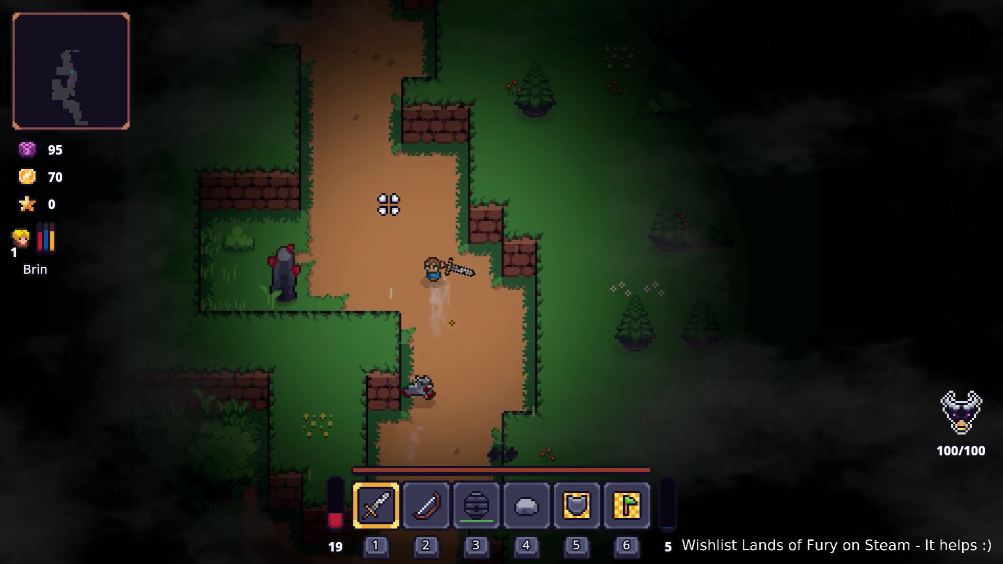
pyautogui.press('a')
# Push into the campfire camp and attack the enemies there.
pyautogui.press('w')
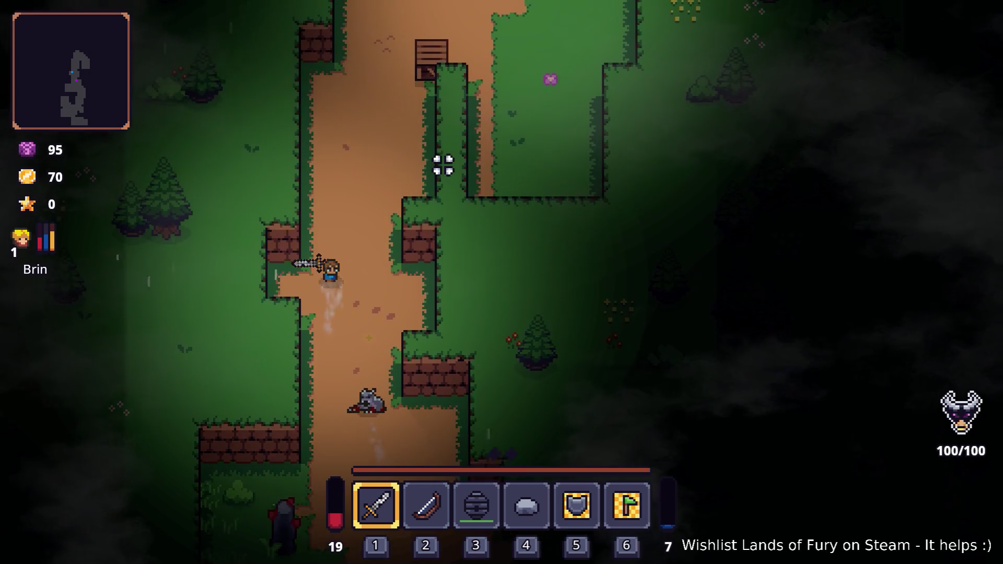
pyautogui.press('d')
pyautogui.press('w')
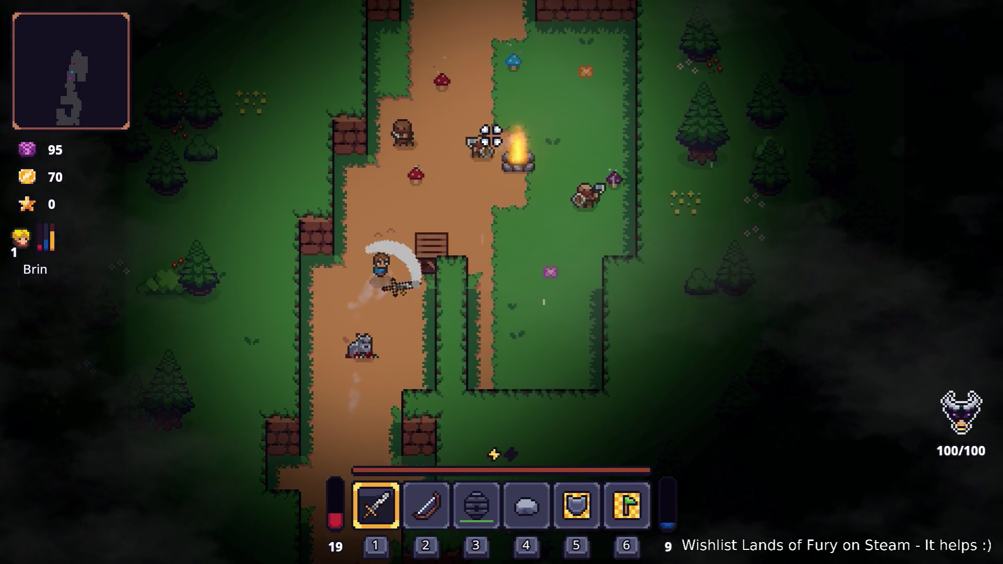
pyautogui.click(426, 224)
pyautogui.press('w')
pyautogui.press('d')
pyautogui.click(434, 244)
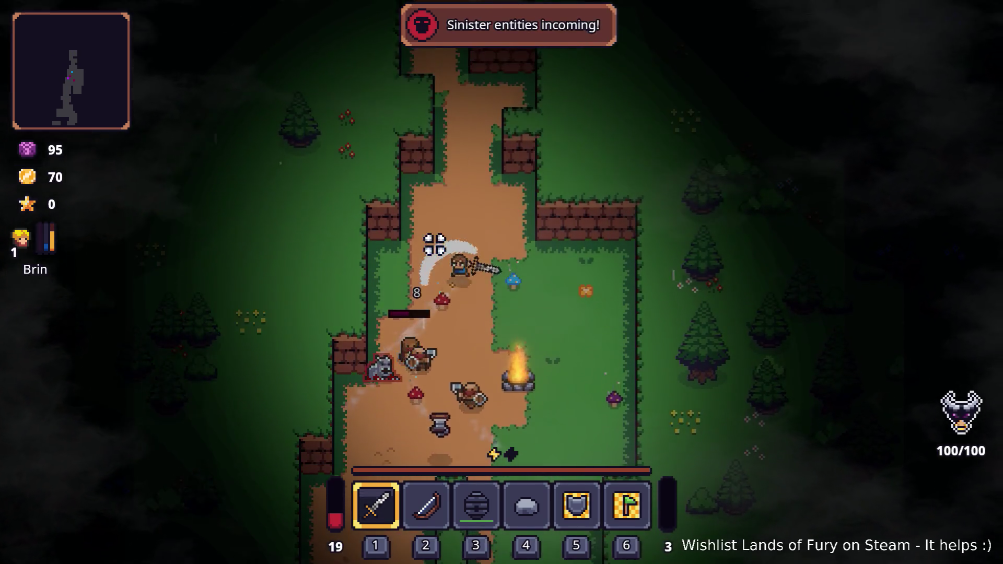
pyautogui.press('w')
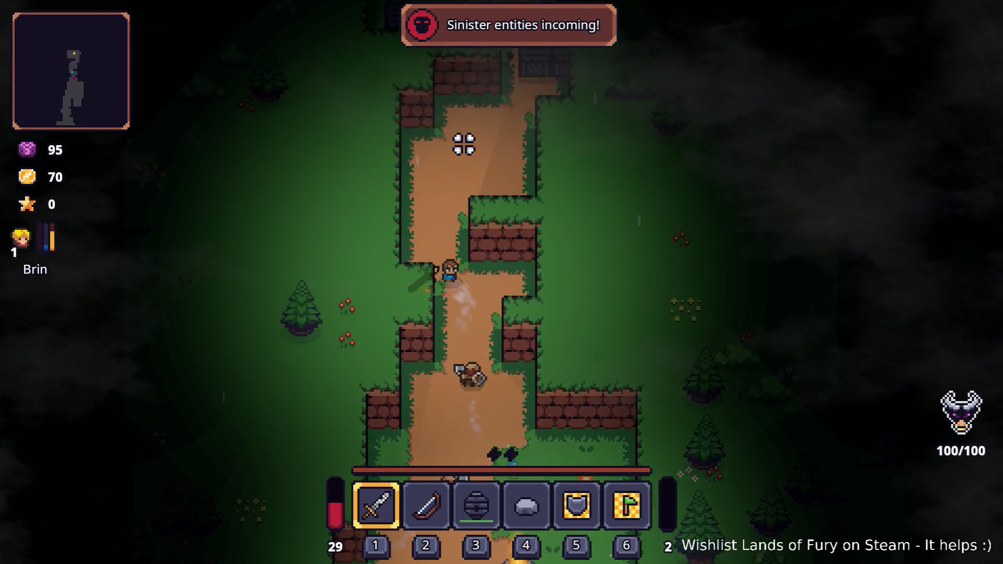
# Advance up the forest path, attacking the knight, and move into the grassy area.
pyautogui.press('w')
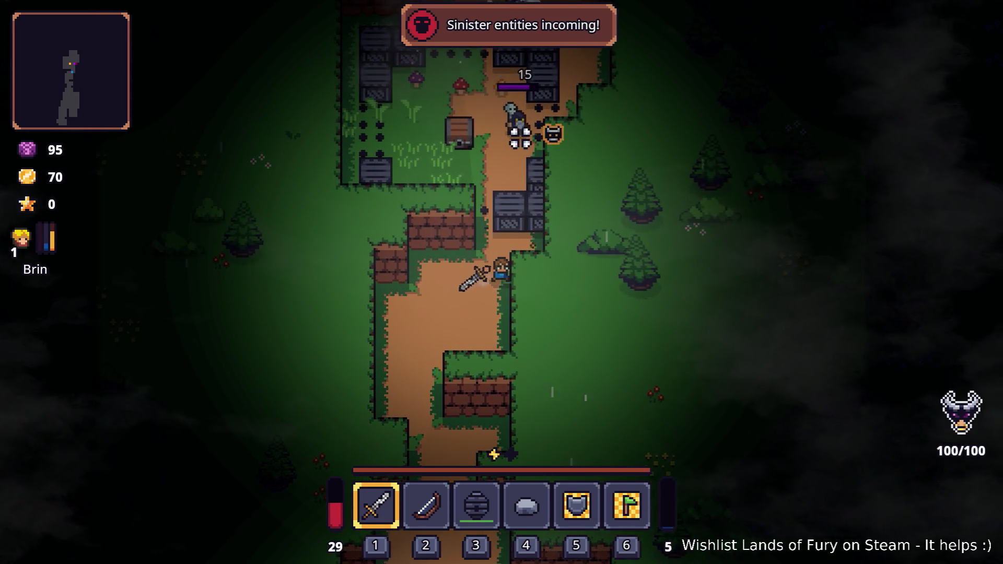
pyautogui.press('w')
pyautogui.click(517, 161)
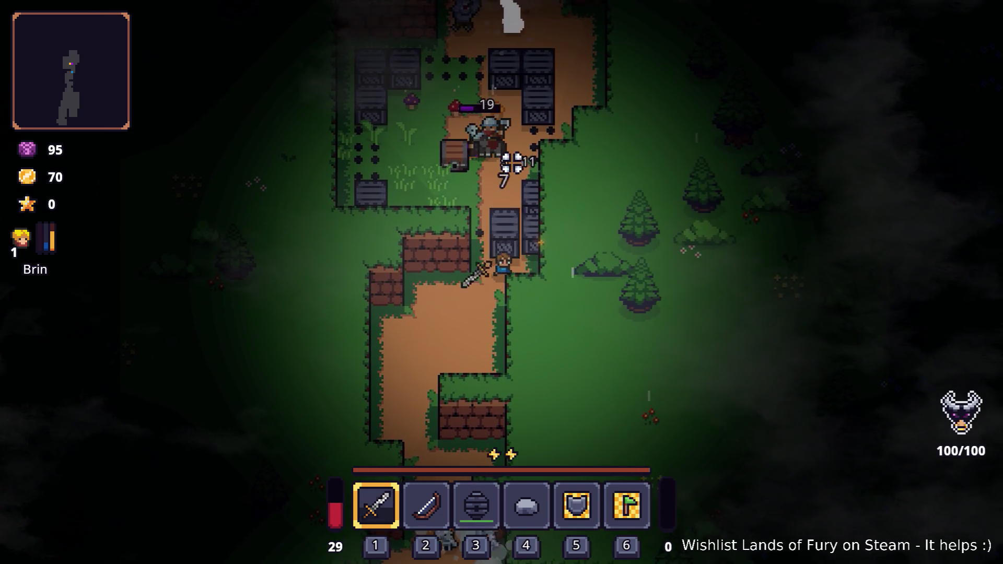
pyautogui.press('w')
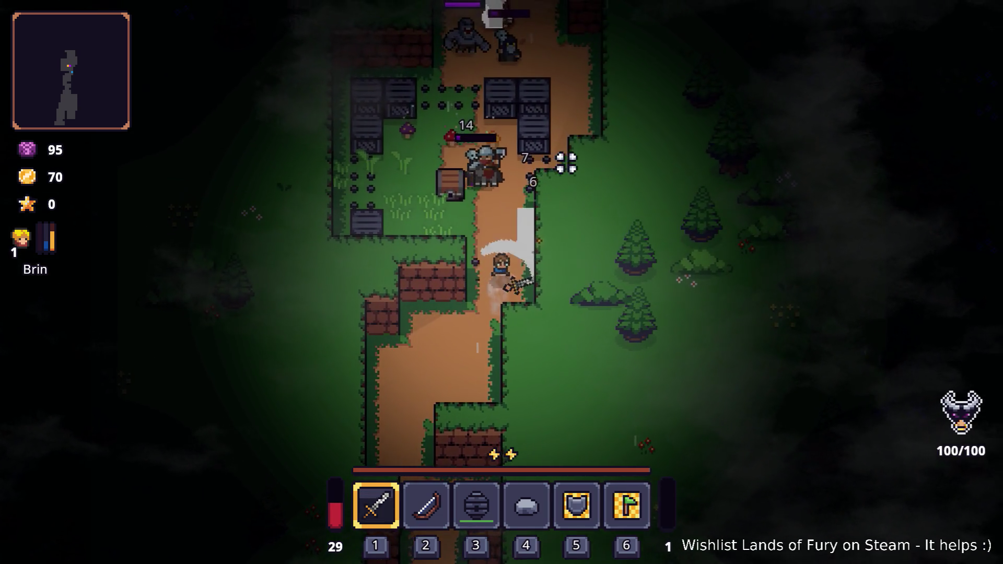
pyautogui.press('w')
pyautogui.press('a')
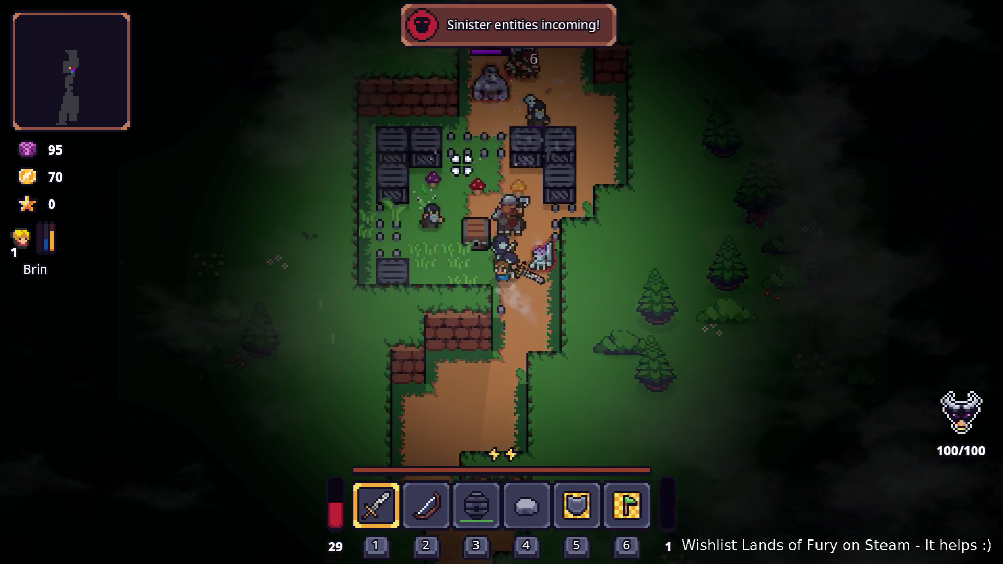
pyautogui.press('w')
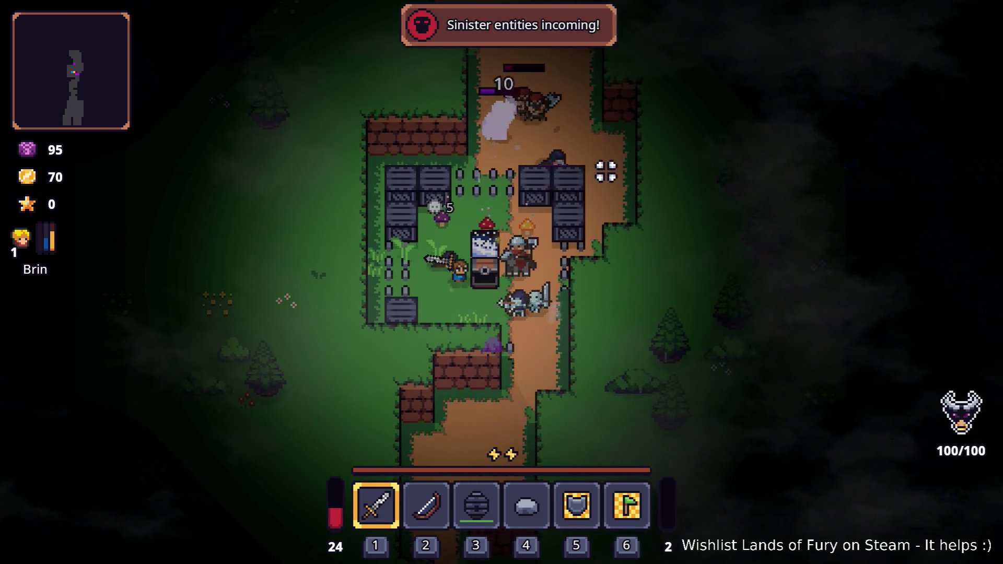
# Retreat, re-advance on the skeletons, and dodge into the grass by the mushrooms.
pyautogui.press('s')
pyautogui.press('d')
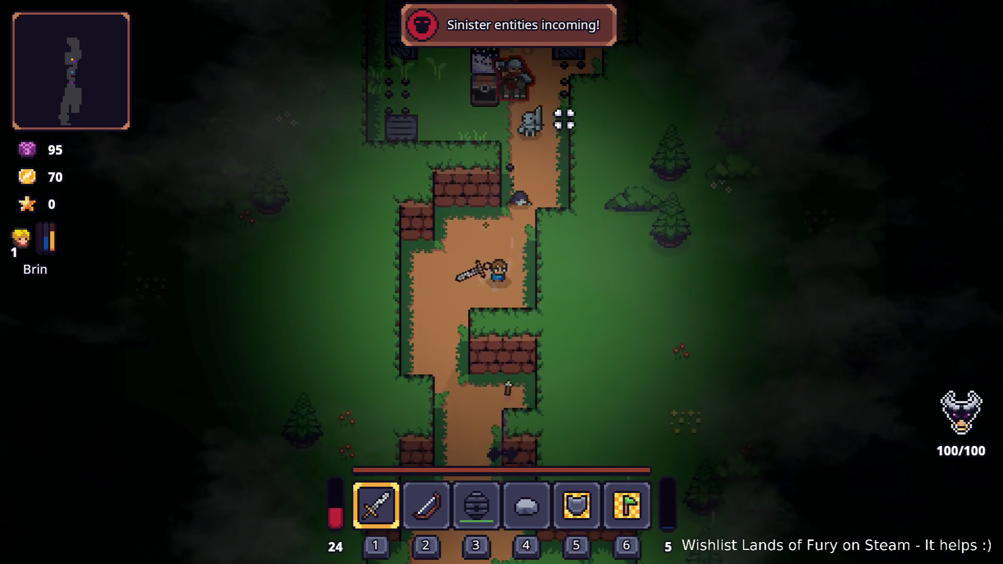
pyautogui.press('w')
pyautogui.press('d')
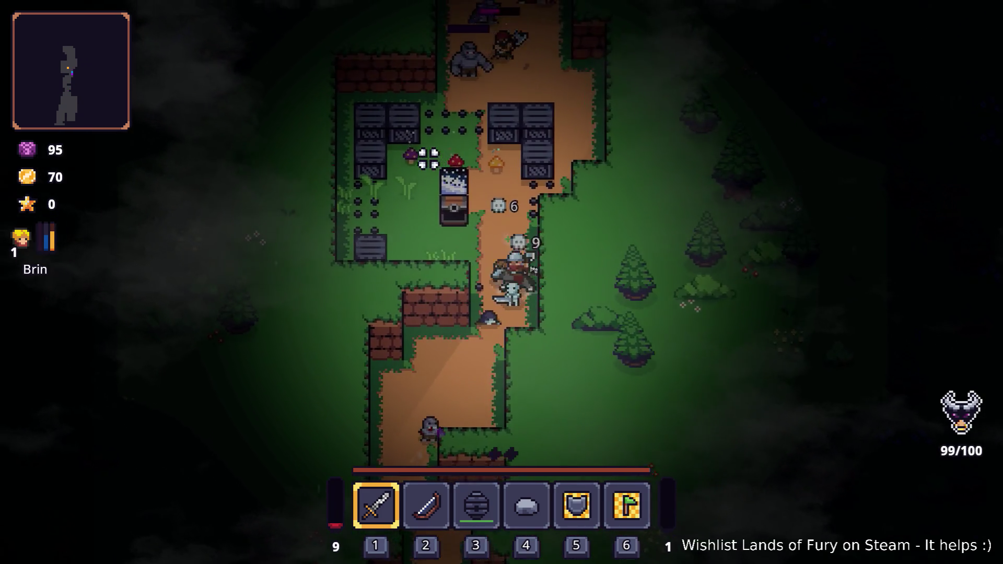
pyautogui.press('w')
pyautogui.press('a')
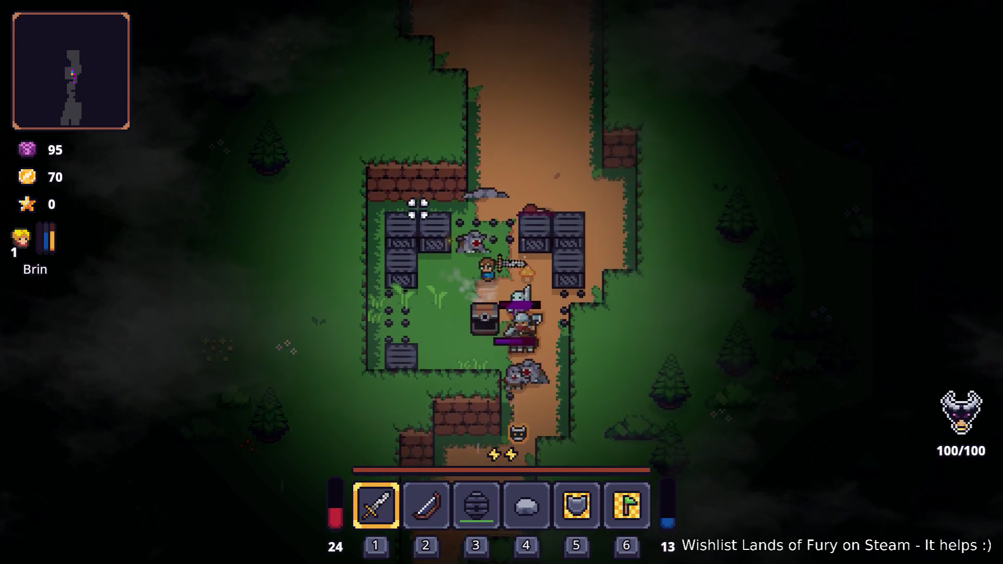
pyautogui.press('w')
# Choose a rune from the sword's rune list in the inventory and place it.
pyautogui.press('i')
pyautogui.click(376, 317)
pyautogui.click(426, 291)
pyautogui.click(428, 224)
pyautogui.press('Escape')
# Return to play and fight up the path with the rune-powered sword, raising gold to 98.
pyautogui.press('i')
pyautogui.press('w')
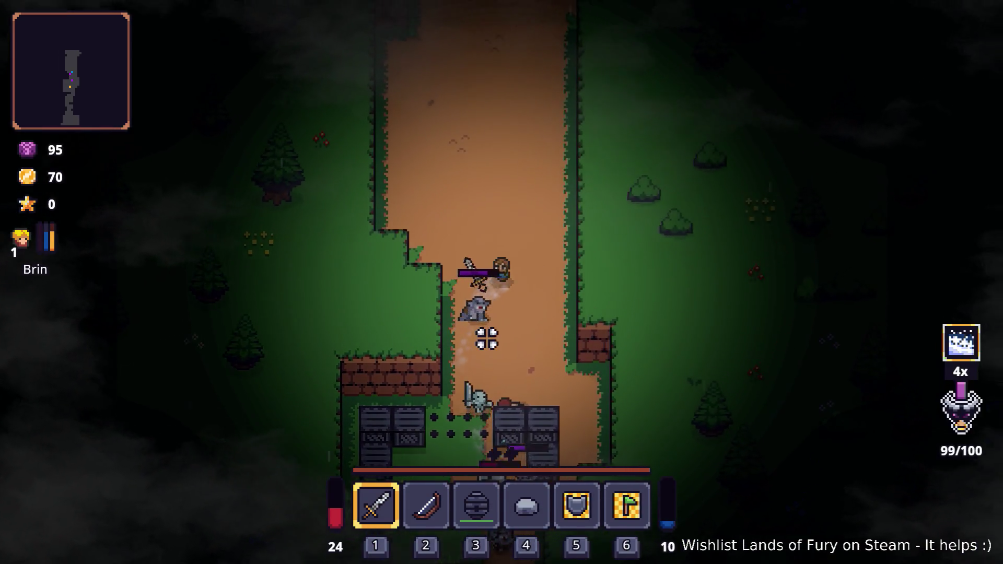
pyautogui.press('w')
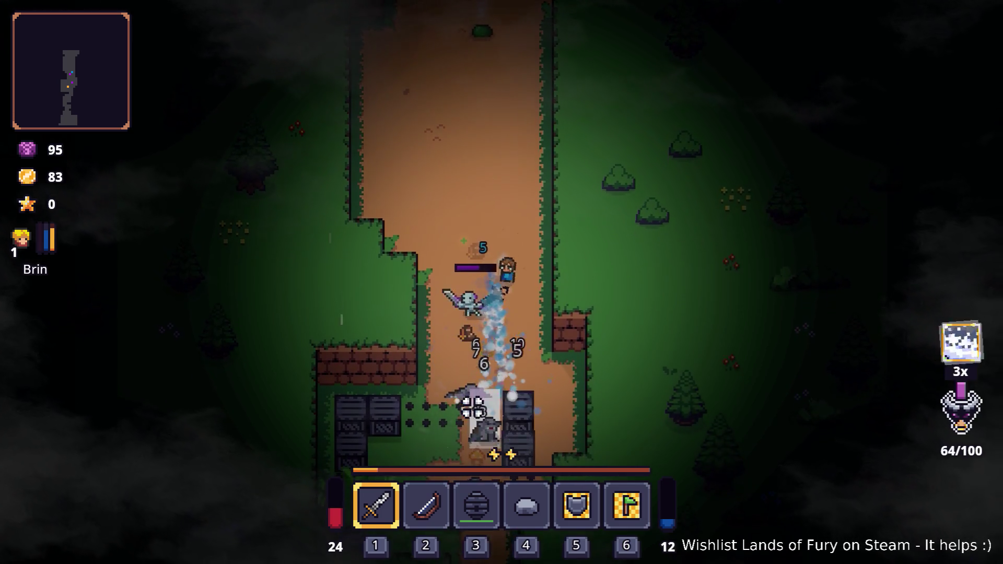
pyautogui.press('d')
pyautogui.press('w')
pyautogui.press('a')
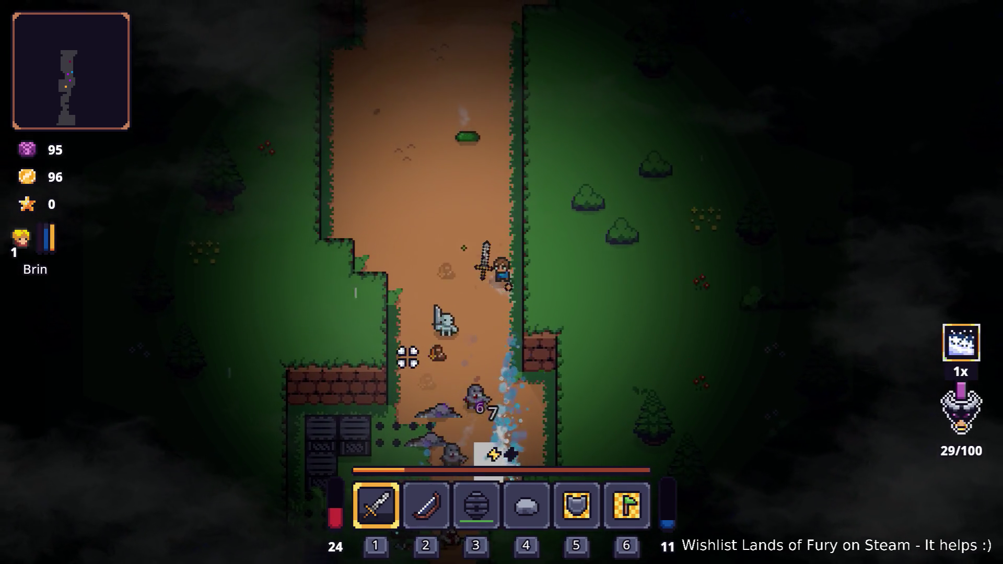
# Fight up the path past the slime toward the campfire.
pyautogui.press('w')
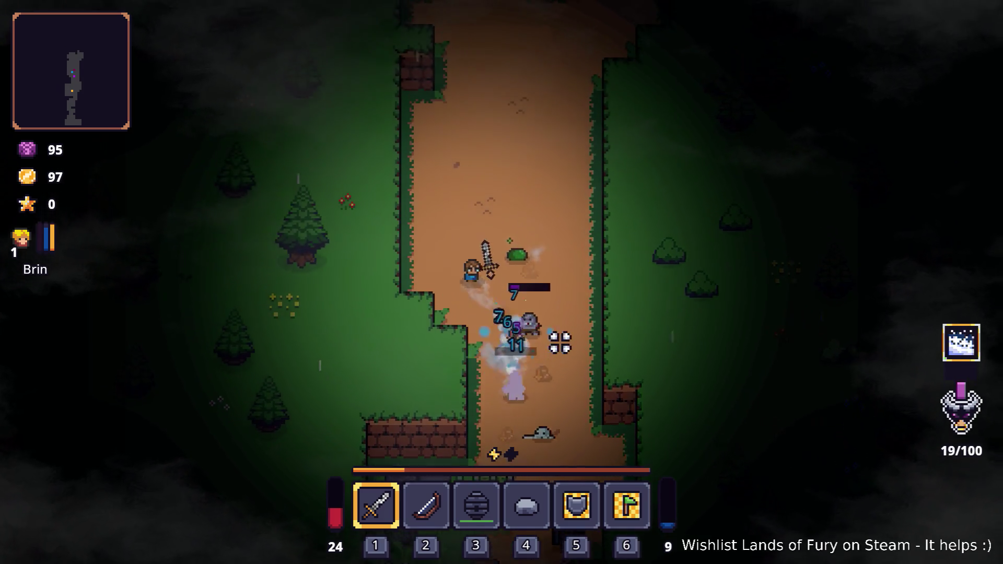
pyautogui.press('w')
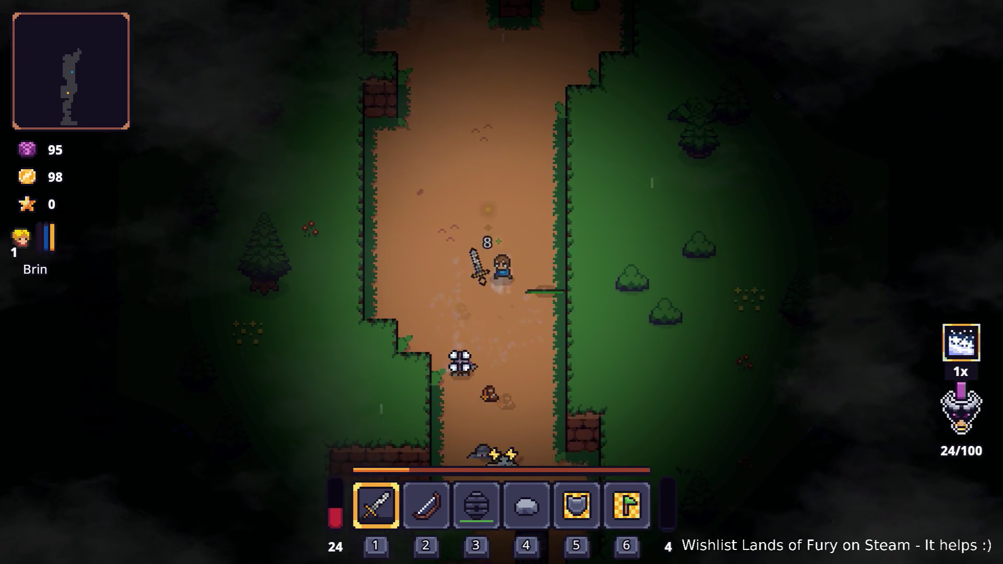
pyautogui.press('w')
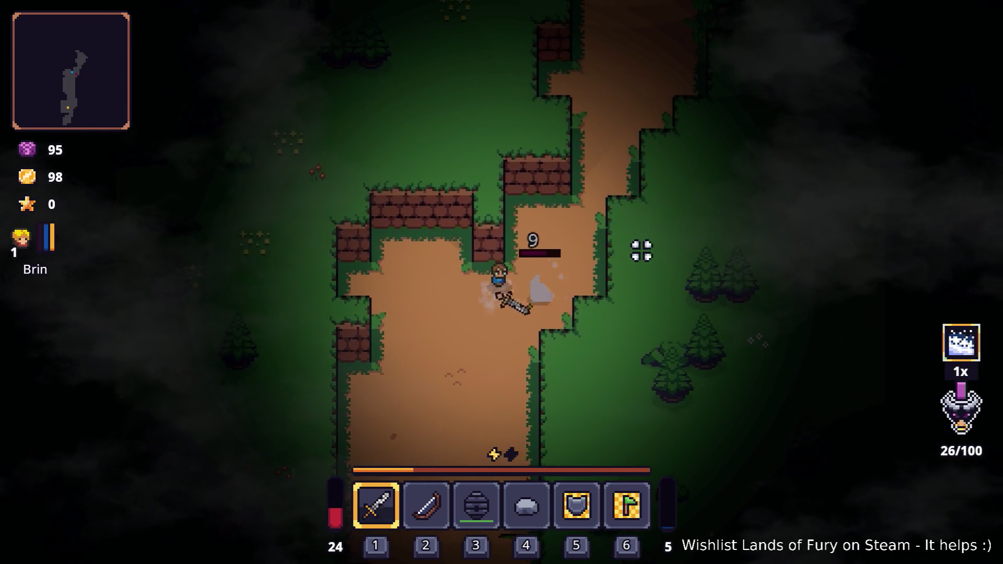
pyautogui.press('w')
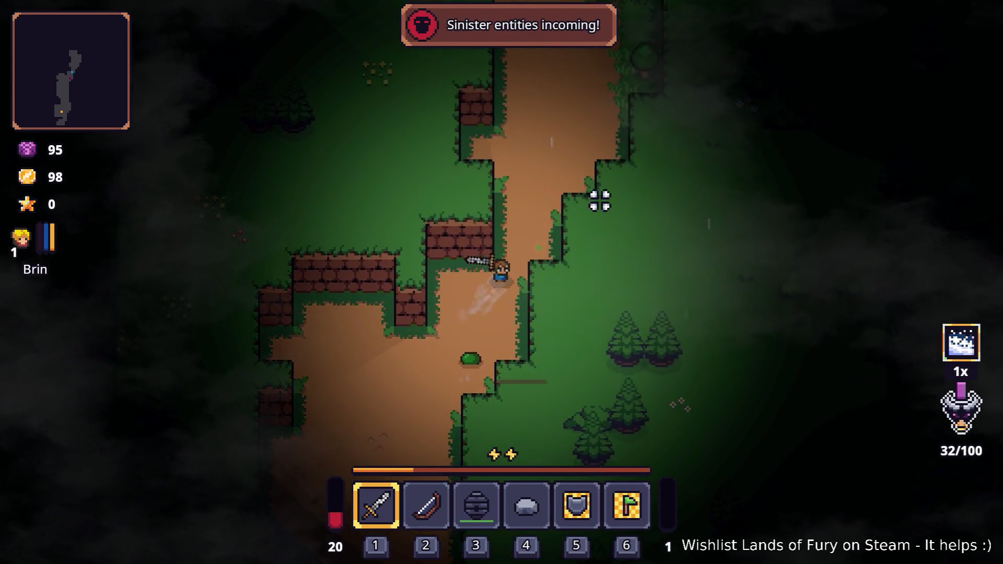
pyautogui.press('w')
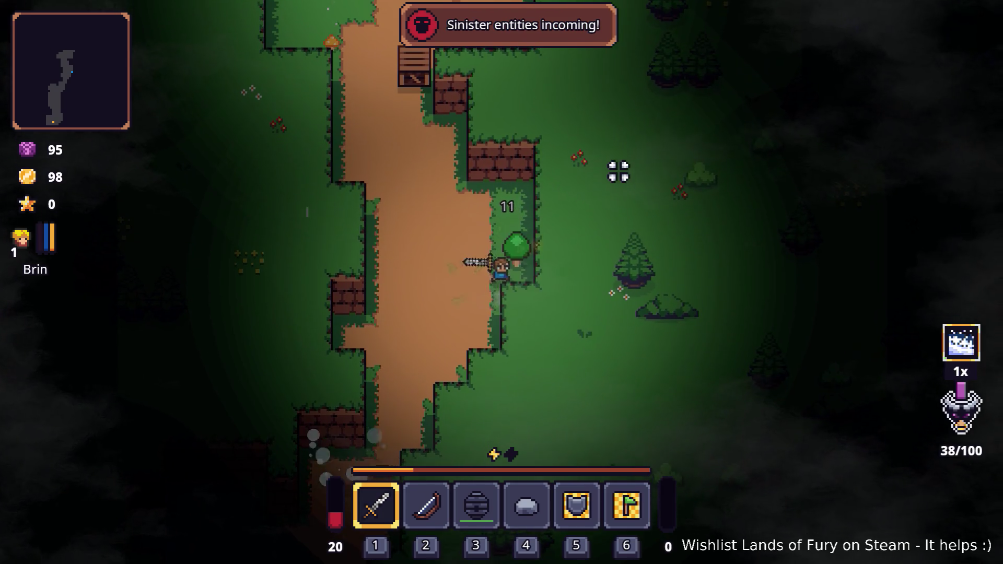
pyautogui.press('w')
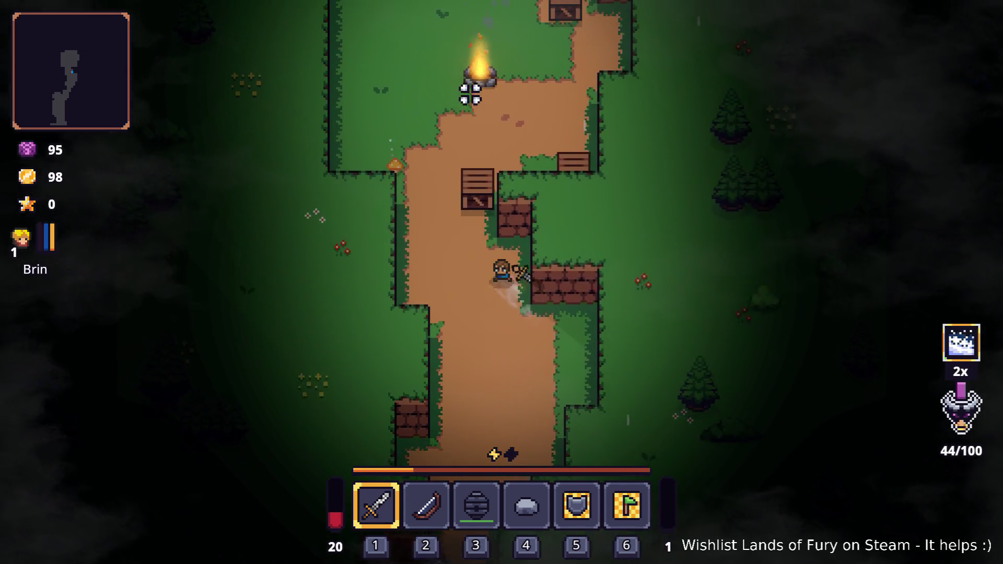
pyautogui.press('w')
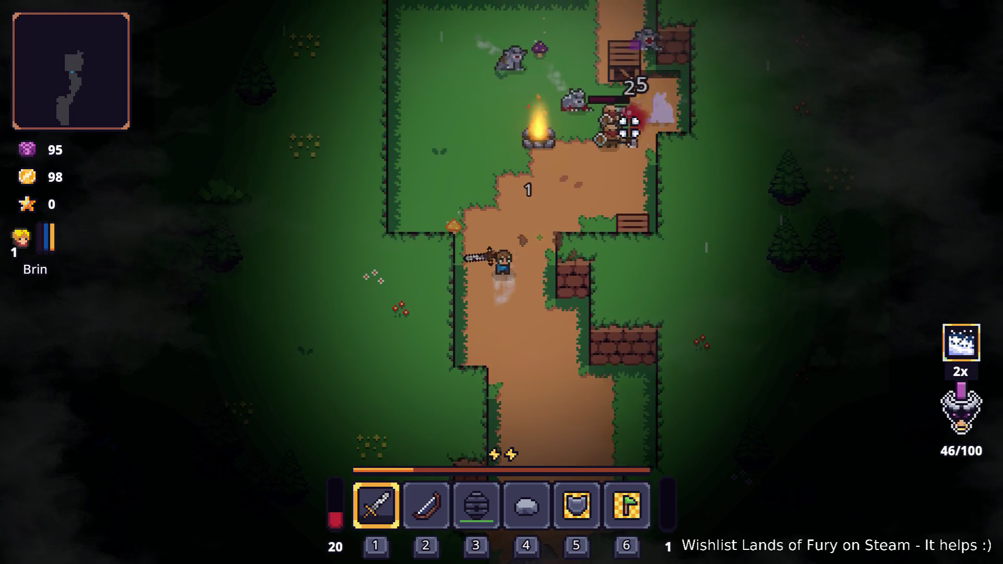
# Defeat the wolves around the campfire, reaching level 2 and 392 gold.
pyautogui.press('a')
pyautogui.press('w')
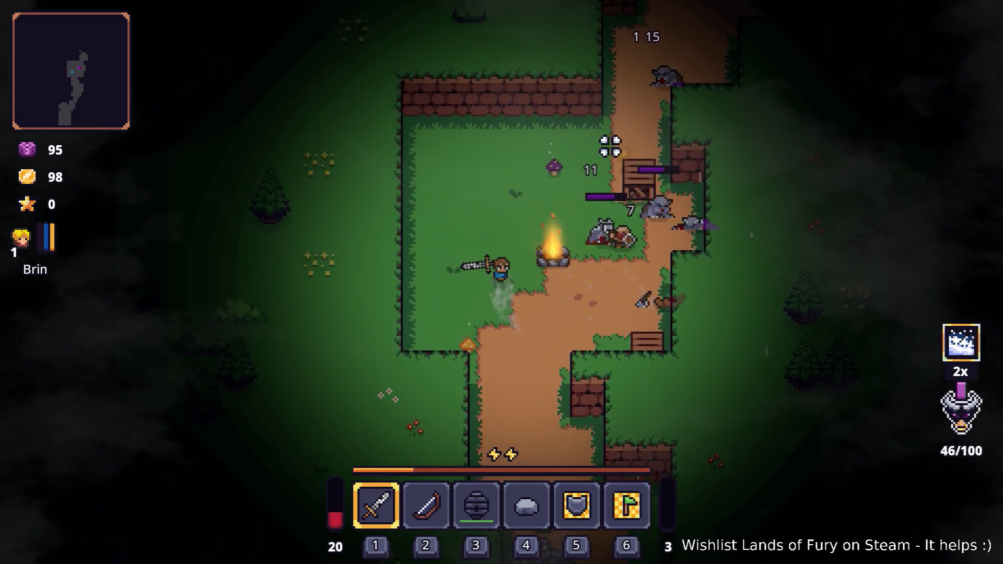
pyautogui.press('a')
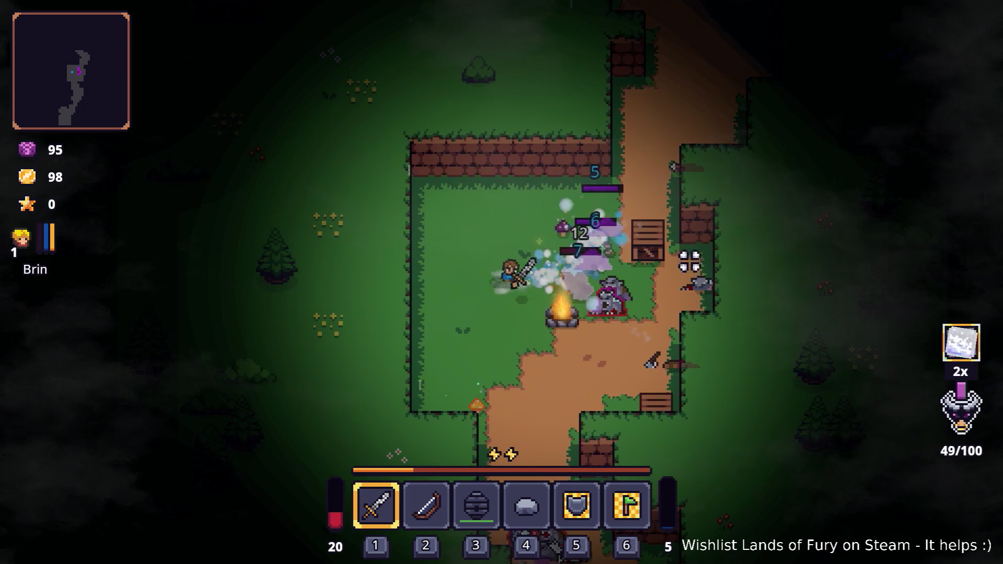
pyautogui.press('s')
pyautogui.press('a')
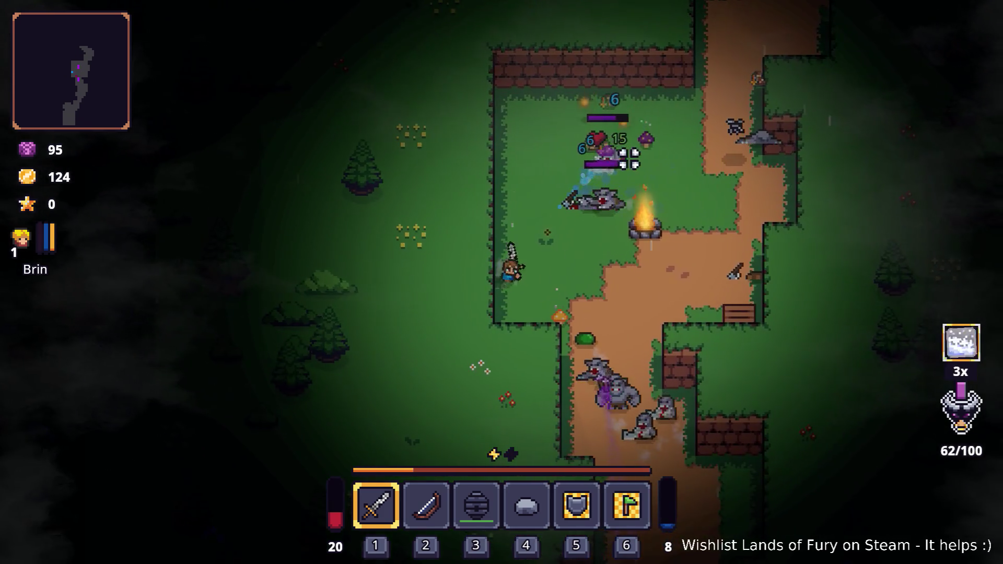
pyautogui.press('d')
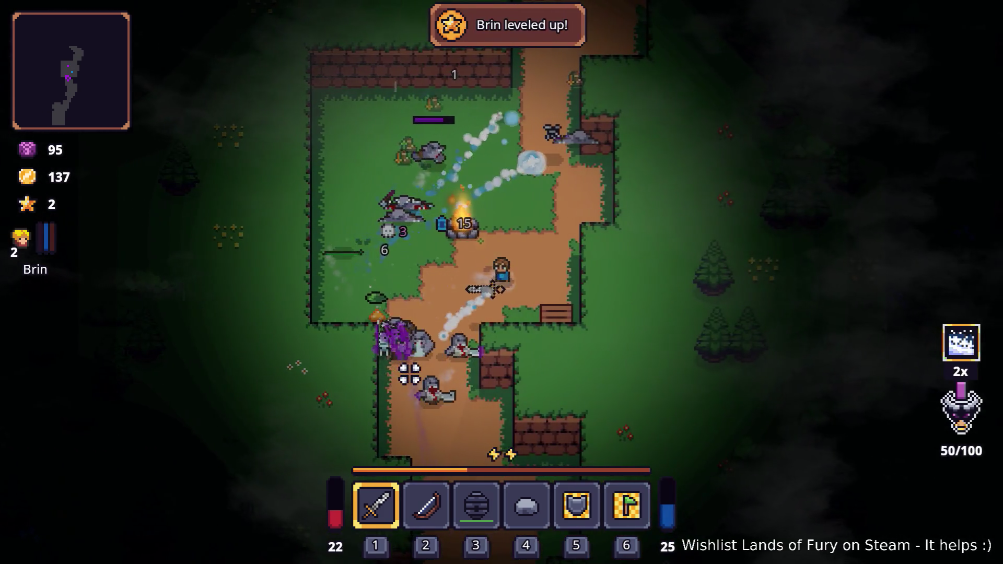
pyautogui.press('w')
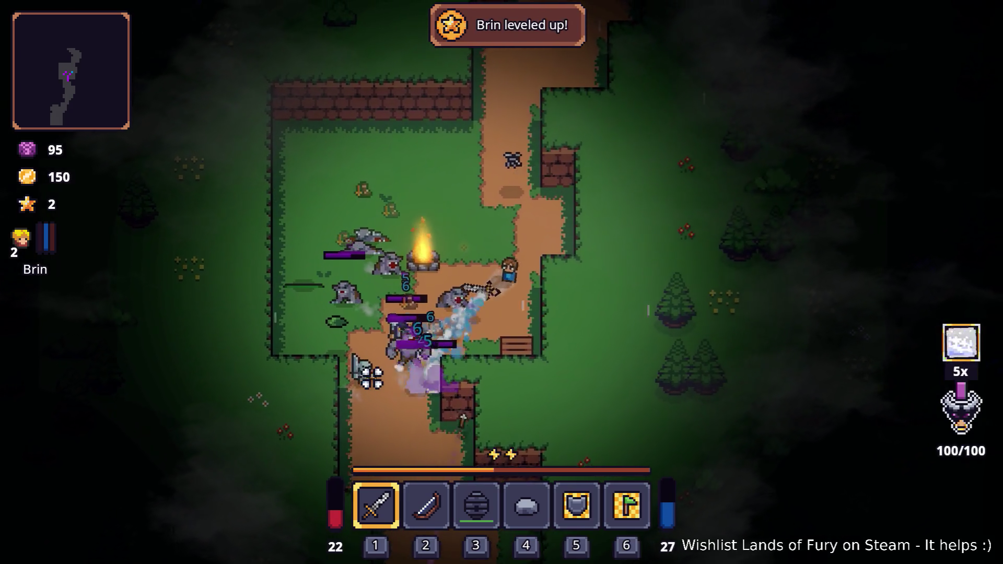
pyautogui.press('a')
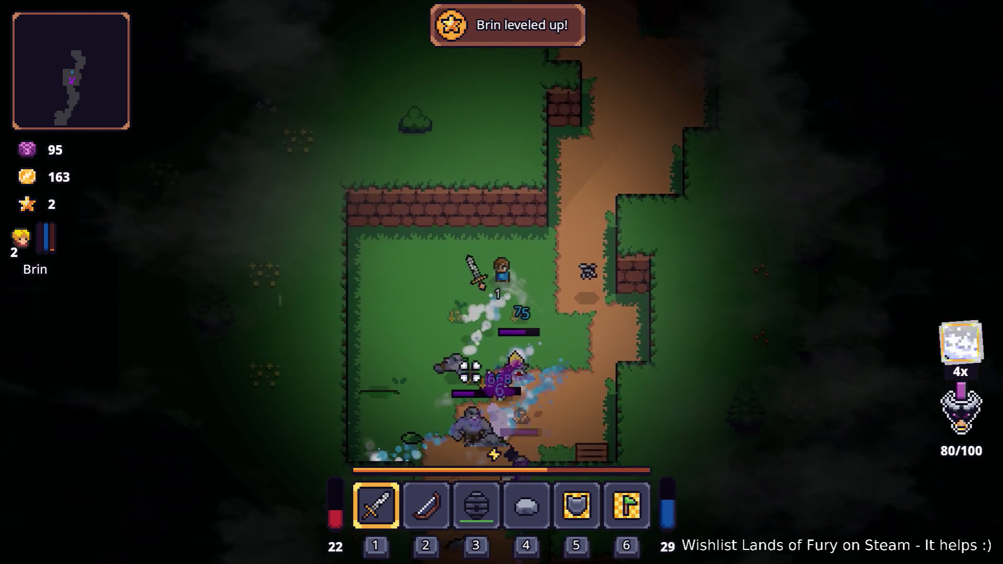
pyautogui.press('d')
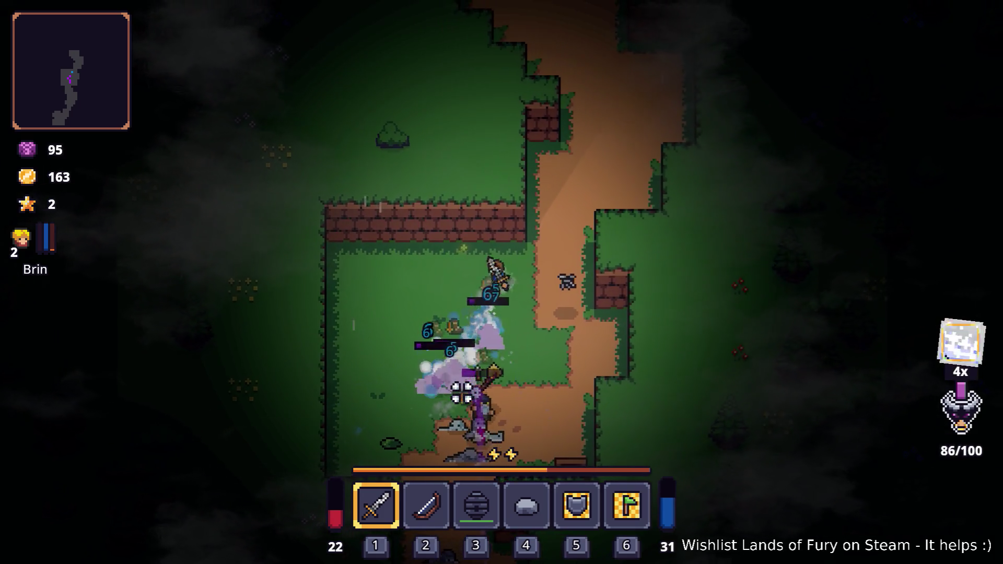
pyautogui.press('d')
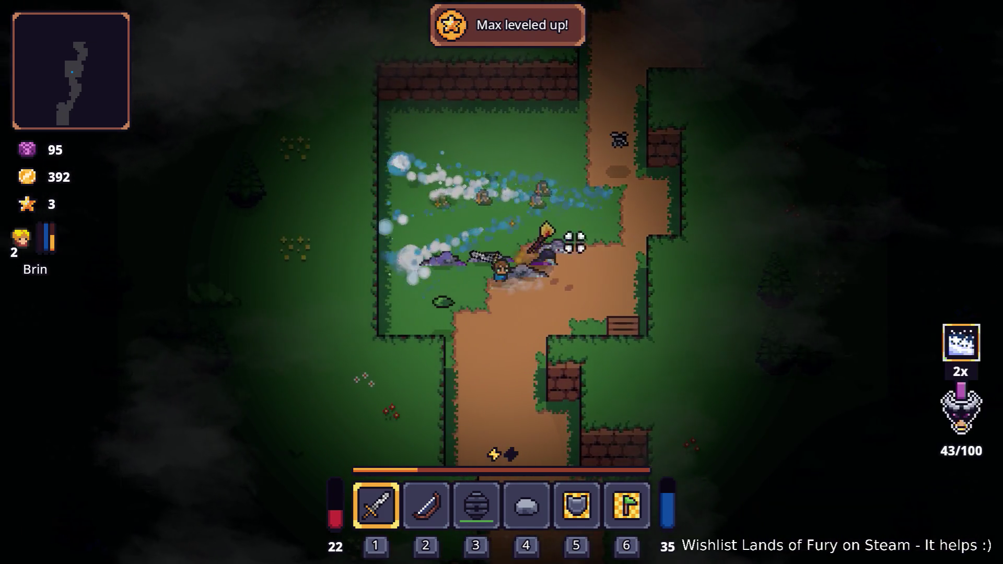
# Collect the dropped loot and break the standing stone for a Crafting Stone.
pyautogui.press('s')
pyautogui.press('a')
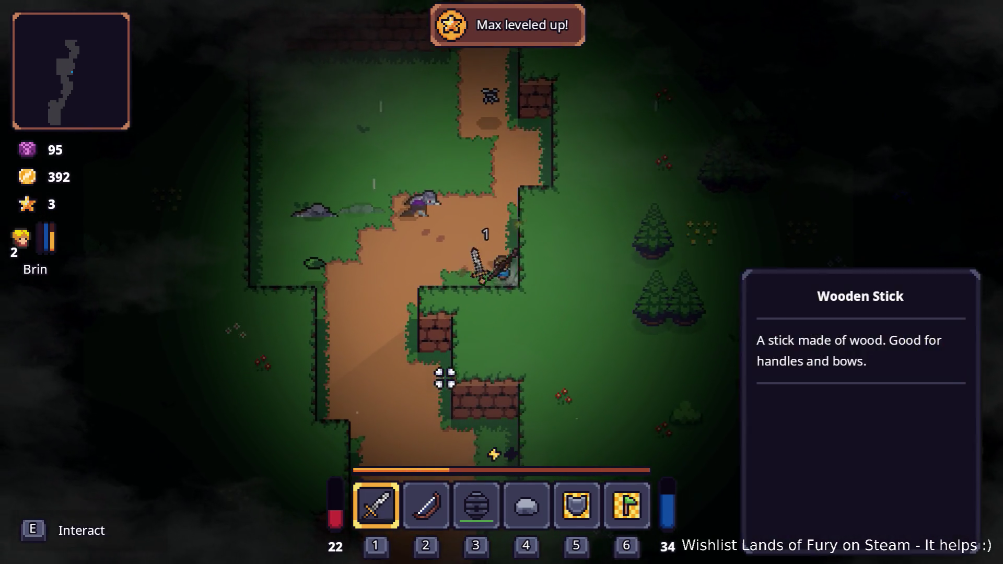
pyautogui.press('w')
pyautogui.press('d')
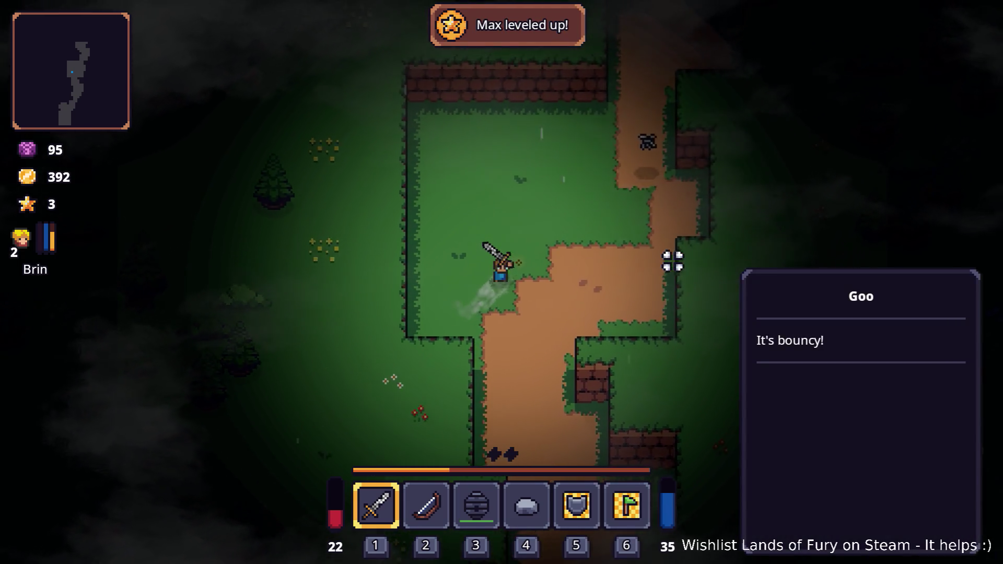
pyautogui.press('w')
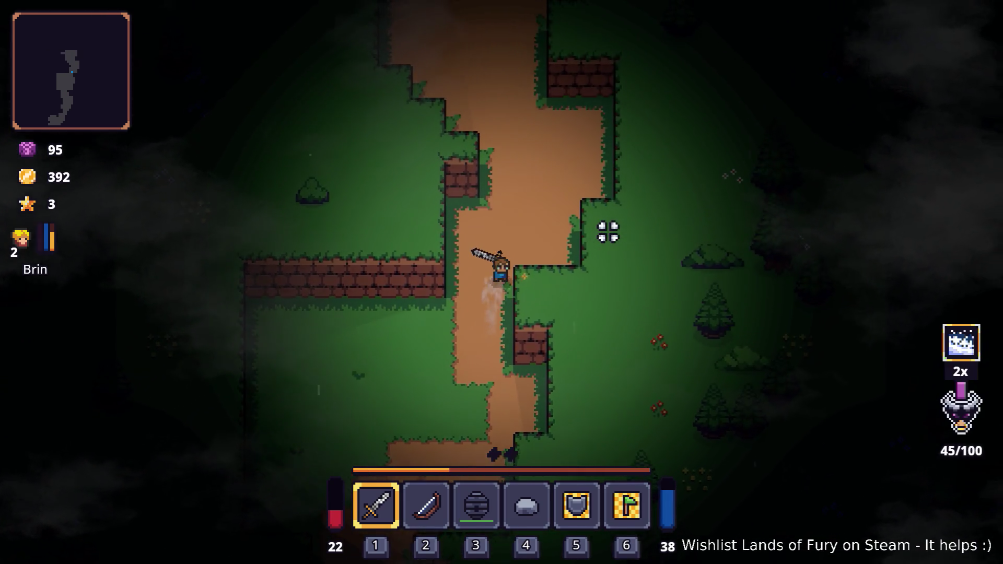
pyautogui.press('w')
pyautogui.press('a')
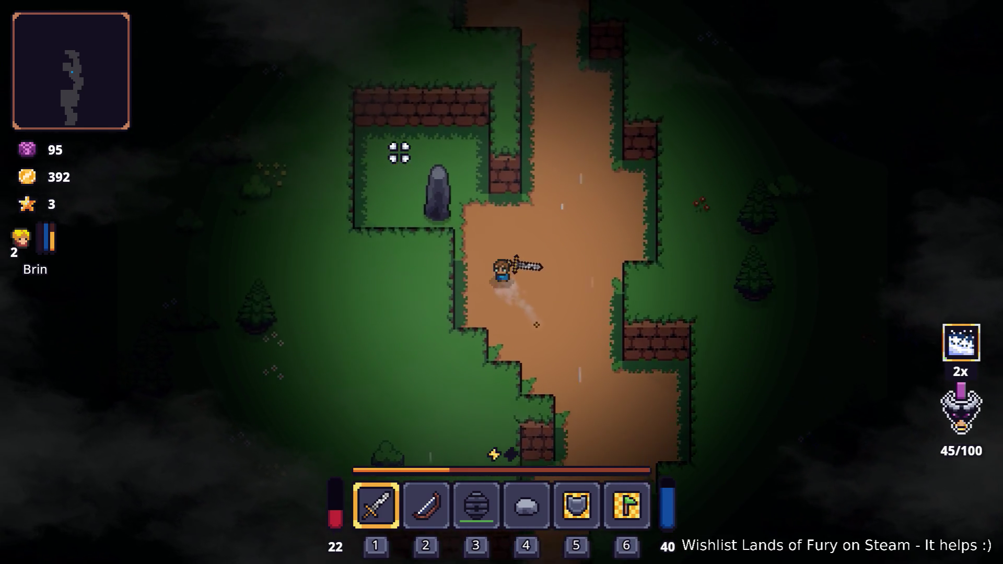
pyautogui.click(398, 152)
pyautogui.click(397, 152)
pyautogui.click(397, 151)
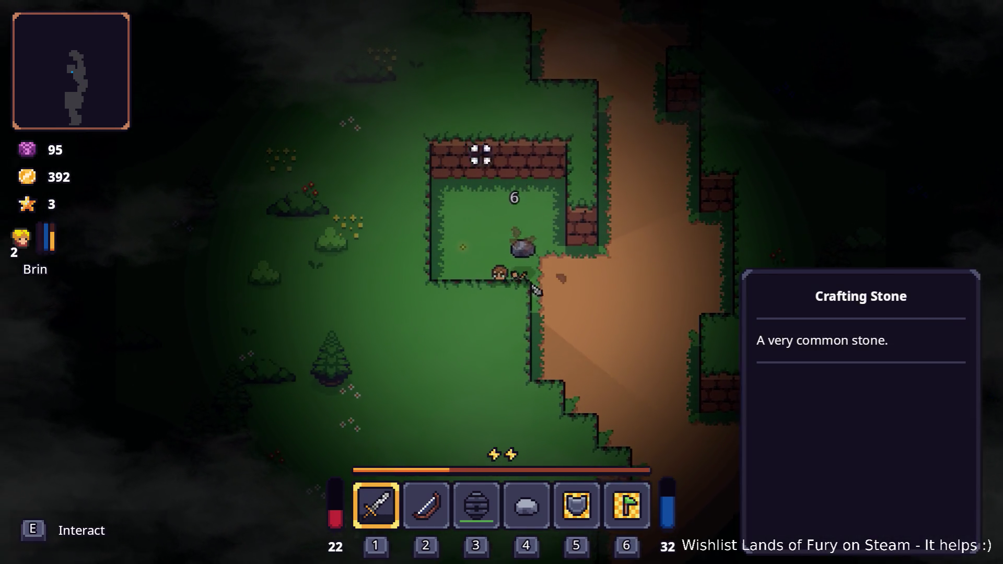
# Walk north to the wall and talk to the purple figure, then dismiss the dialogue.
pyautogui.press('w')
pyautogui.press('d')
pyautogui.press('w')
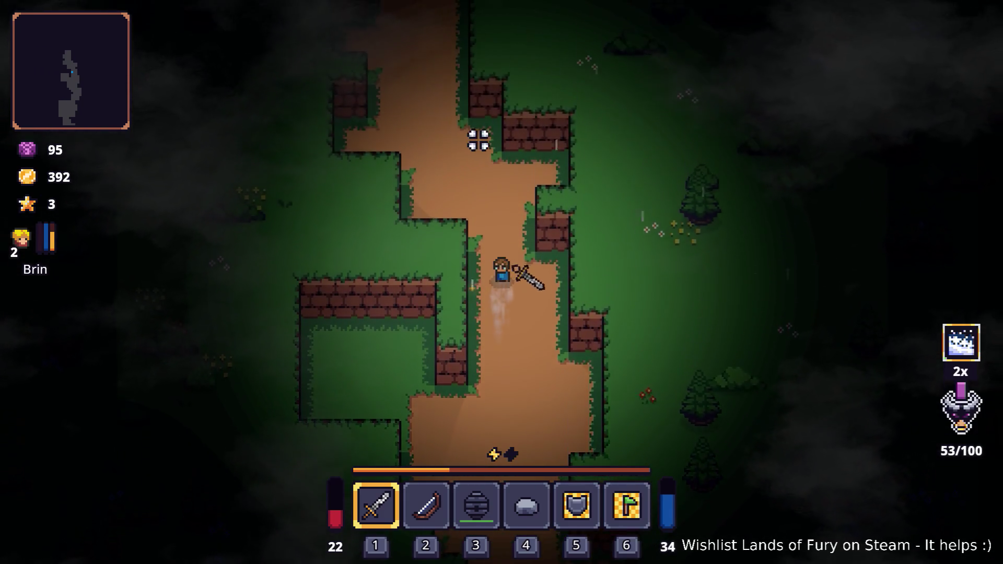
pyautogui.press('w')
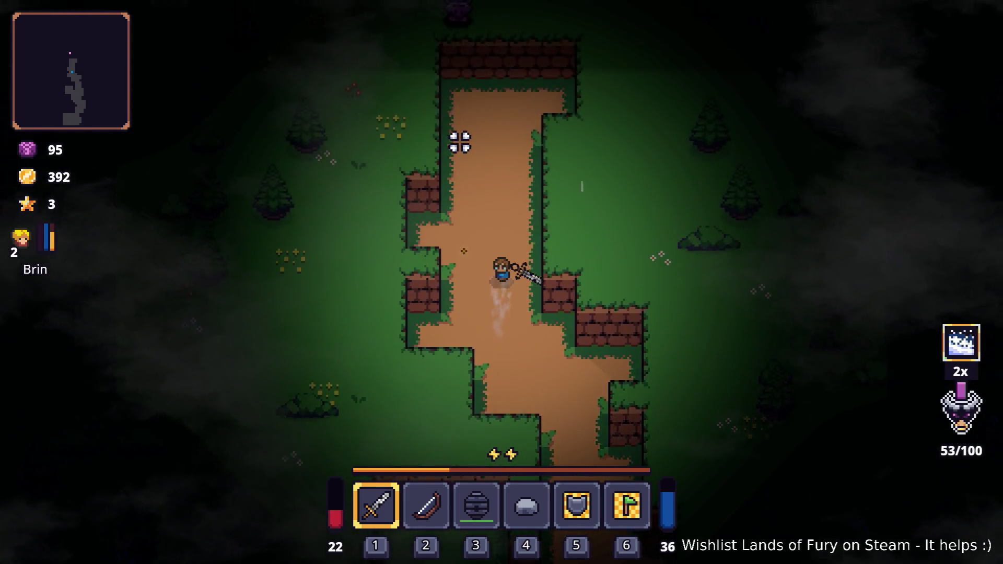
pyautogui.press('w')
pyautogui.press('a')
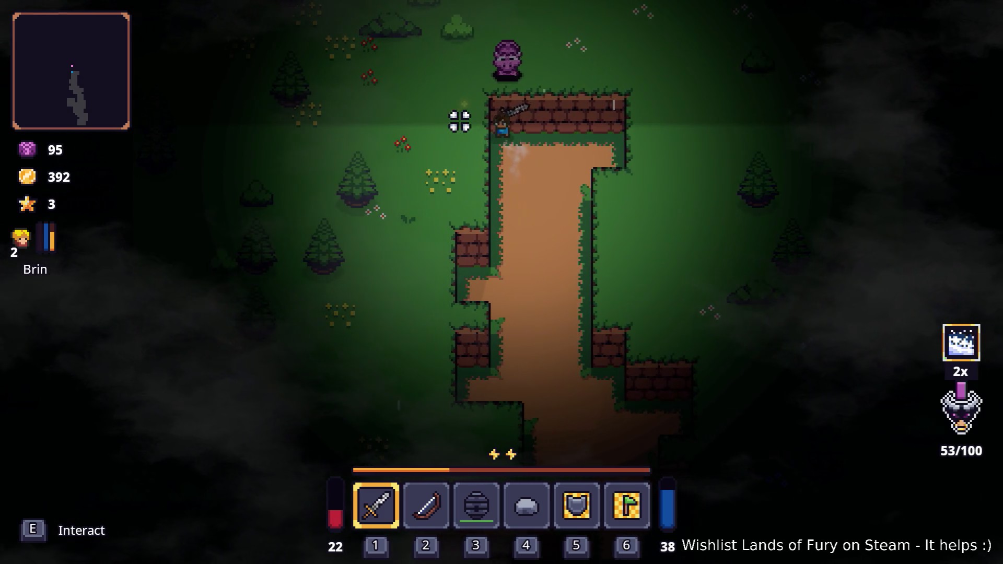
pyautogui.press('d')
pyautogui.press('e')
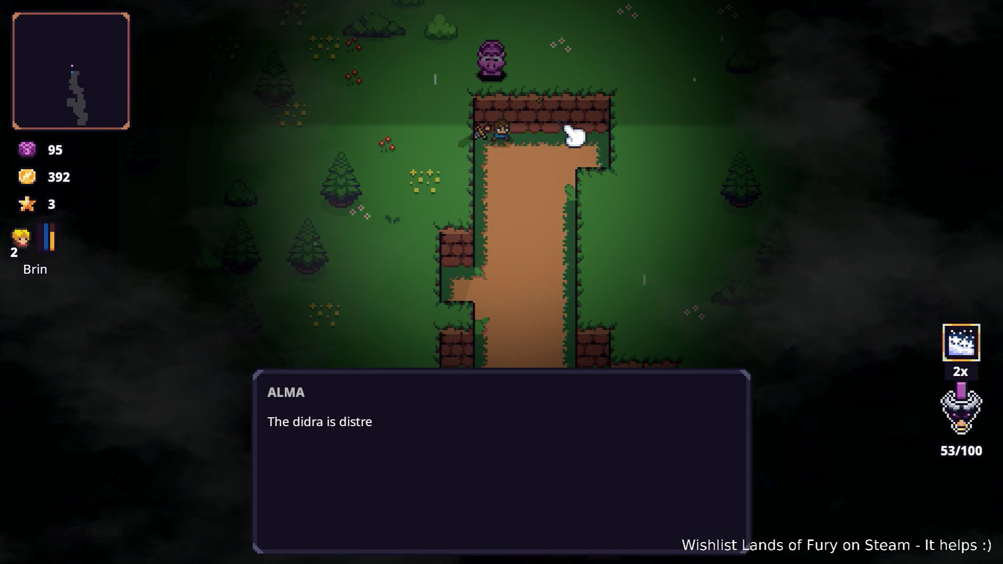
pyautogui.click(571, 142)
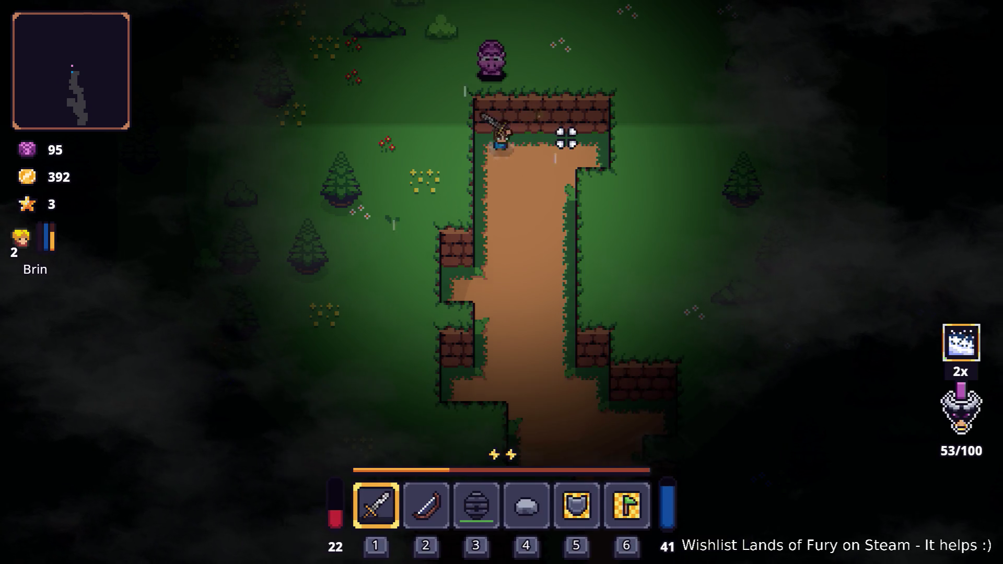
# Head south down the road and fight the pale enemy in the grassy clearing.
pyautogui.press('s')
pyautogui.press('s')
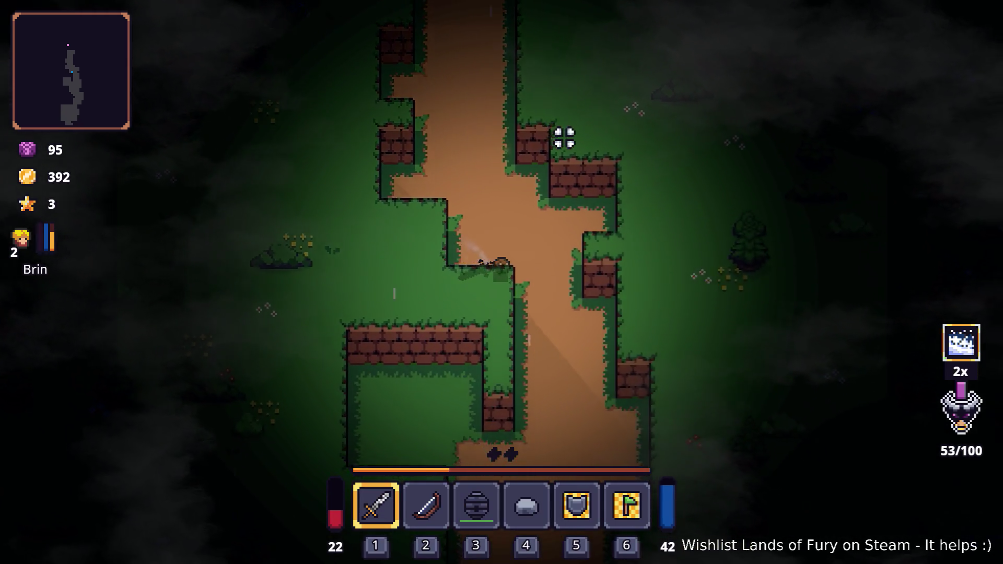
pyautogui.press('s')
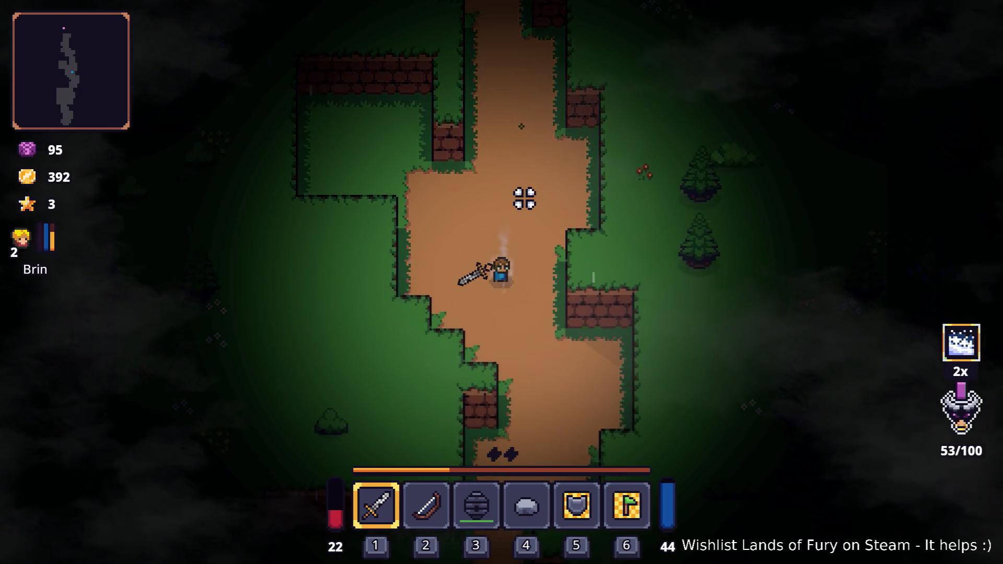
pyautogui.press('s')
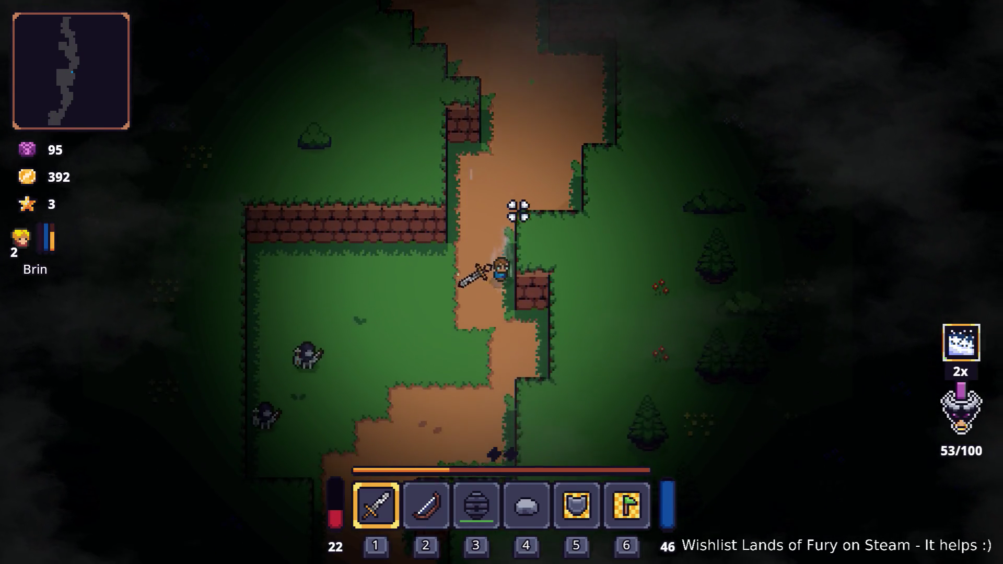
pyautogui.press('a')
pyautogui.click(316, 314)
# Continue south down the path to the crates beside the chest.
pyautogui.press('s')
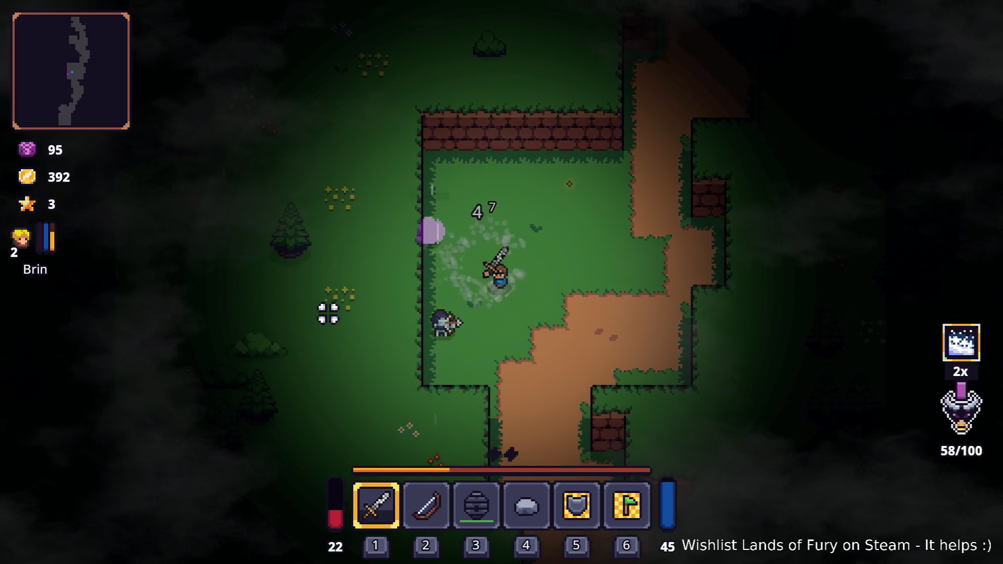
pyautogui.click(320, 358)
pyautogui.press('s')
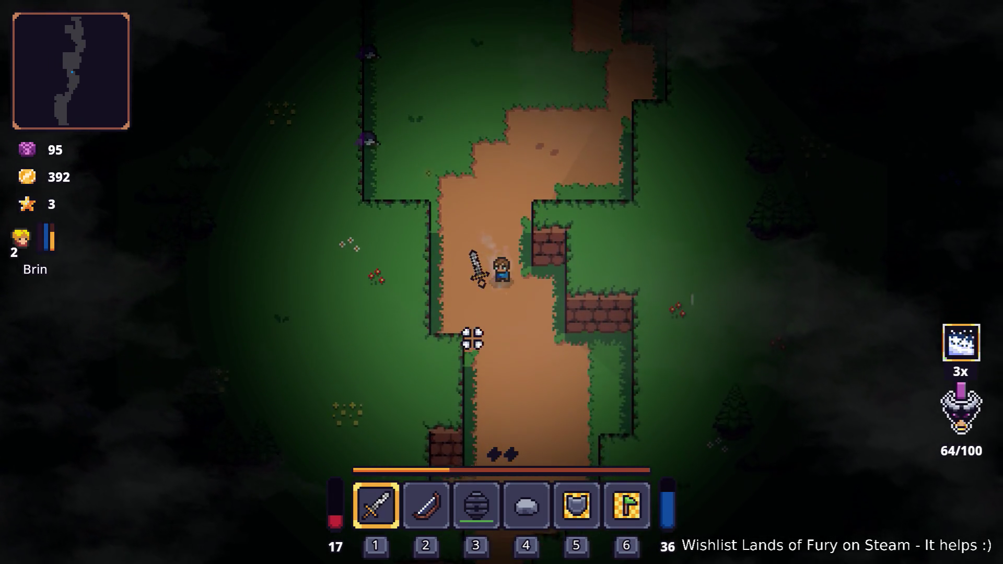
pyautogui.press('s')
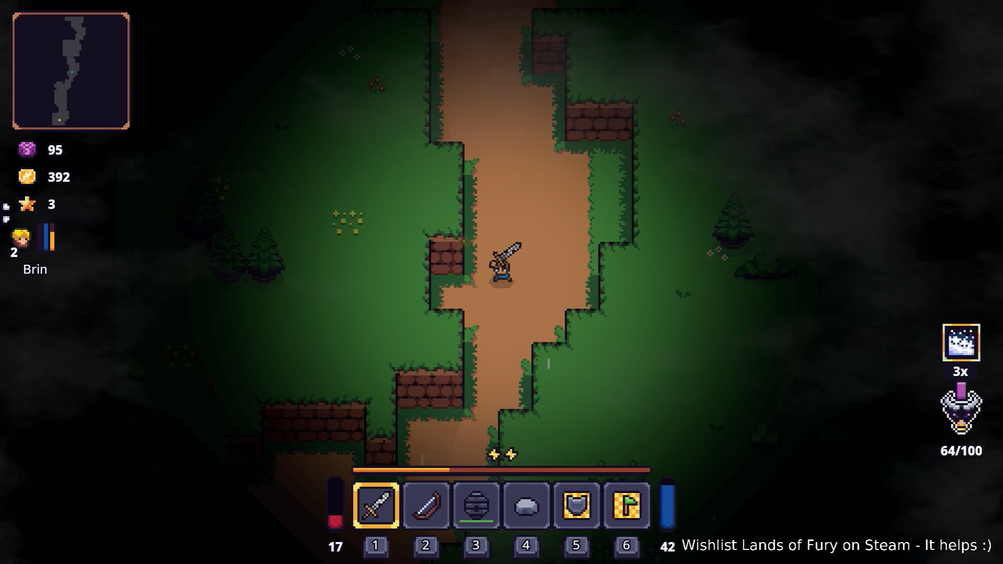
pyautogui.press('s')
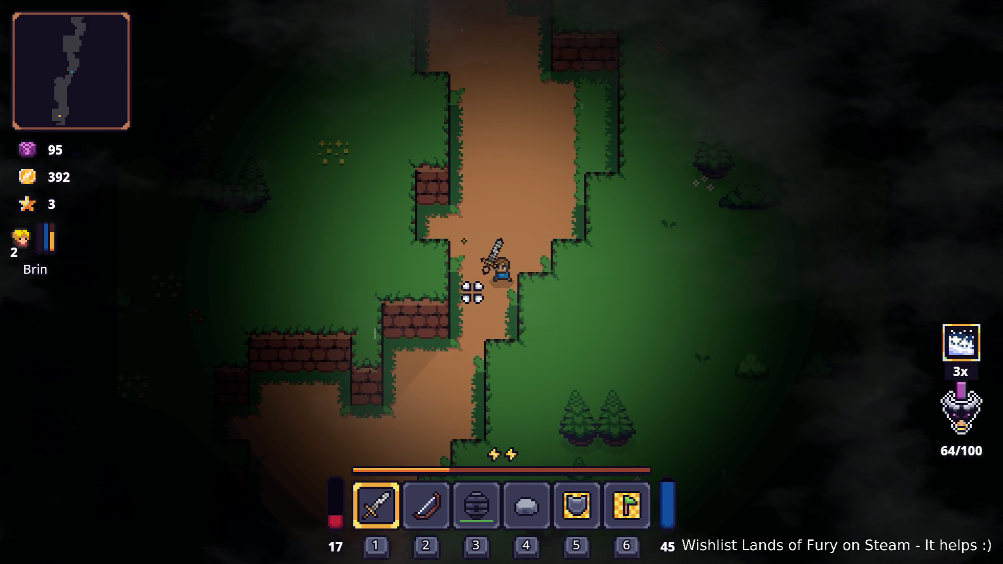
# Walk south past the crates and chest, smashing the wooden crates along the way.
pyautogui.press('s')
pyautogui.press('a')
pyautogui.press('s')
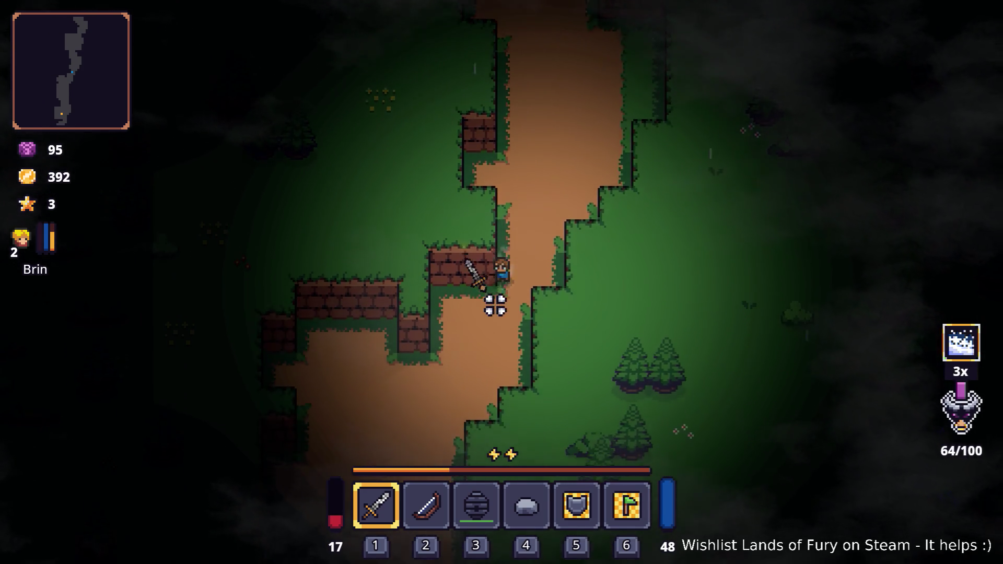
pyautogui.press('a')
pyautogui.press('s')
pyautogui.press('a')
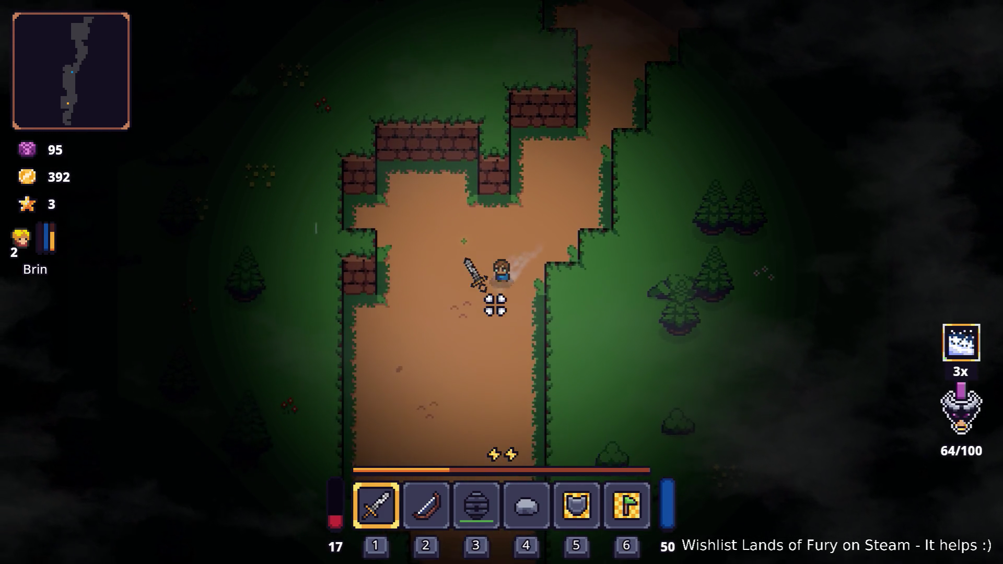
pyautogui.press('s')
pyautogui.press('a')
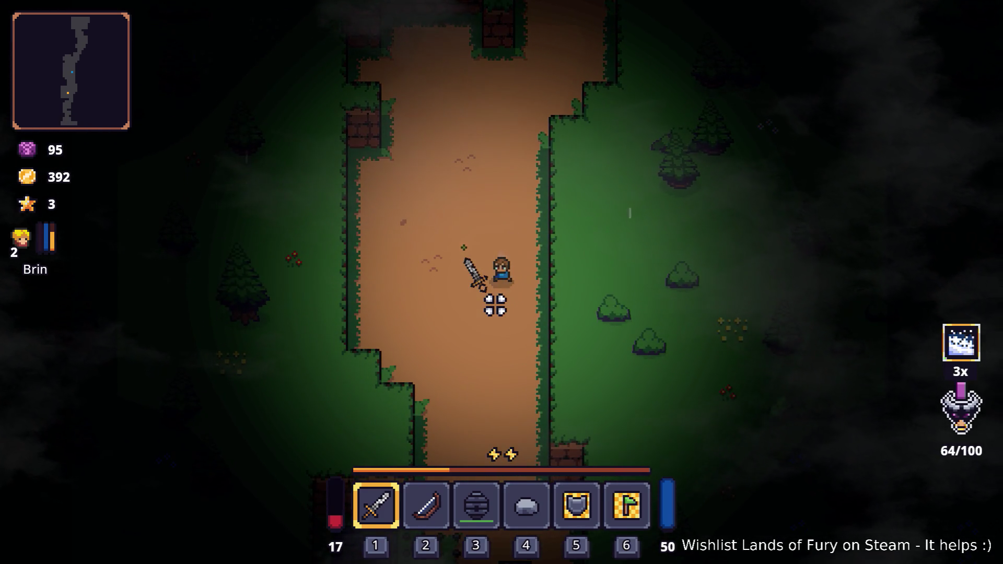
pyautogui.press('s')
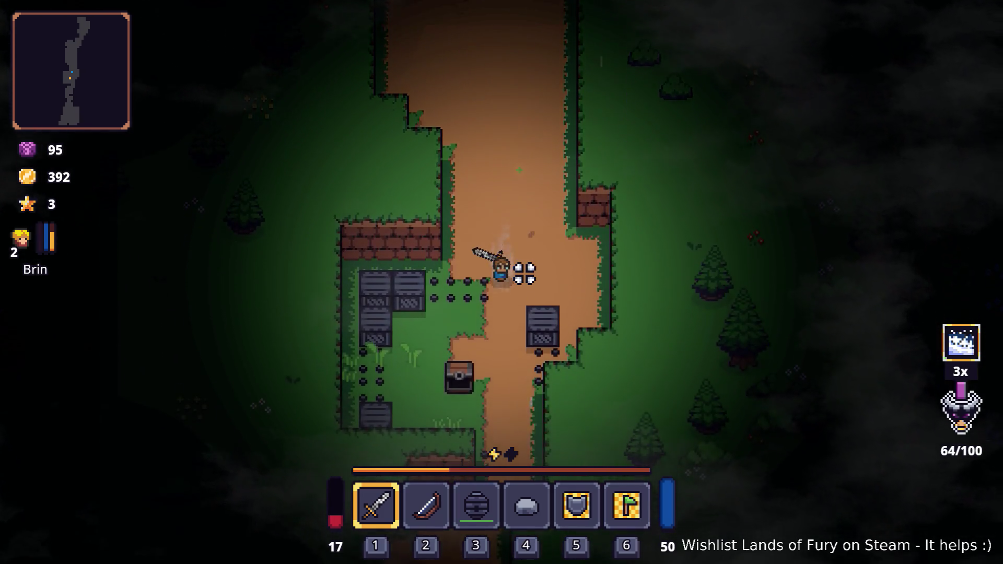
pyautogui.press('a')
pyautogui.press('a')
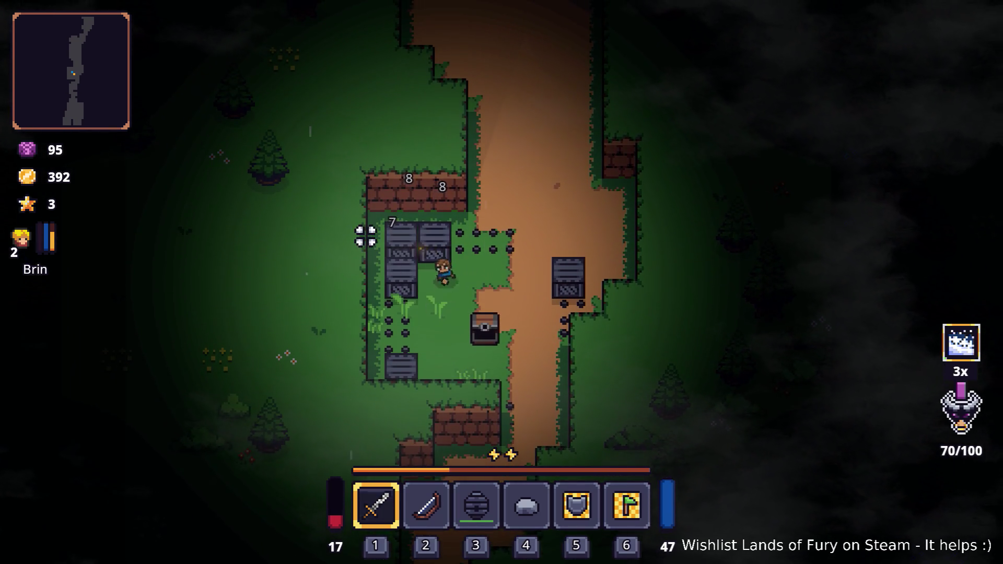
pyautogui.click(366, 230)
pyautogui.press('d')
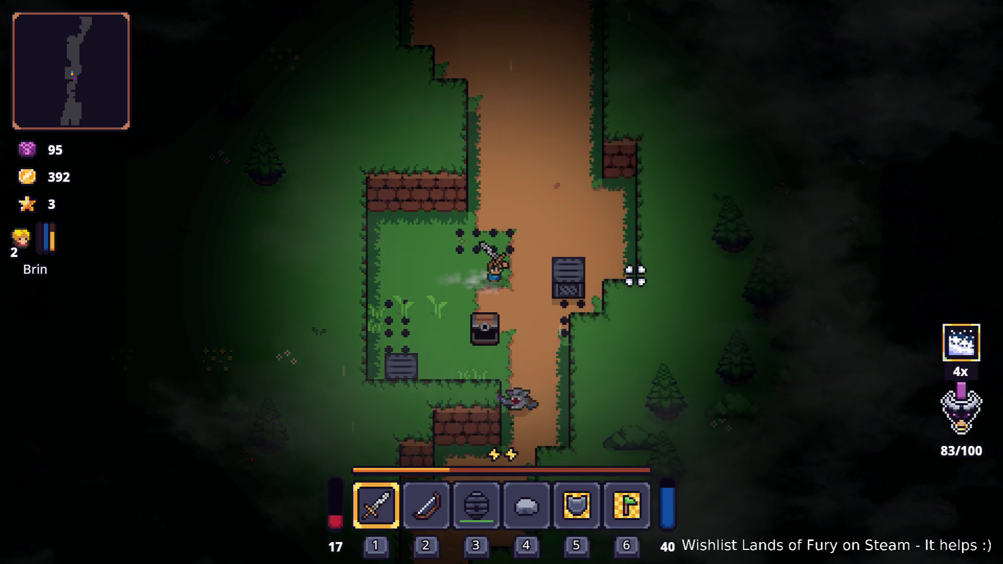
pyautogui.click(606, 290)
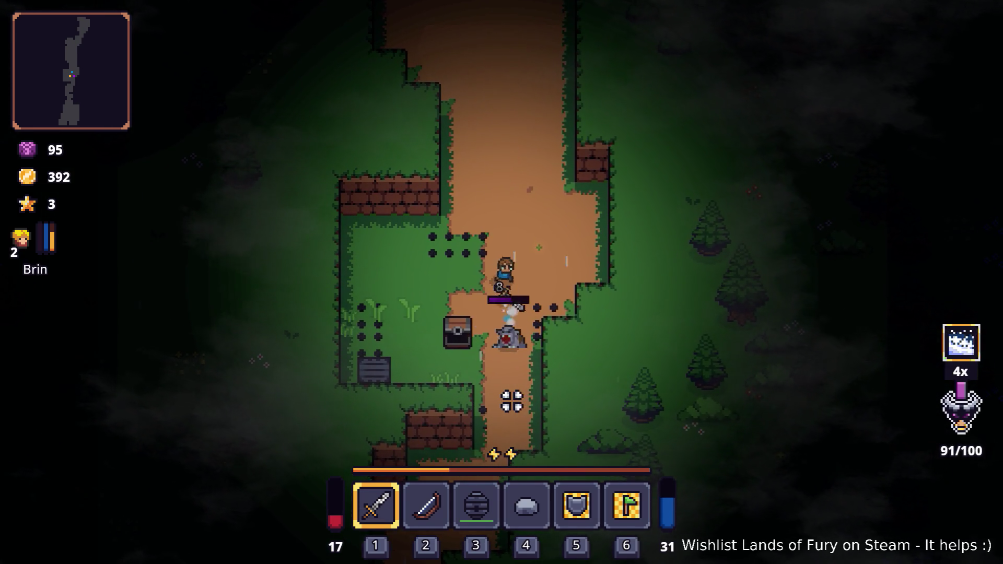
# Fight the purple enemies south of the crates.
pyautogui.press('s')
pyautogui.click(486, 390)
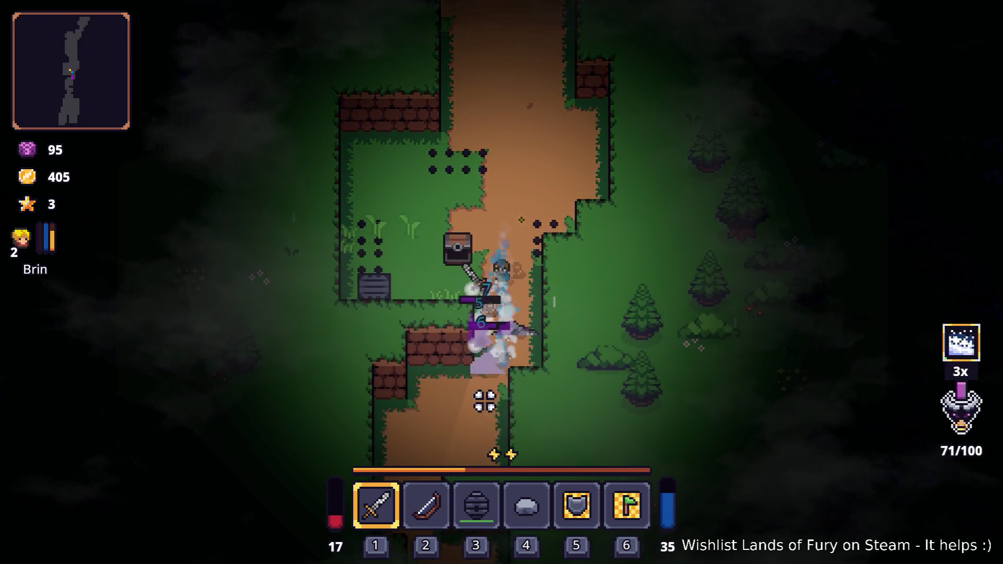
pyautogui.press('s')
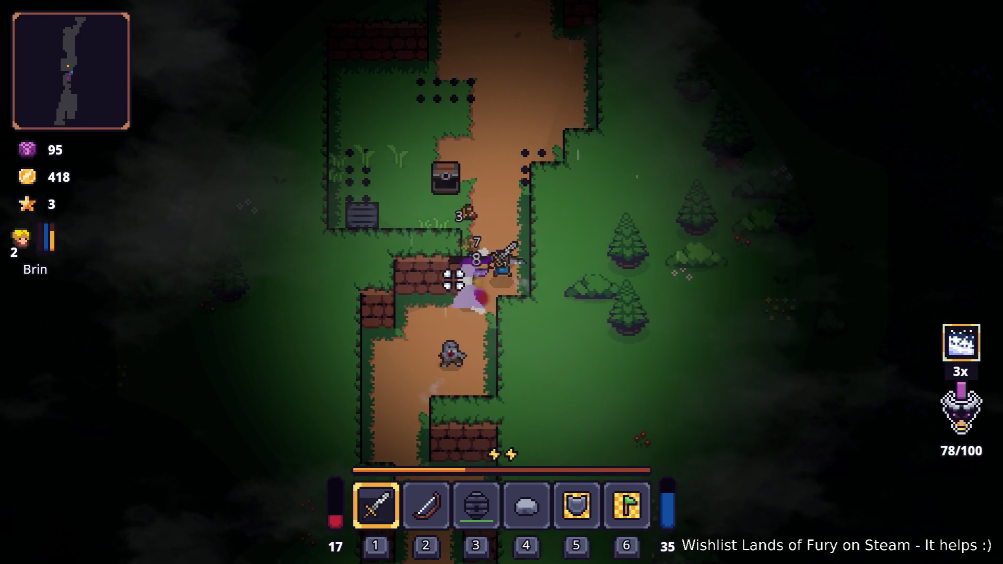
pyautogui.click(447, 359)
pyautogui.press('w')
pyautogui.click(458, 387)
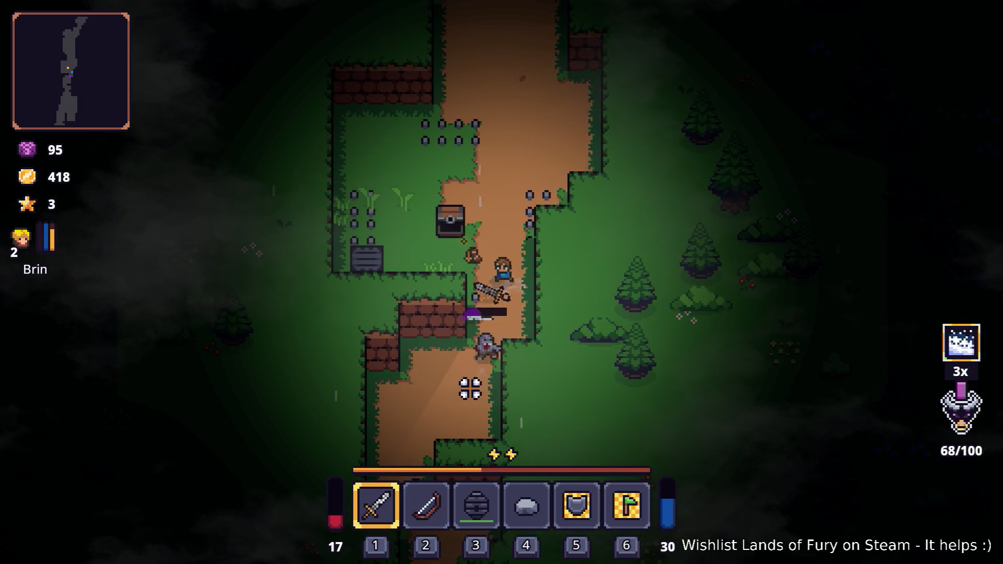
pyautogui.press('s')
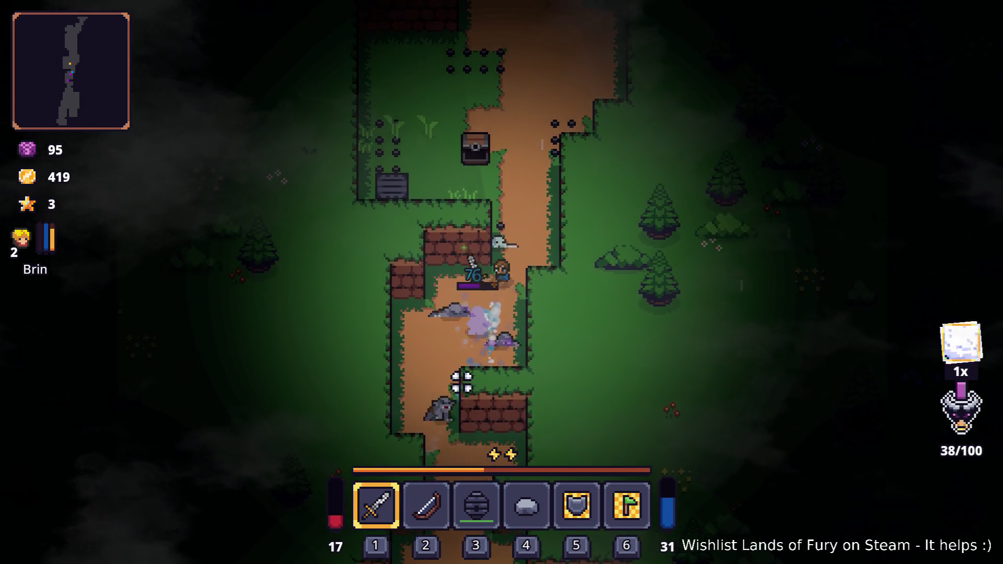
pyautogui.click(460, 386)
pyautogui.press('s')
pyautogui.press('a')
pyautogui.click(462, 390)
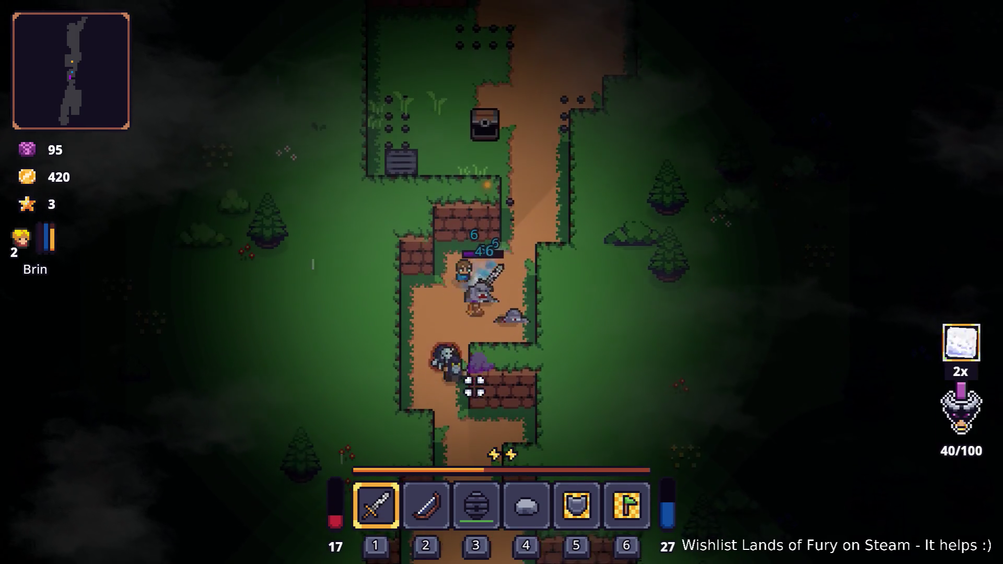
# Push south to the campfire, attacking the enemies and firing an ice bolt at them.
pyautogui.press('s')
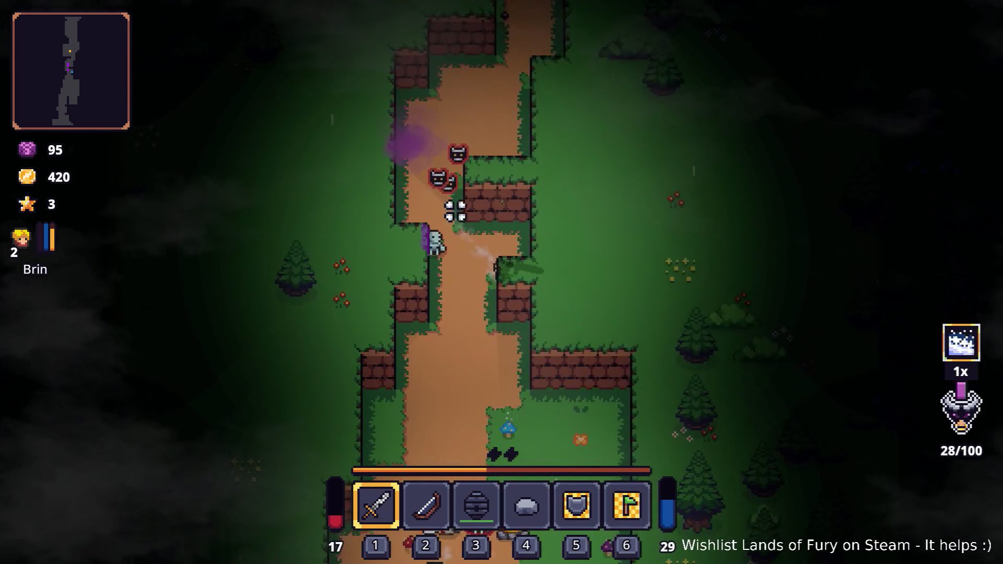
pyautogui.click(441, 160)
pyautogui.press('s')
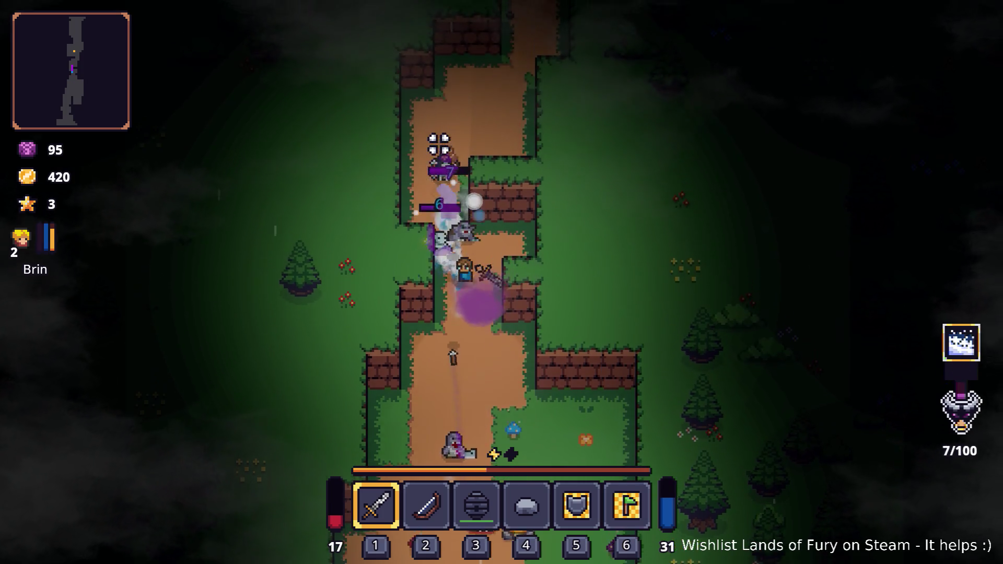
pyautogui.click(466, 212)
pyautogui.press('s')
pyautogui.press('d')
pyautogui.click(463, 325)
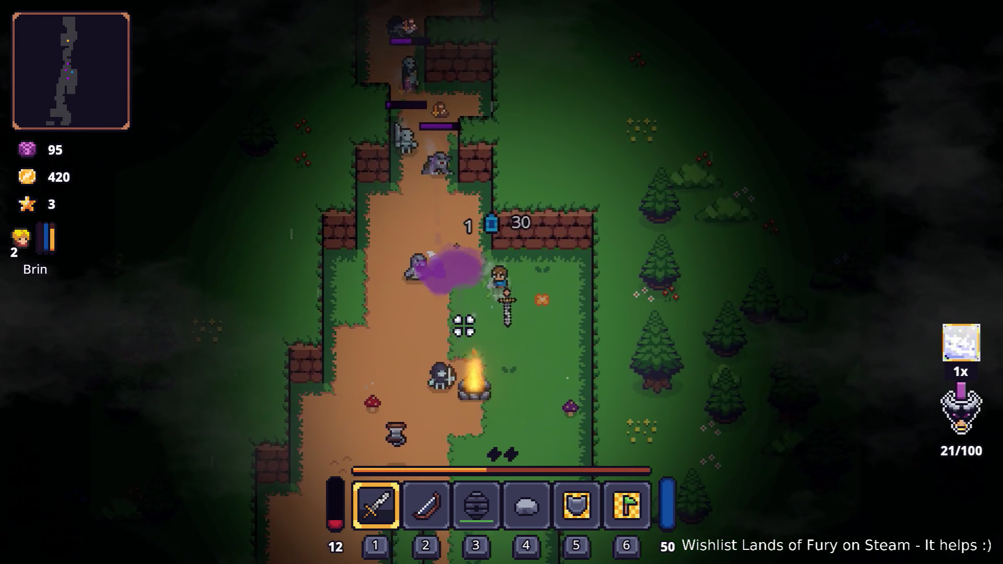
pyautogui.press('w')
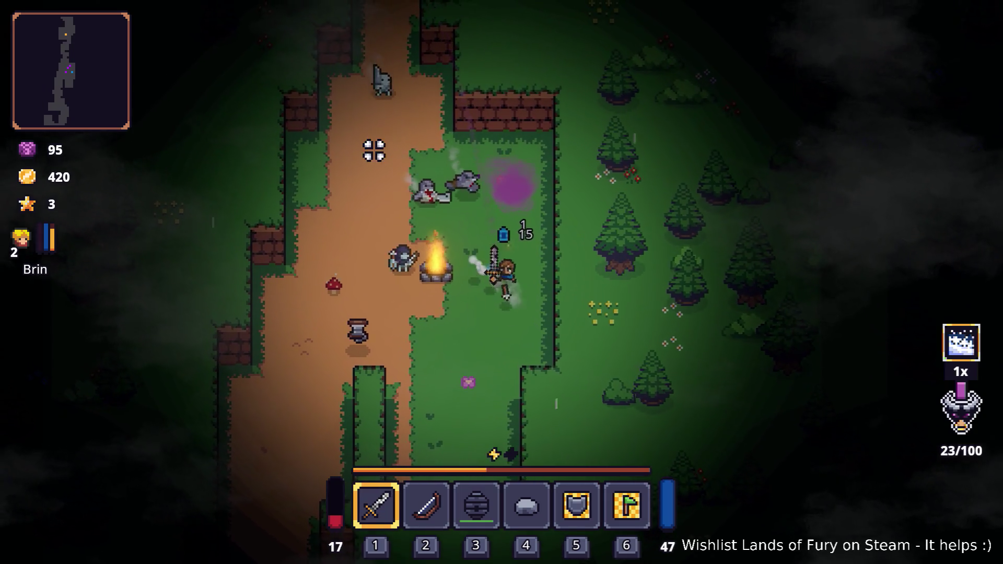
pyautogui.rightClick(417, 134)
pyautogui.press('a')
pyautogui.press('s')
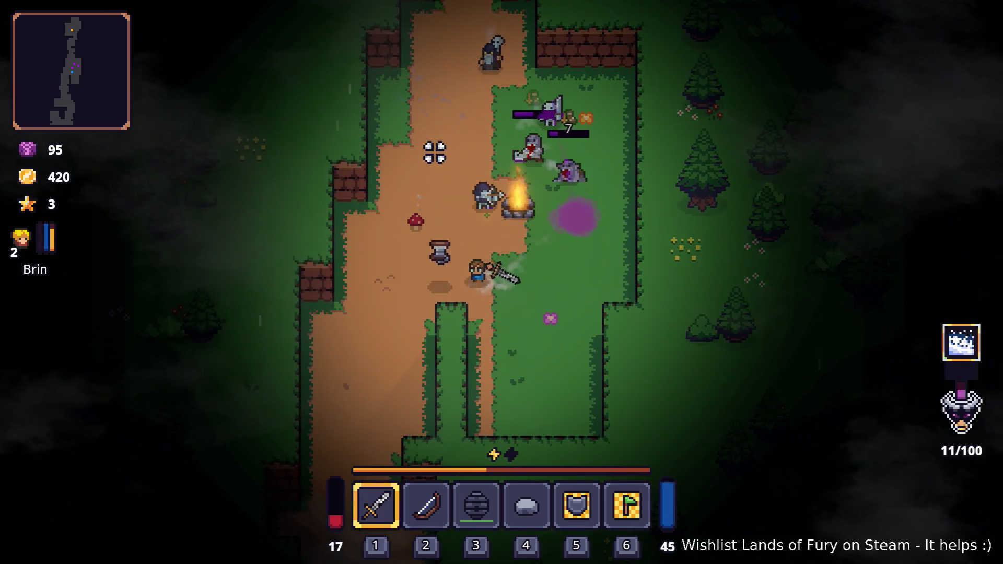
# Heal on the red mushroom, then strike the skeleton and kill the ghoul.
pyautogui.press('a')
pyautogui.press('w')
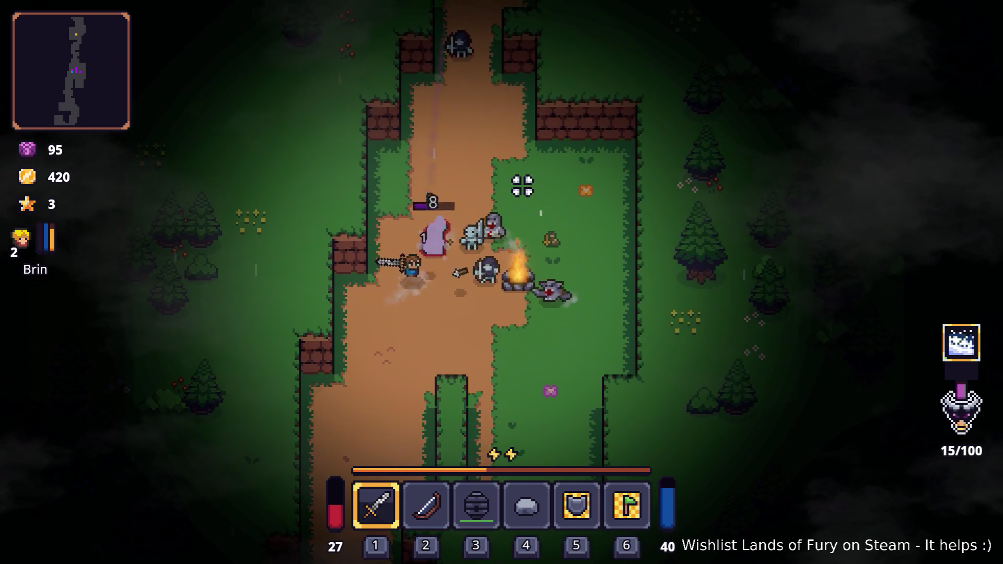
pyautogui.press('w')
pyautogui.press('d')
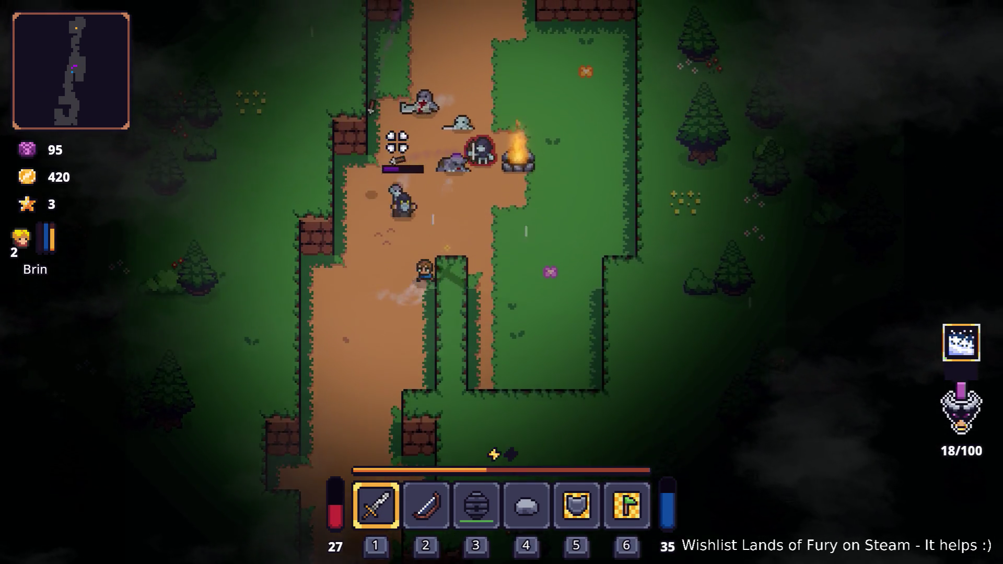
pyautogui.click(345, 214)
pyautogui.press('d')
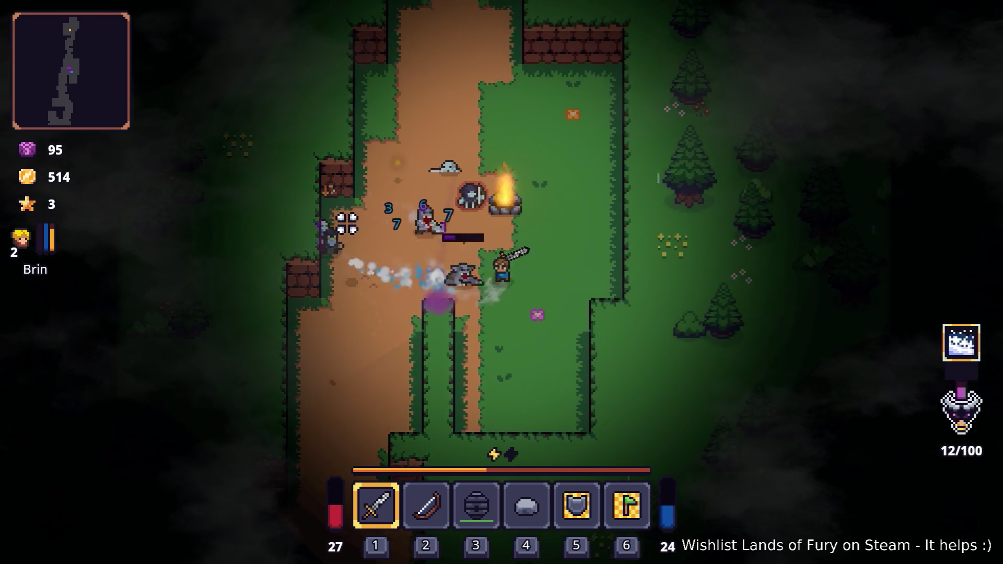
pyautogui.click(370, 293)
pyautogui.click(370, 293)
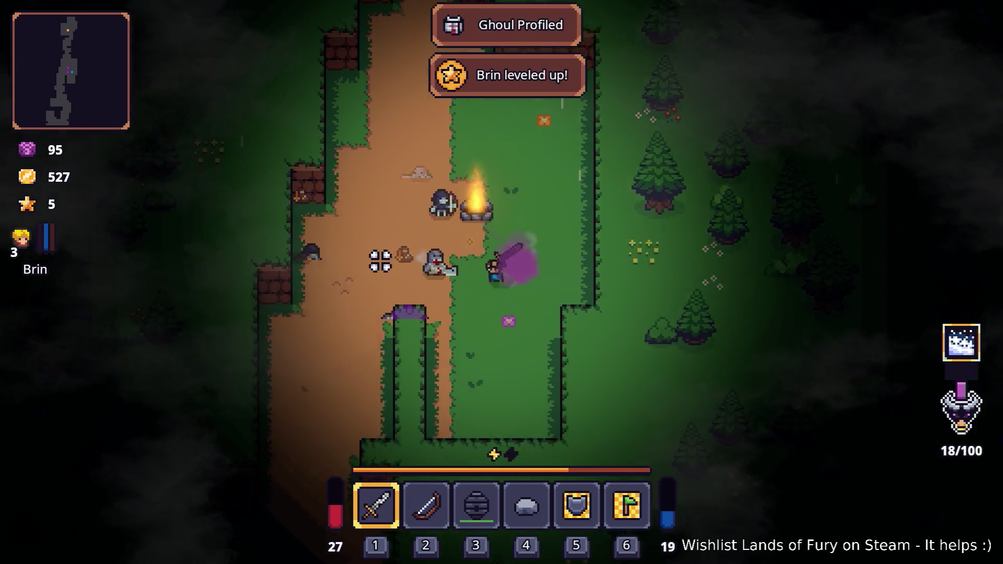
# Finish off the last skeletons by the campfire, reaching level 3 and 540 gold.
pyautogui.press('a')
pyautogui.press('w')
pyautogui.press('d')
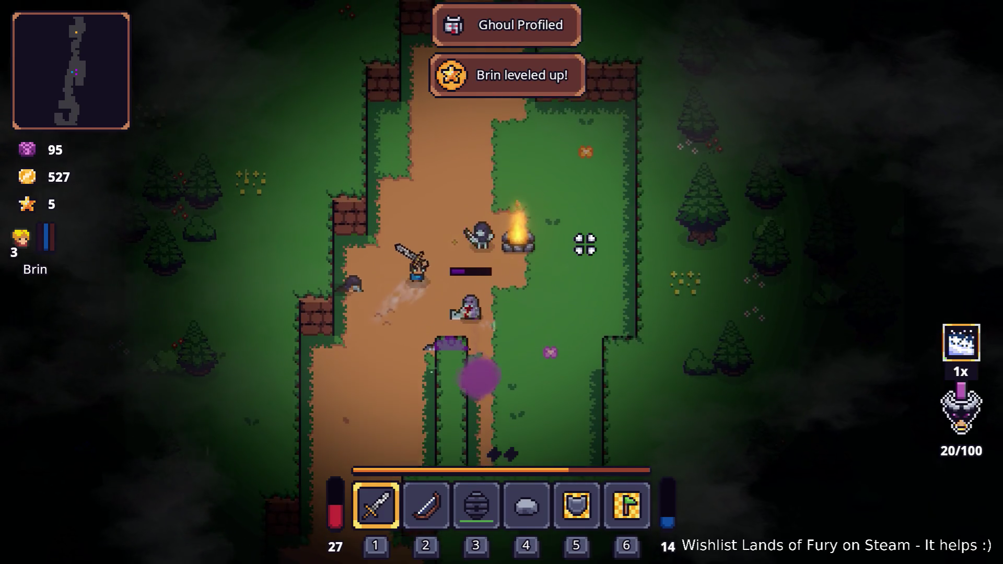
pyautogui.click(528, 288)
pyautogui.press('d')
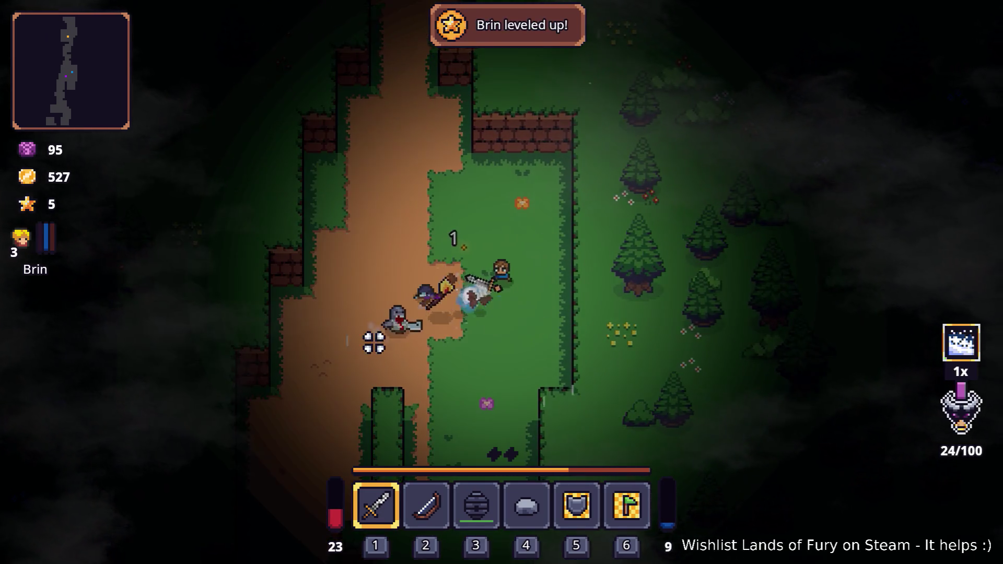
pyautogui.click(391, 353)
pyautogui.click(397, 329)
pyautogui.click(404, 306)
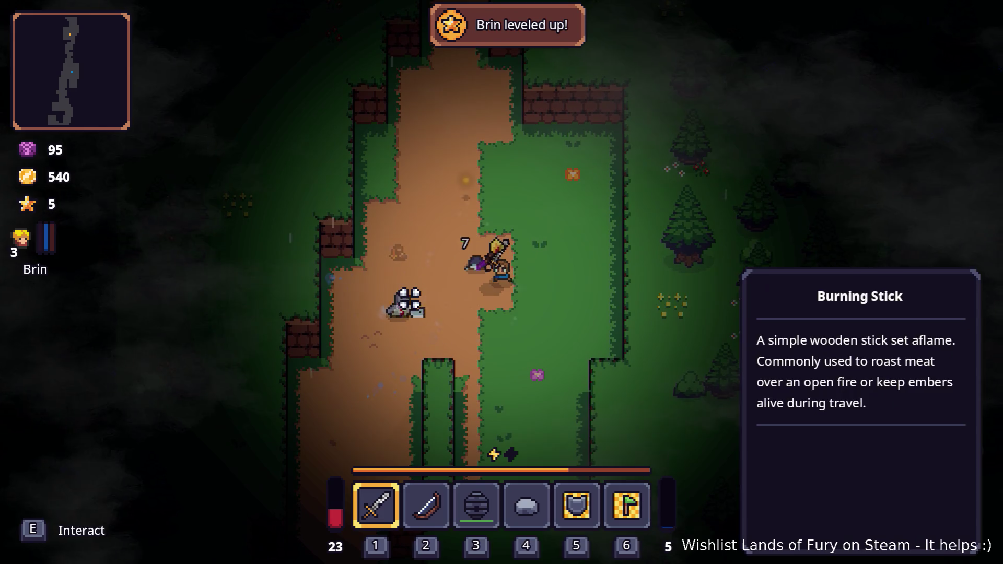
pyautogui.press('w')
pyautogui.press('w')
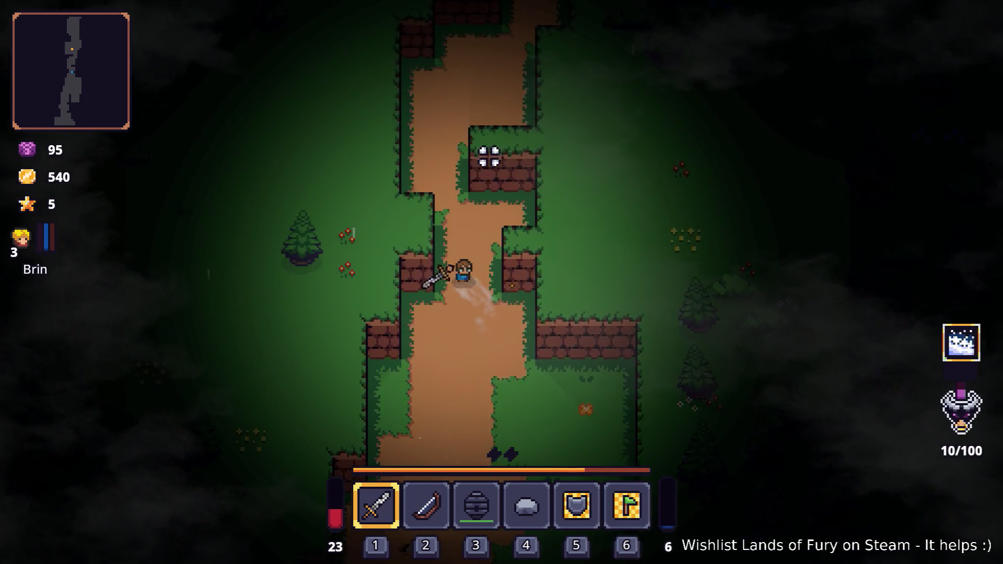
# Walk south along the path and break open the red-tipped ore.
pyautogui.press('s')
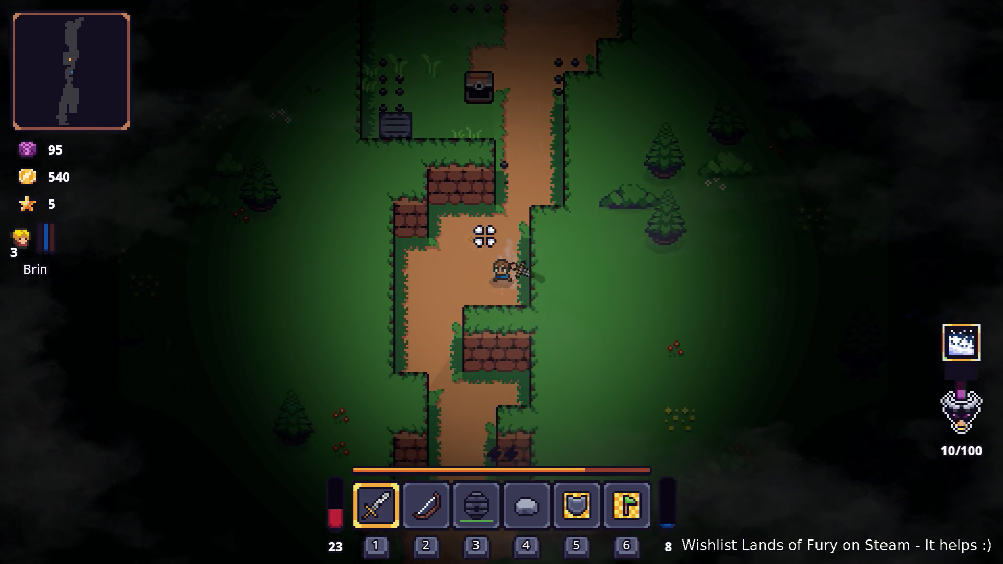
pyautogui.press('s')
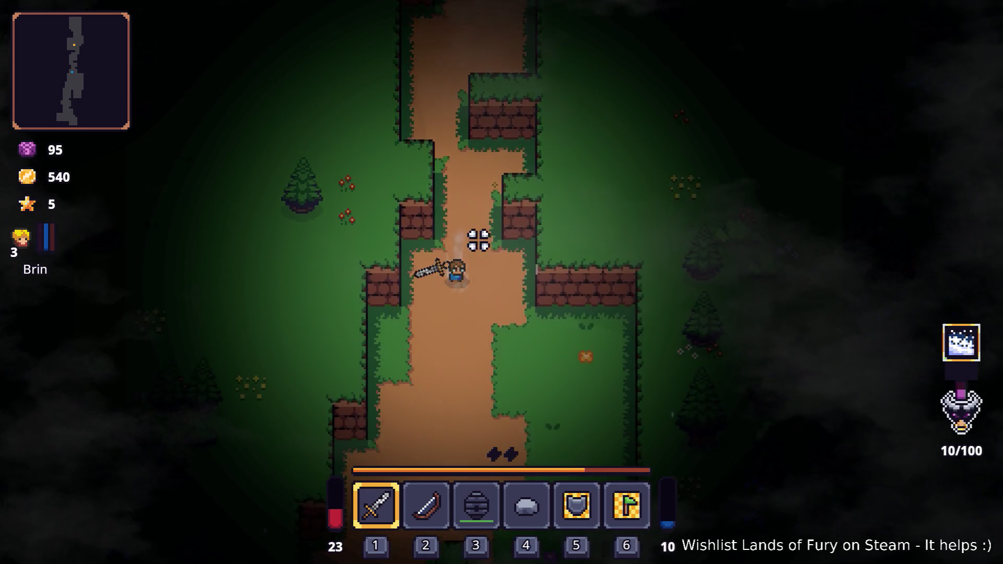
pyautogui.press('s')
pyautogui.press('a')
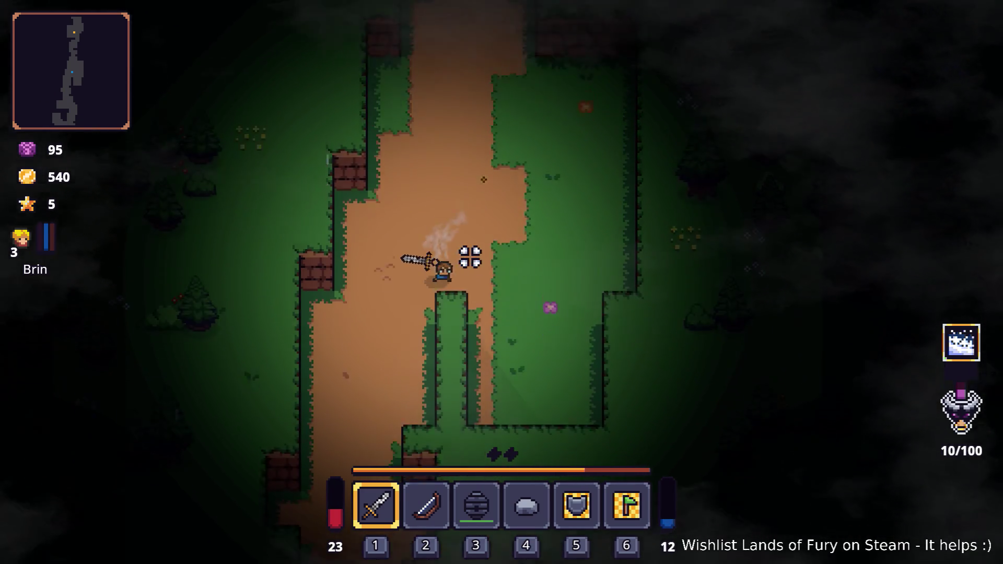
pyautogui.press('s')
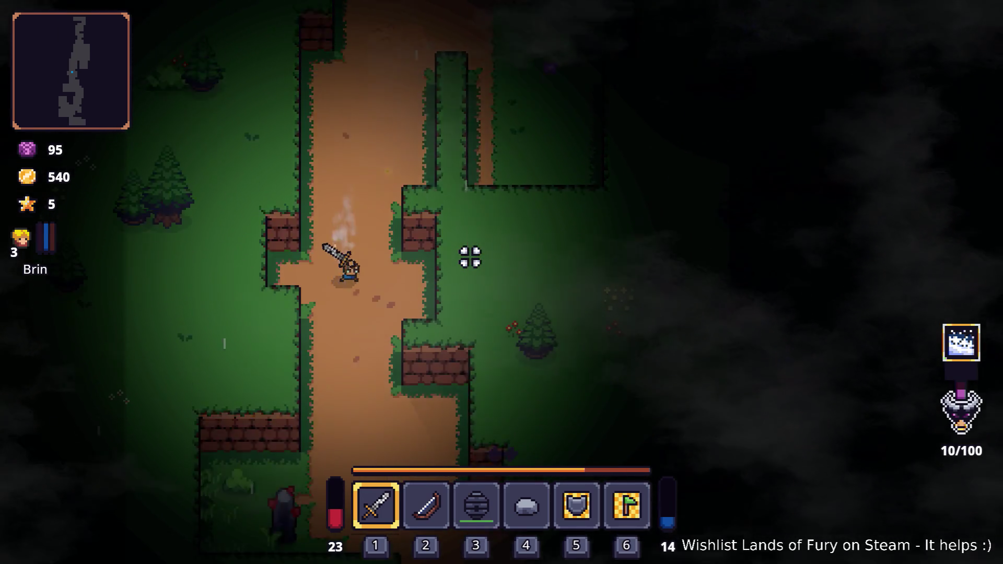
pyautogui.press('s')
pyautogui.press('a')
pyautogui.click(266, 381)
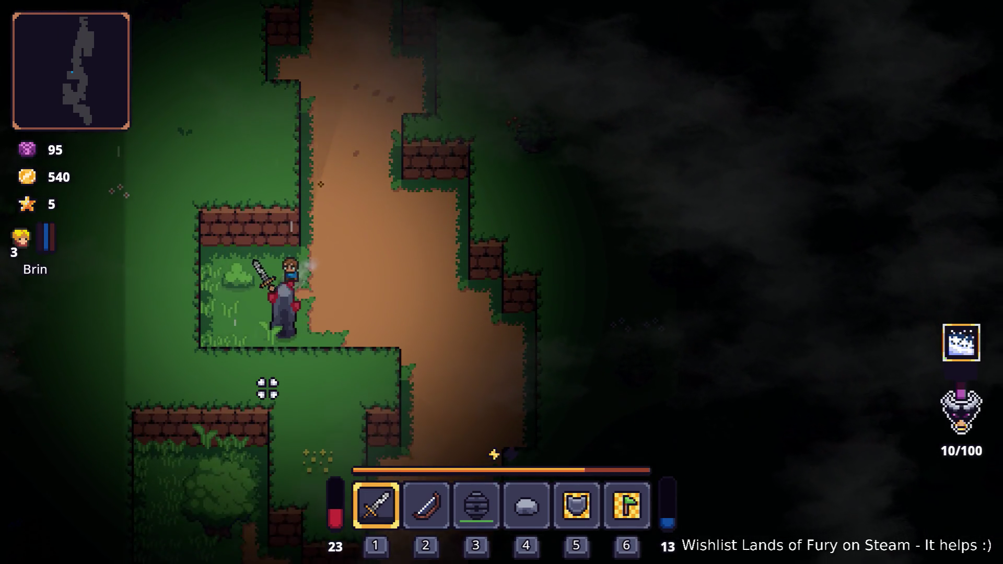
pyautogui.click(262, 387)
pyautogui.click(270, 393)
pyautogui.click(270, 393)
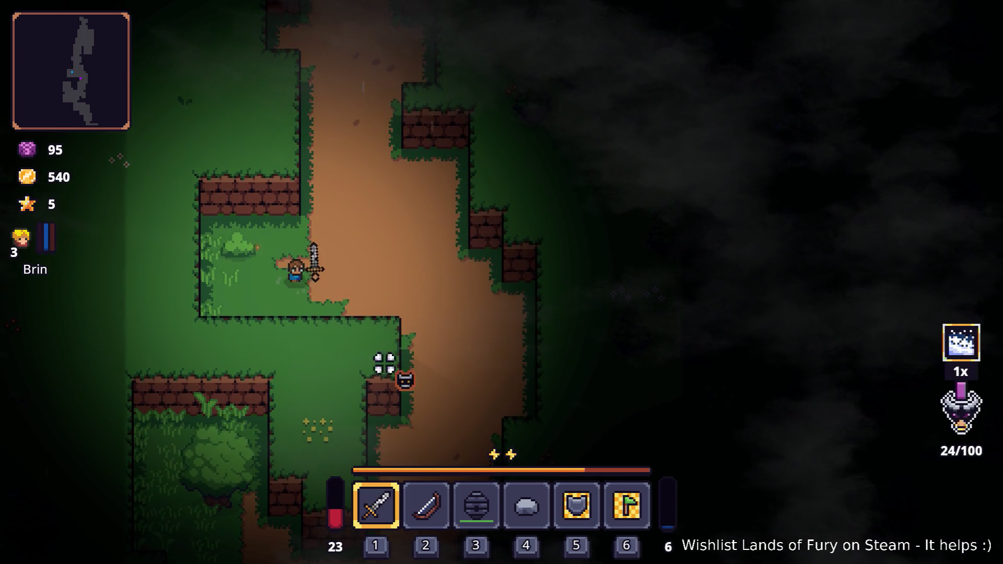
# Continue down the road, striking the rat and attacking the first golem.
pyautogui.press('d')
pyautogui.press('s')
pyautogui.click(425, 259)
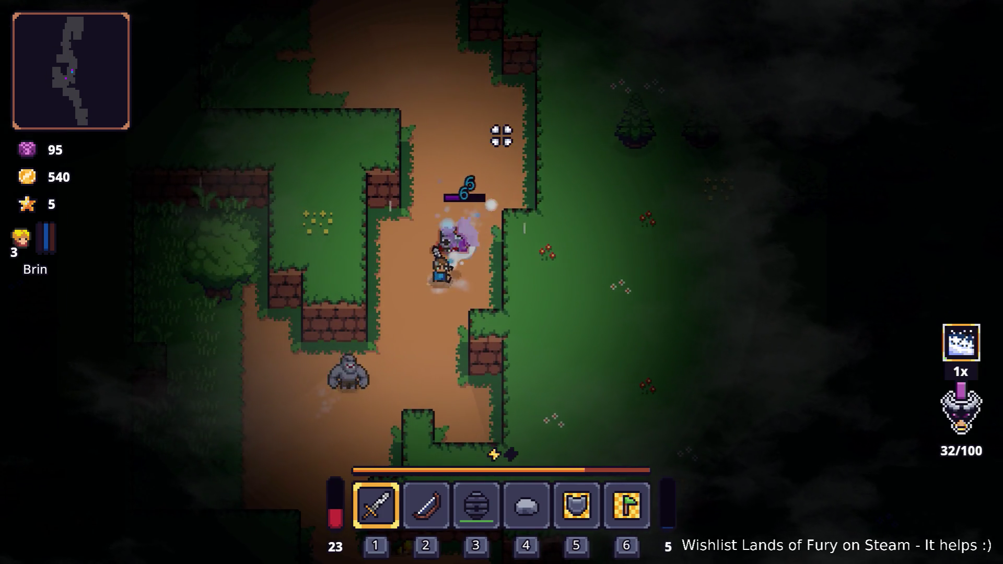
pyautogui.press('s')
pyautogui.press('a')
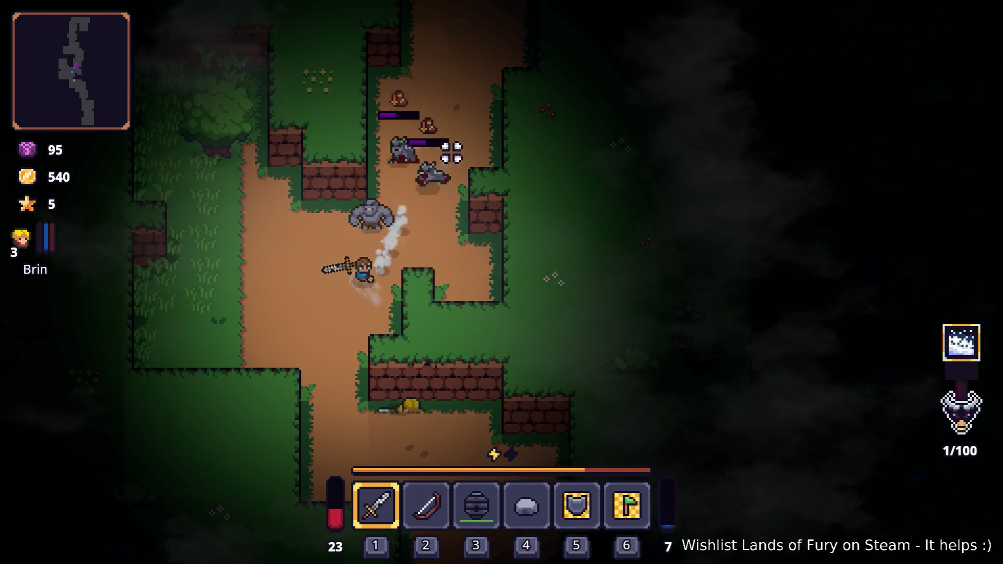
pyautogui.click(451, 152)
pyautogui.press('a')
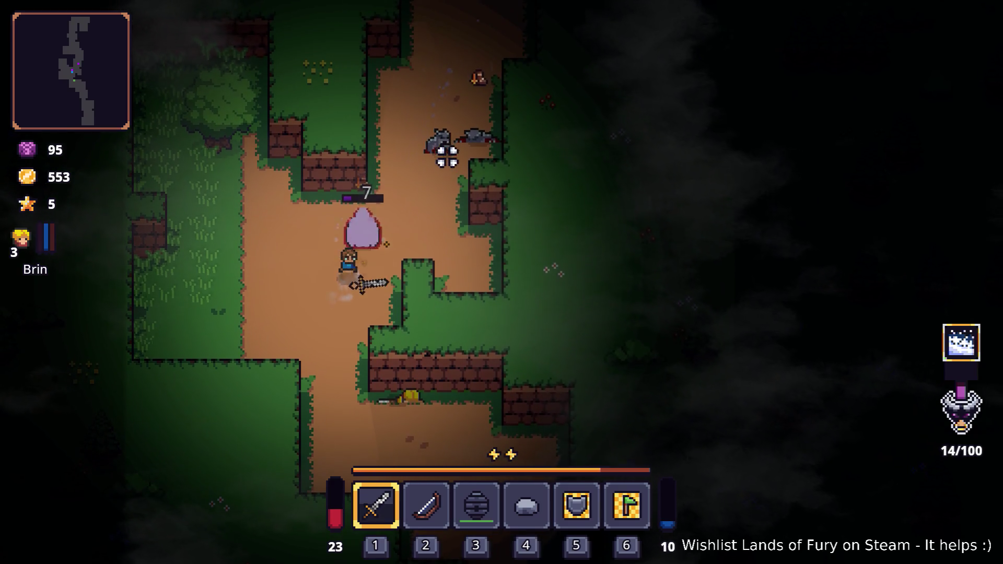
pyautogui.press('s')
pyautogui.press('a')
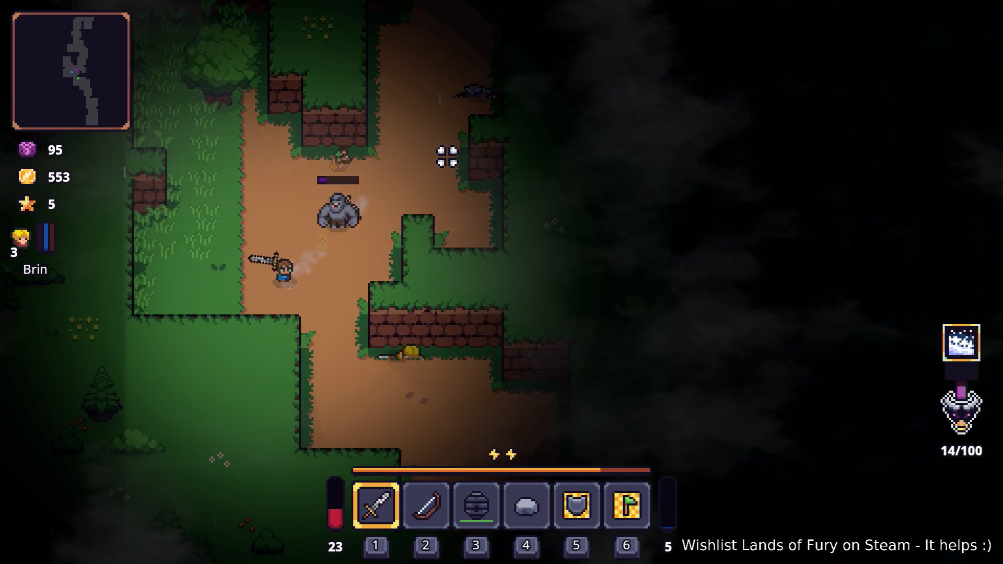
# Defeat the remaining golems along the road.
pyautogui.press('w')
pyautogui.press('a')
pyautogui.click(447, 157)
pyautogui.press('w')
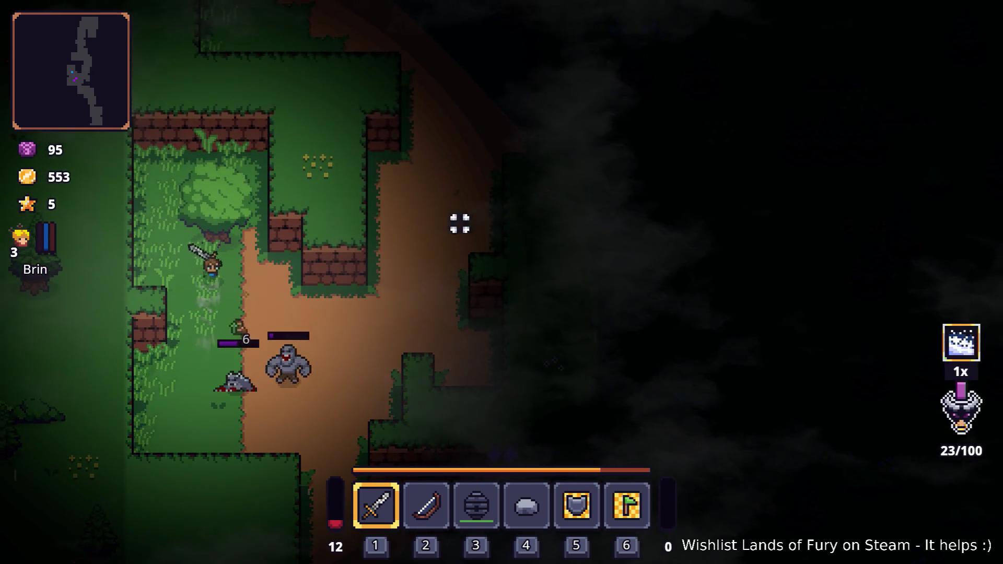
pyautogui.press('d')
pyautogui.click(438, 244)
pyautogui.press('s')
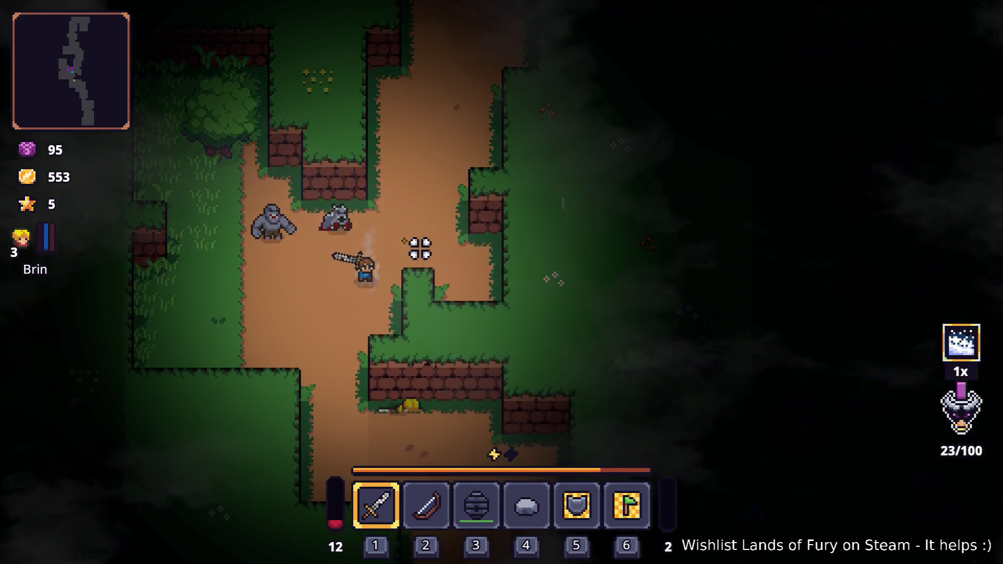
pyautogui.press('d')
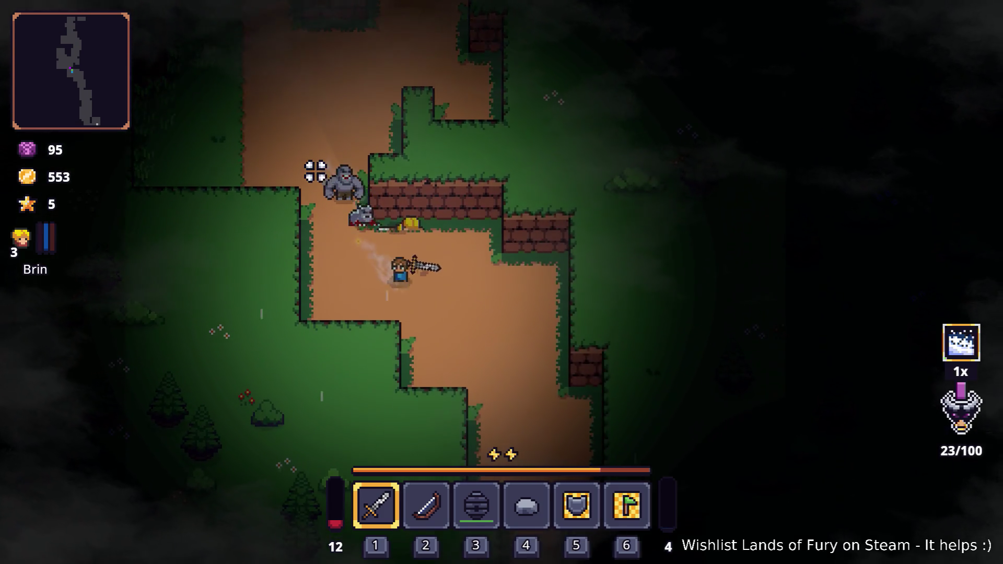
pyautogui.click(327, 157)
# Pause and quit the game to desktop at 566 gold and 6 stars.
pyautogui.press('a')
pyautogui.press('w')
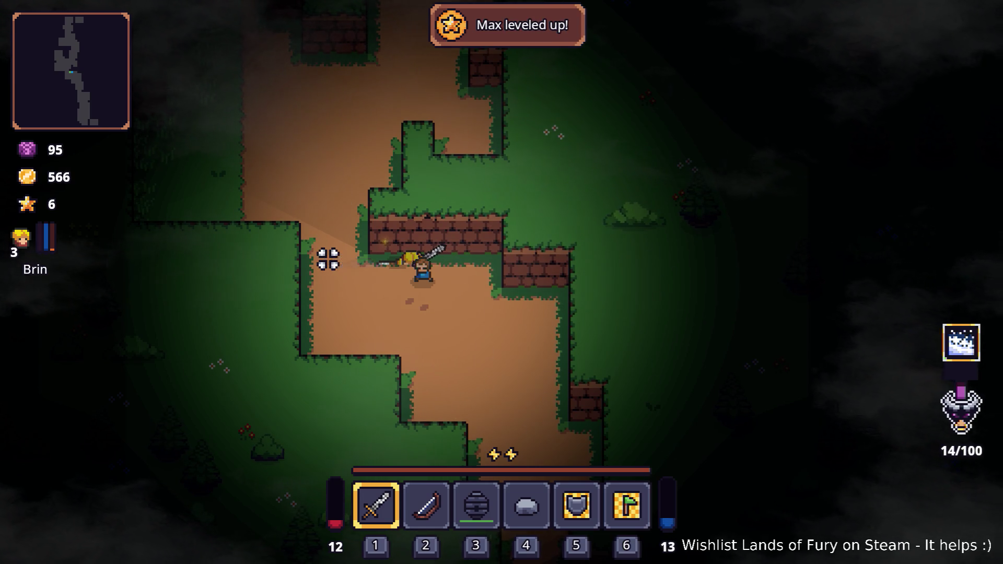
pyautogui.press('s')
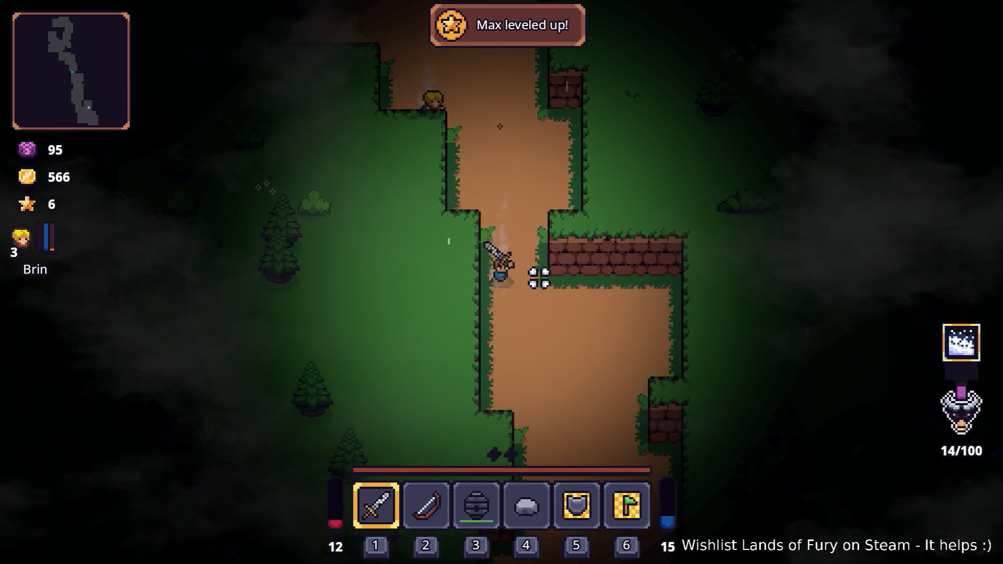
pyautogui.press('Escape')
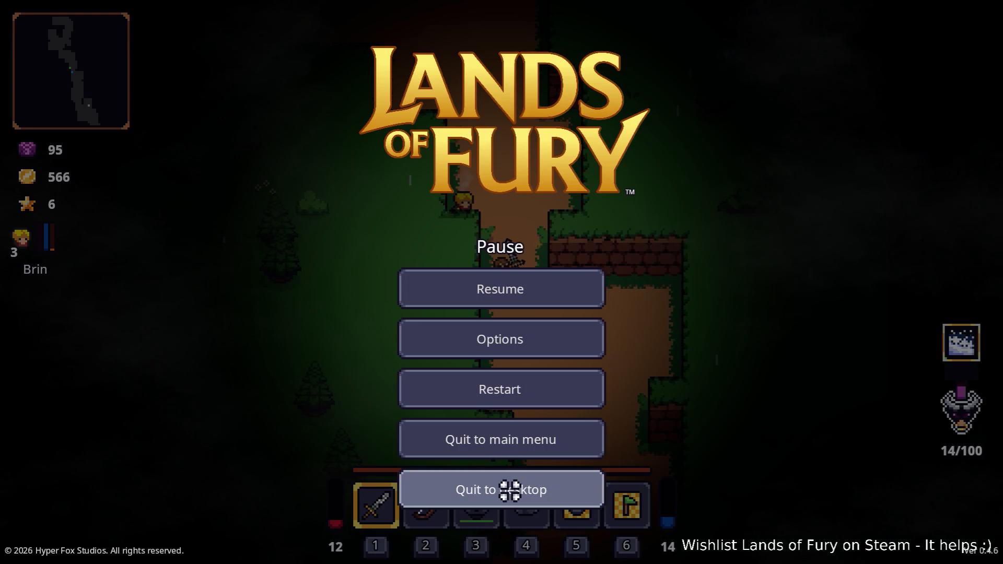
pyautogui.click(510, 491)
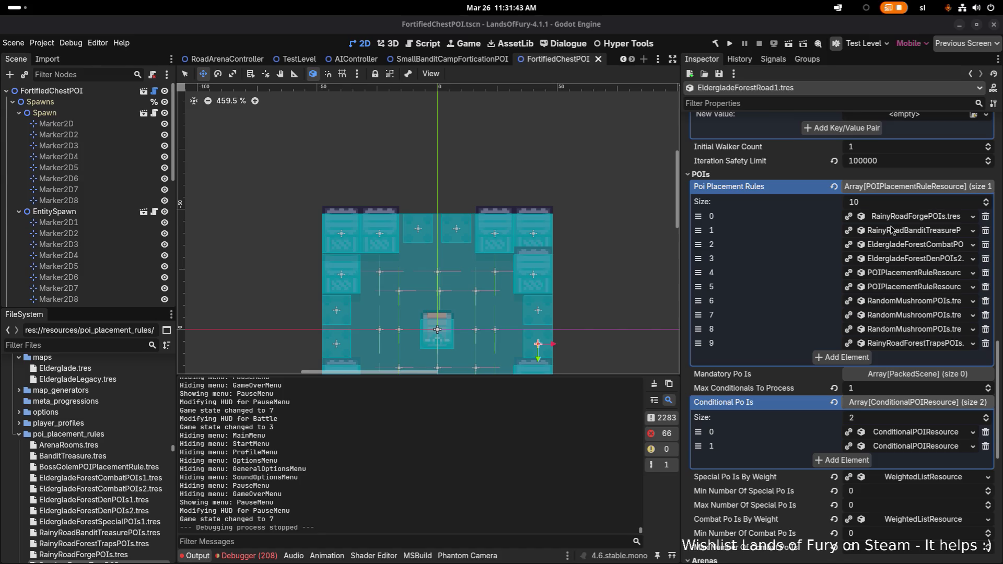
# Expand the Elderglade combat rule's weighted list to show SmallBanditCampPOI and SpikedLoot1POI, each weight 1.
pyautogui.click(924, 231)
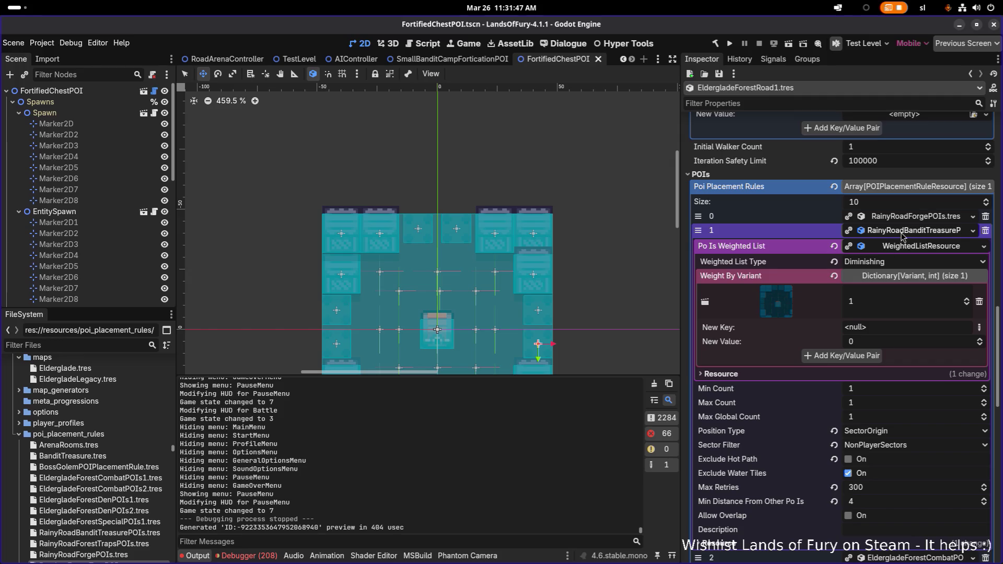
pyautogui.click(904, 235)
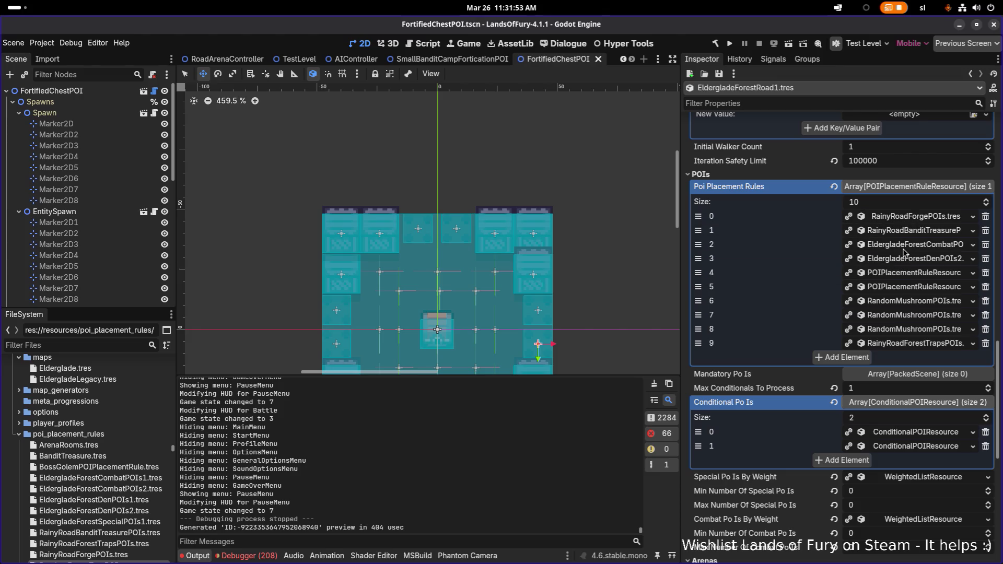
pyautogui.click(903, 250)
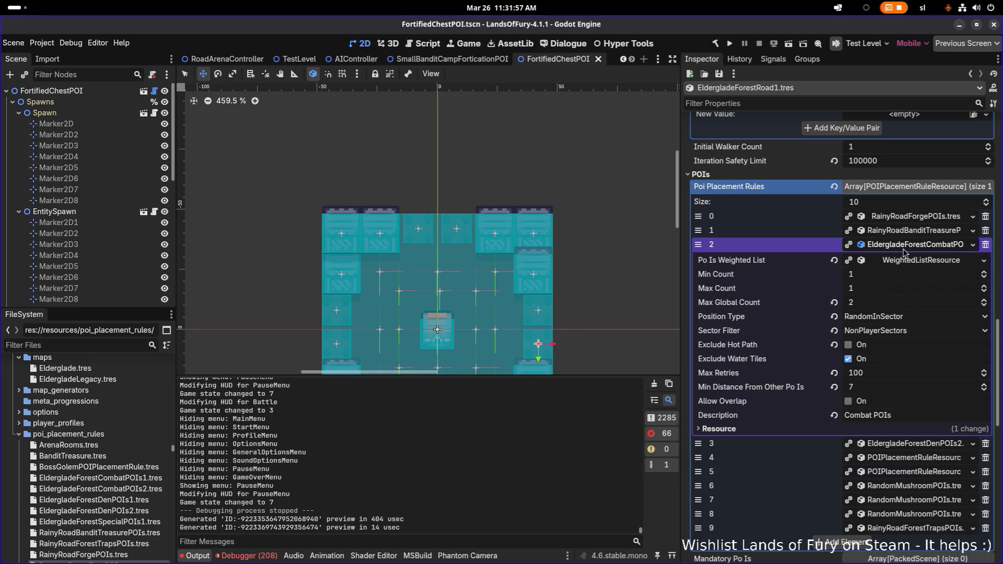
pyautogui.click(906, 263)
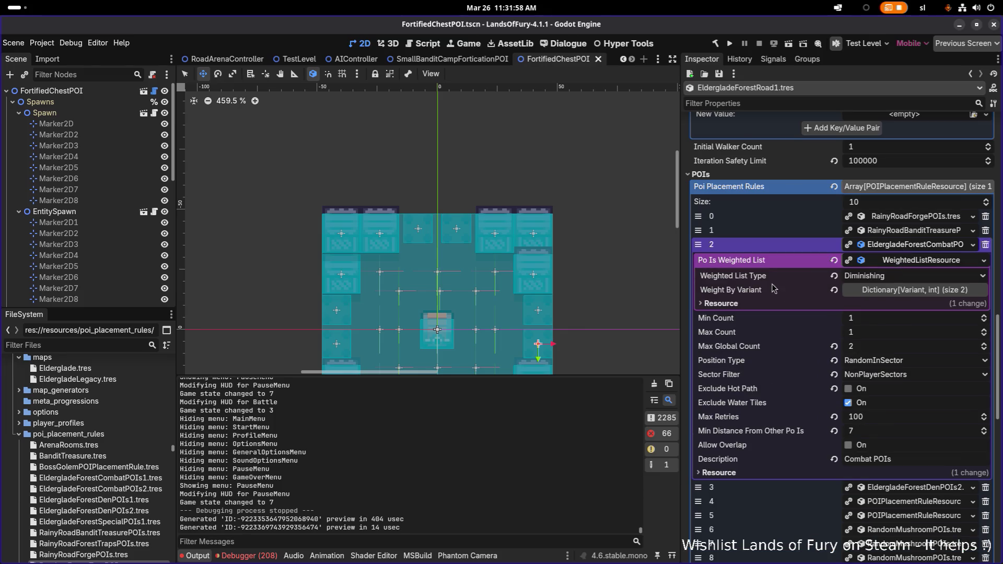
pyautogui.click(898, 291)
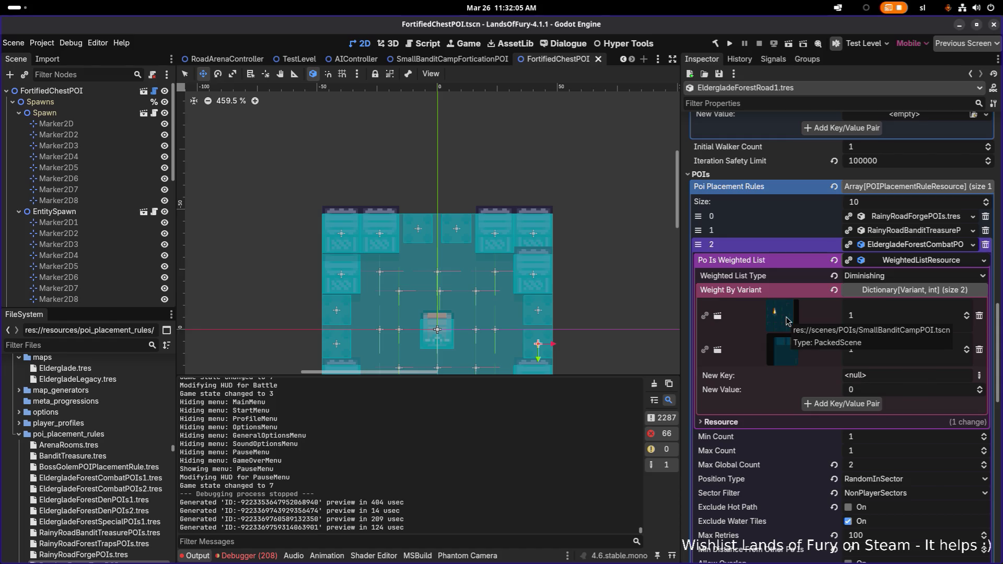
pyautogui.click(907, 246)
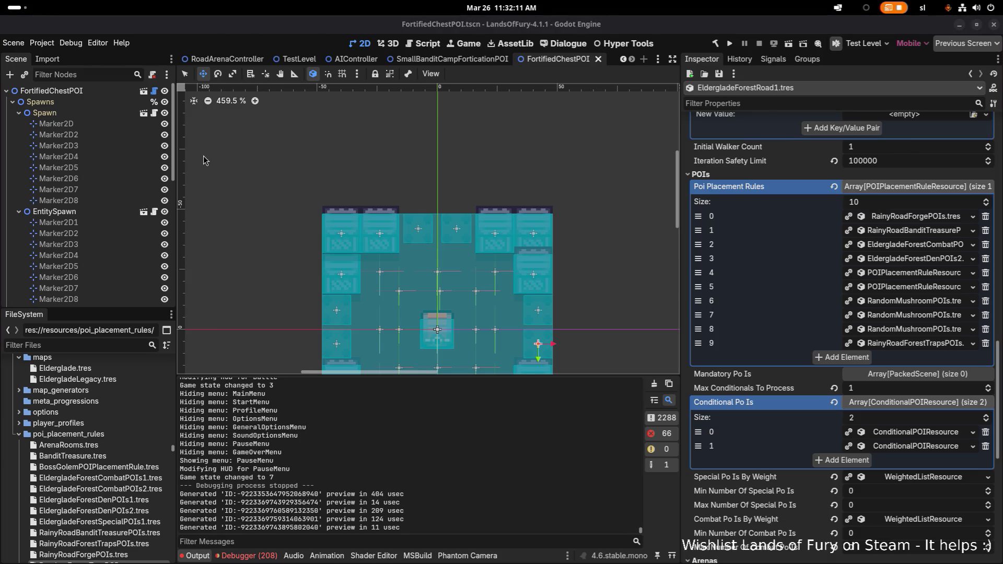
pyautogui.click(930, 246)
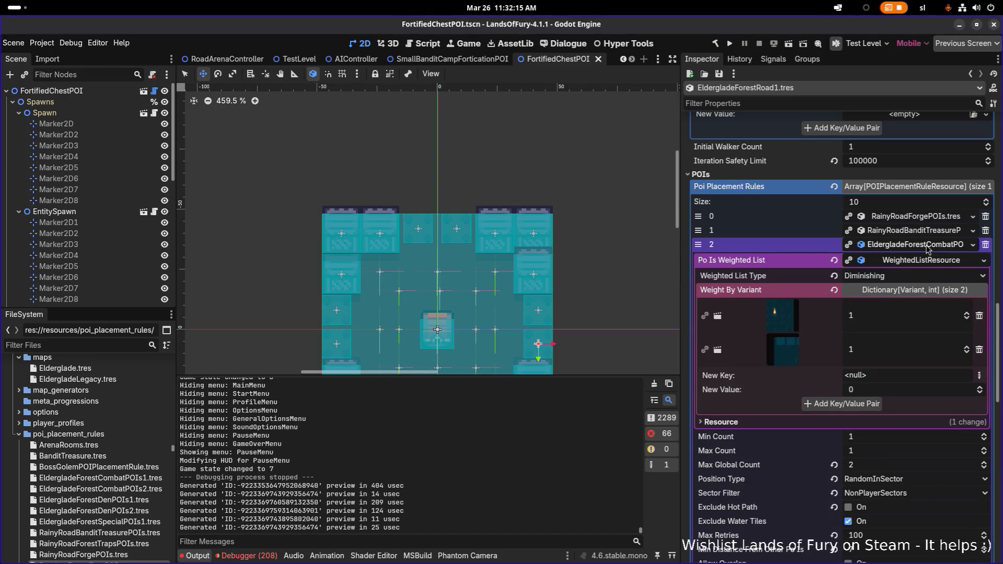
# Make the combat rule unique recursively, keeping SpikedLoot1POI shared.
pyautogui.click(928, 245)
pyautogui.rightClick(927, 246)
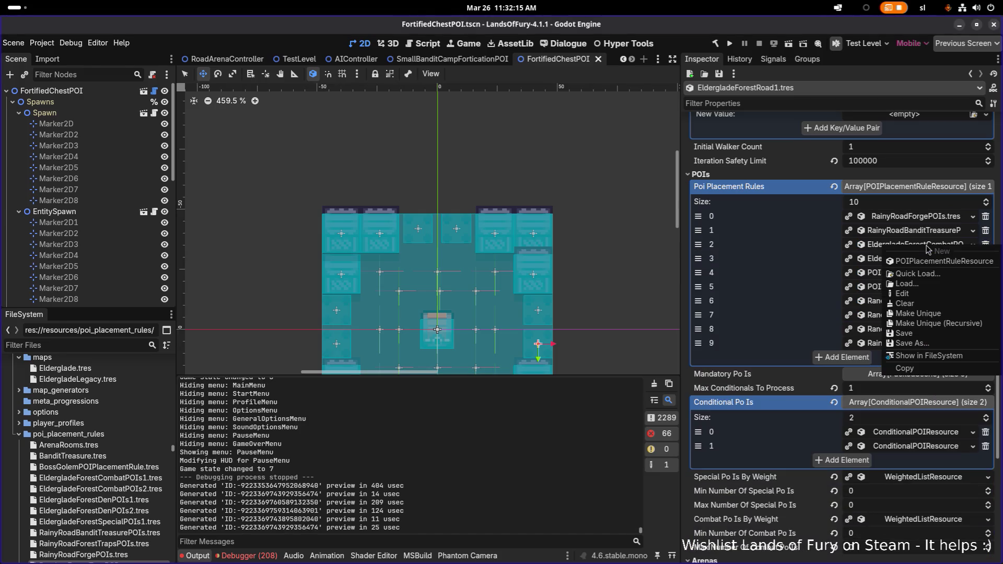
pyautogui.click(937, 324)
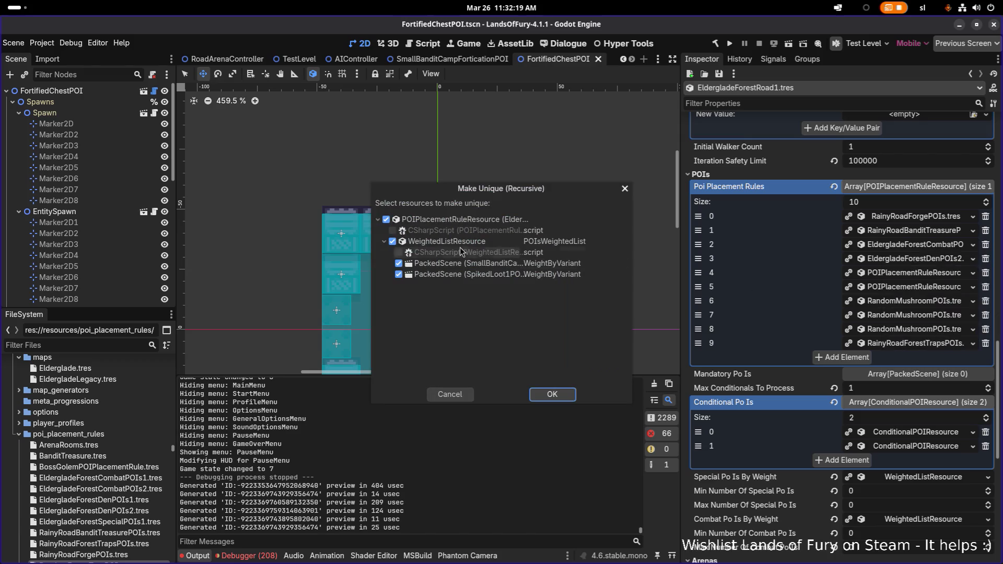
pyautogui.click(400, 274)
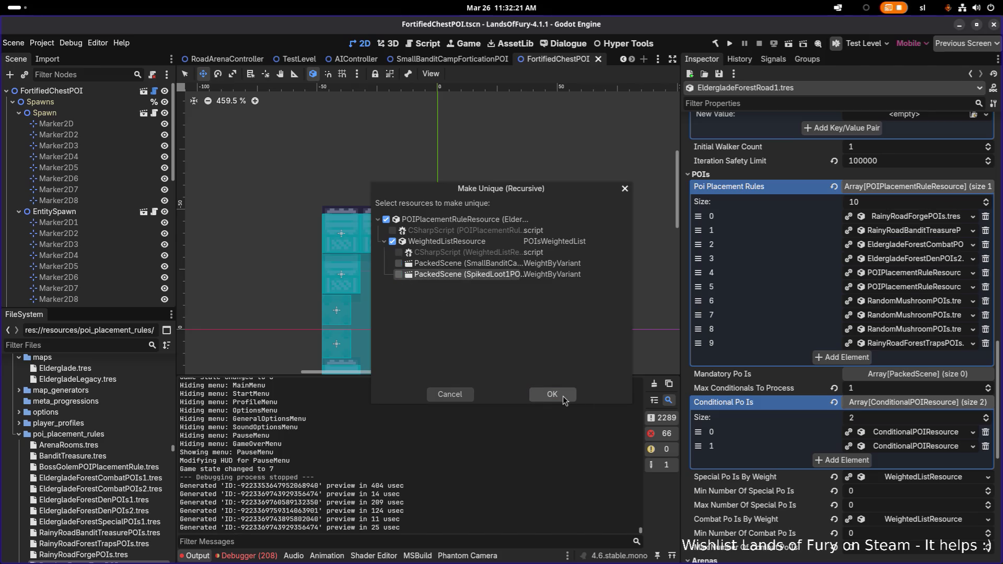
pyautogui.click(565, 397)
# Save the rule as RainRoadCombatPOIs.tres in poi_placement_rules and expand its weighted list.
pyautogui.rightClick(897, 250)
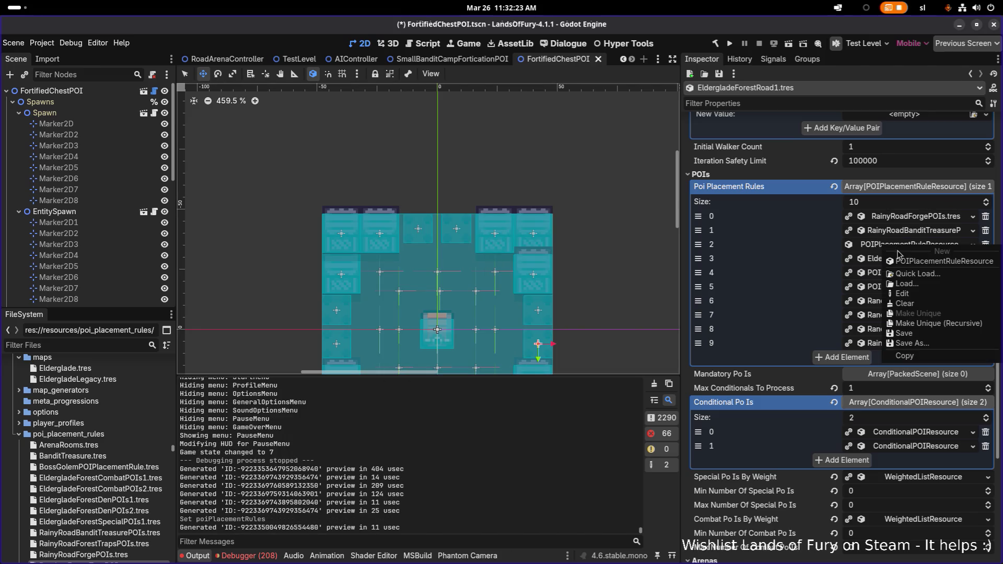
pyautogui.click(926, 347)
pyautogui.write('RainRoadCombatPOIs.tres')
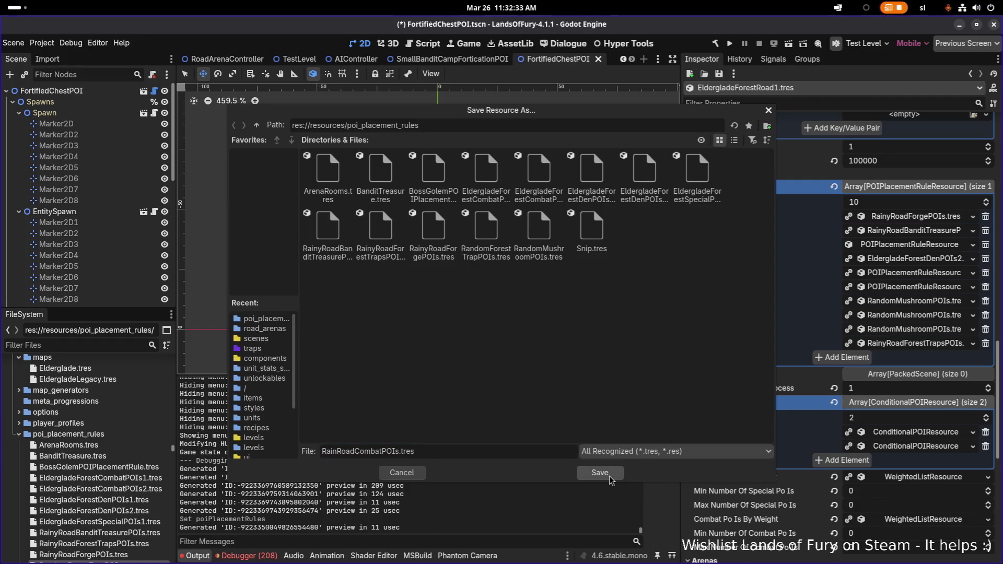
pyautogui.press('Return')
pyautogui.click(906, 245)
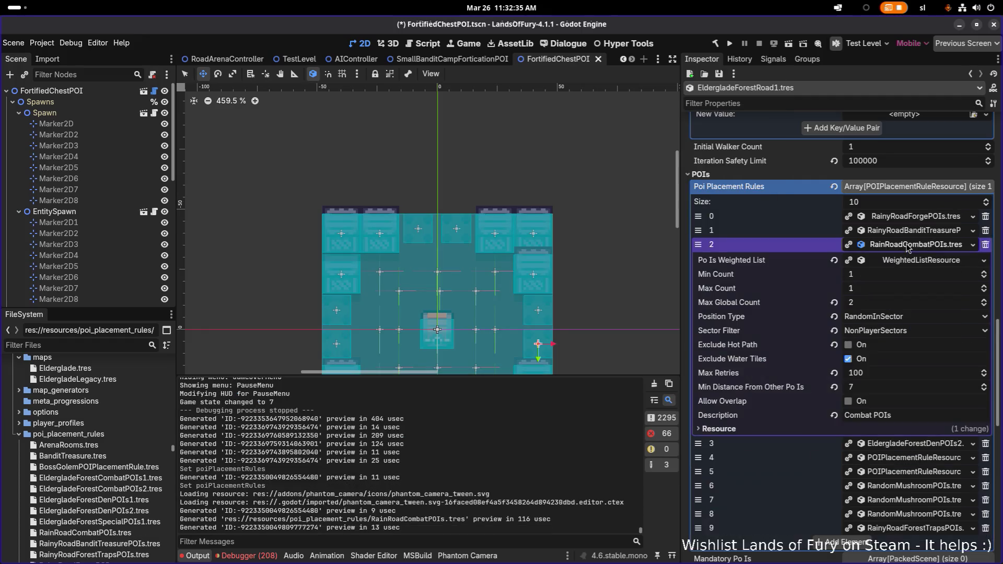
pyautogui.click(919, 262)
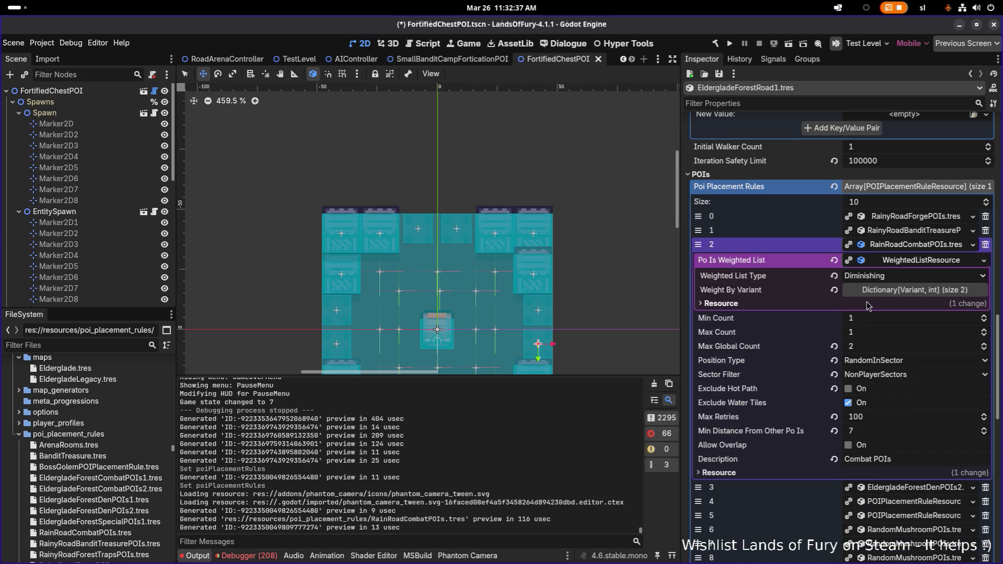
# Set the new Weight By Variant key to Object and search Quick Load for 'fortified' without choosing.
pyautogui.click(888, 291)
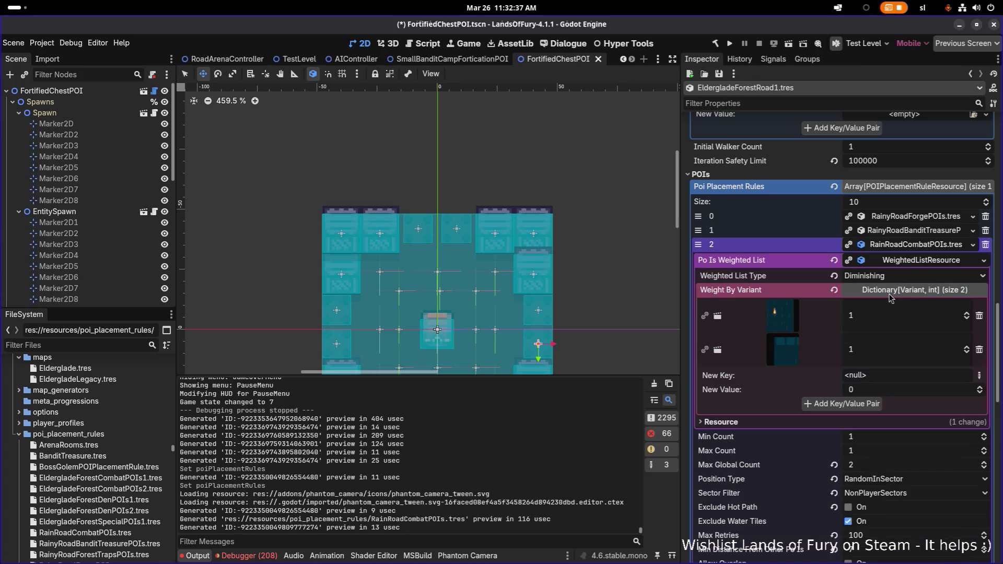
pyautogui.click(980, 376)
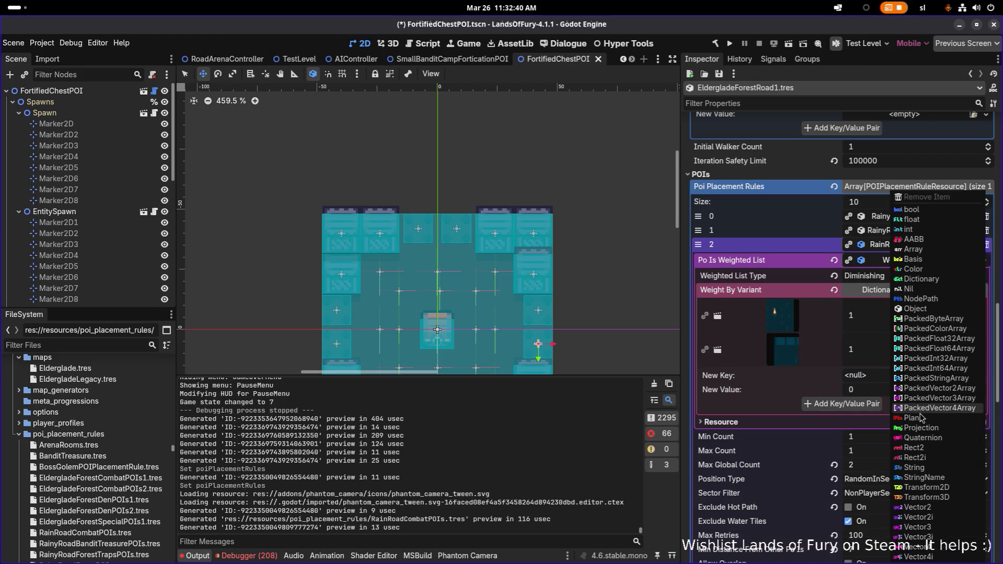
pyautogui.click(919, 309)
pyautogui.click(955, 377)
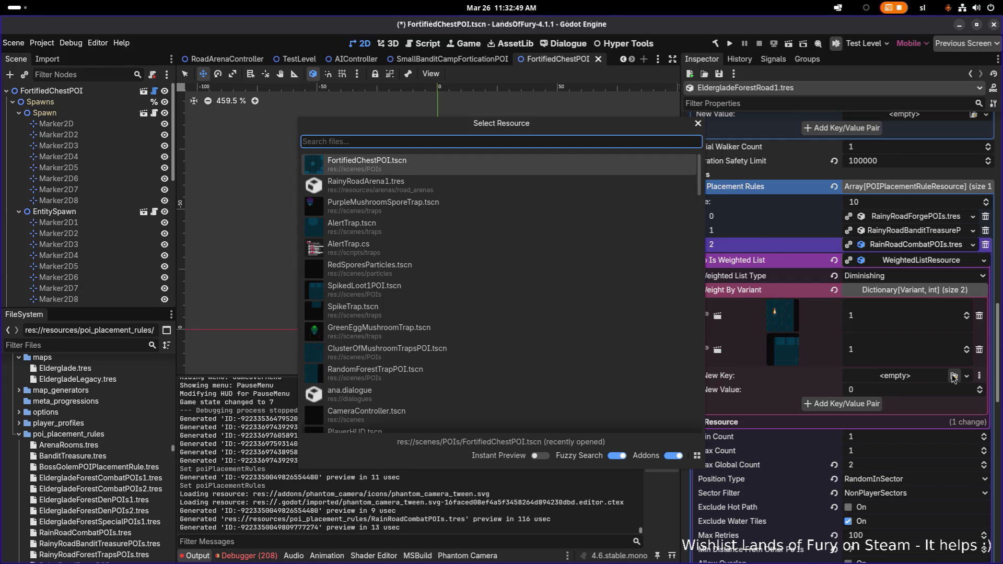
pyautogui.write('fortified')
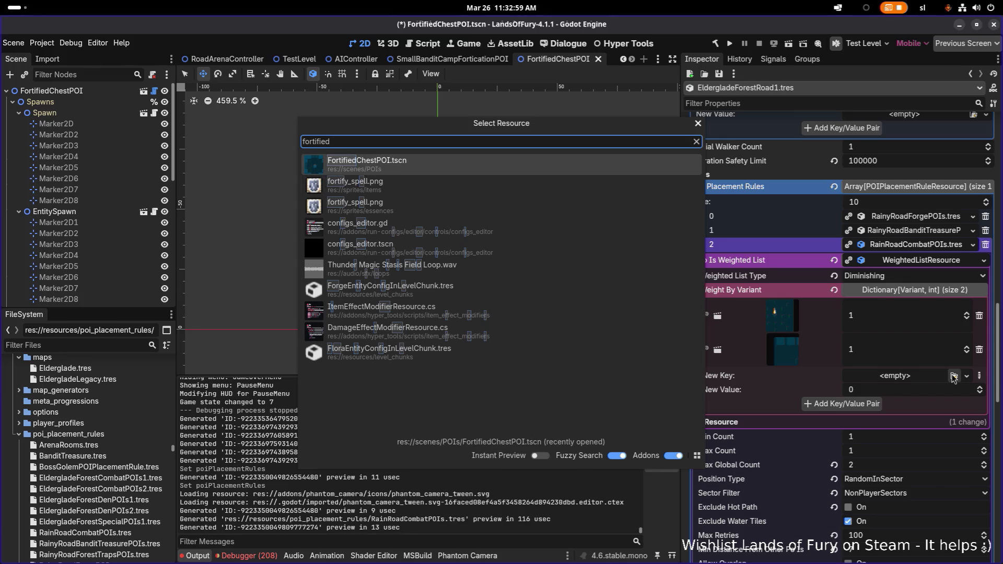
pyautogui.press('Escape')
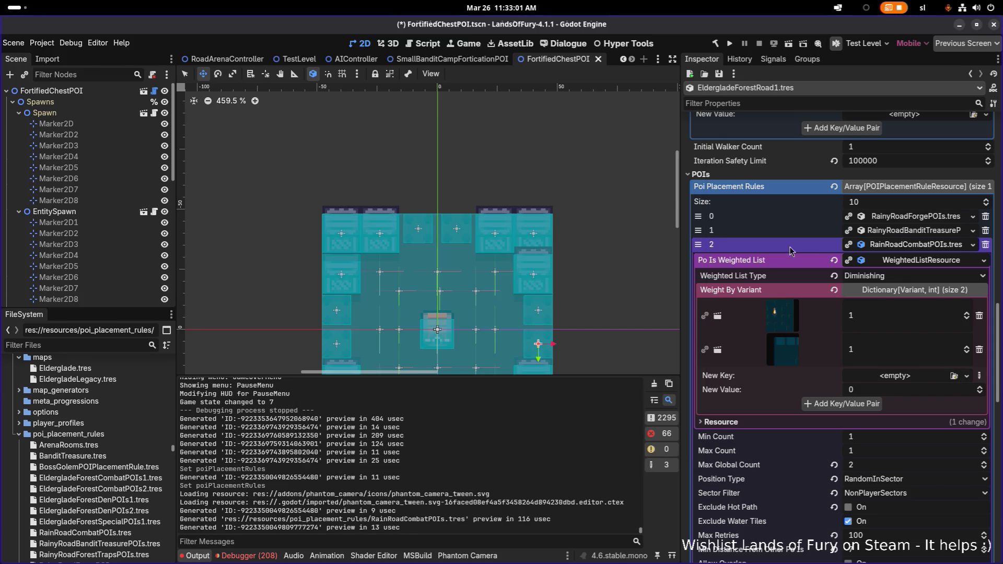
pyautogui.click(459, 61)
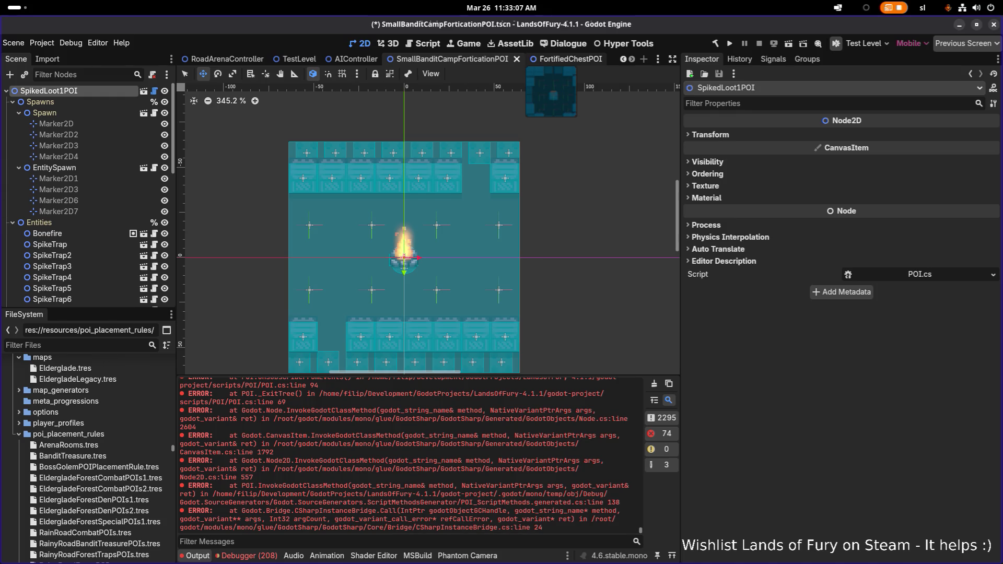
# Return to the FortifiedChestPOI scene and filter the FileSystem for rainyro, forest2, then road1.
pyautogui.hotkey('ctrl', 'Tab')
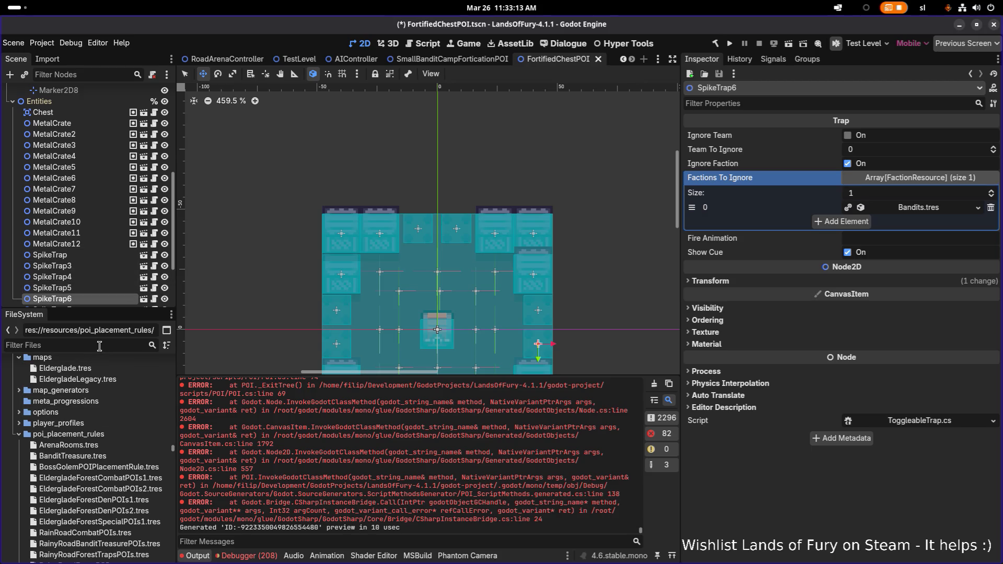
pyautogui.write('rainyro')
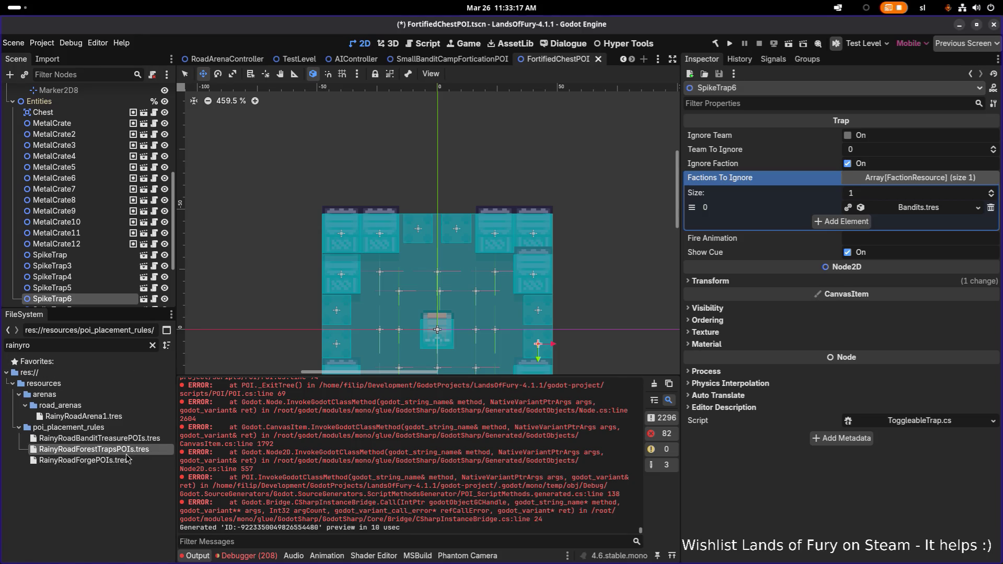
pyautogui.click(136, 441)
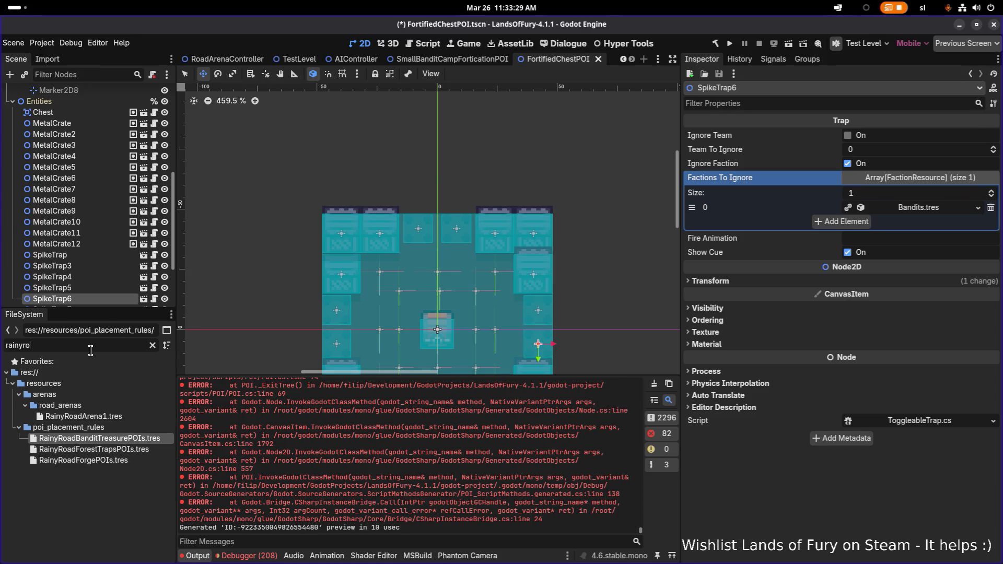
pyautogui.hotkey('ctrl', 'a')
pyautogui.write('forest')
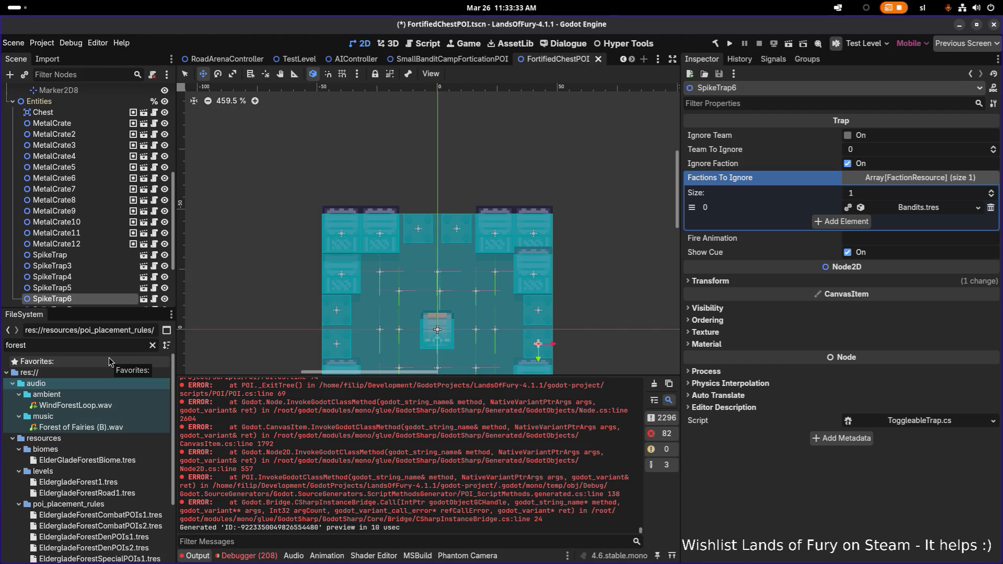
pyautogui.write('1')
pyautogui.press('BackSpace')
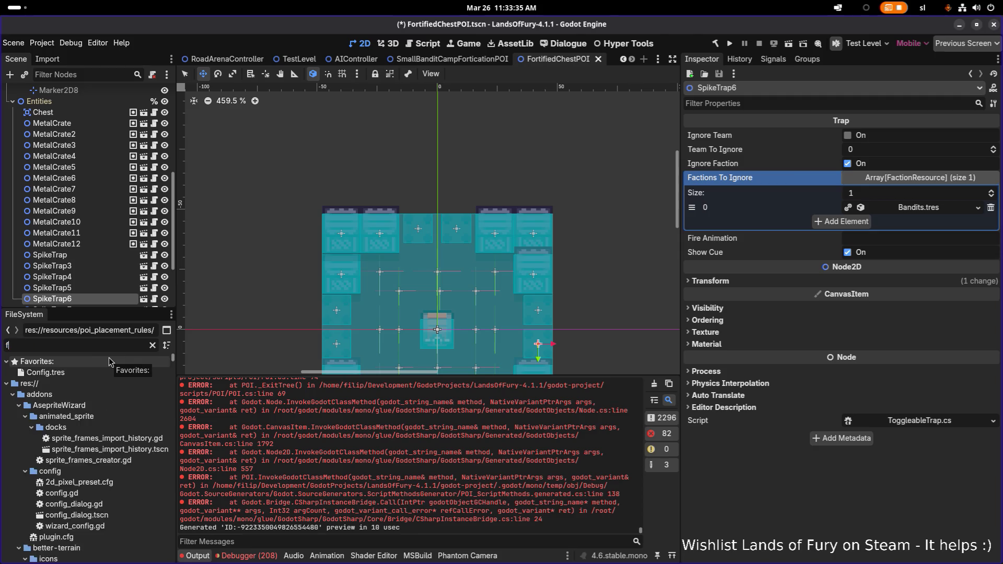
pyautogui.write('orest2')
pyautogui.hotkey('ctrl', 'a')
pyautogui.write('road')
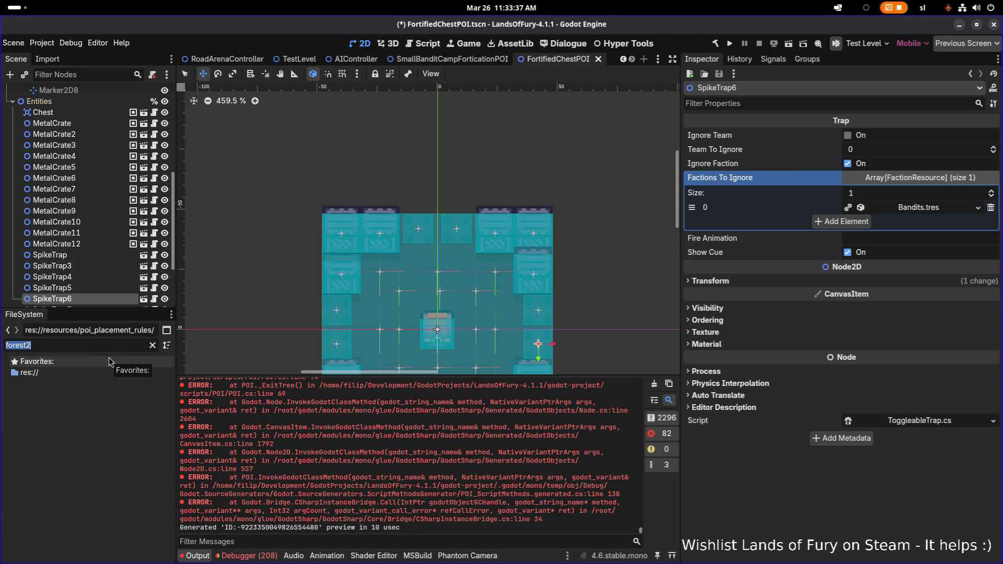
pyautogui.write('1')
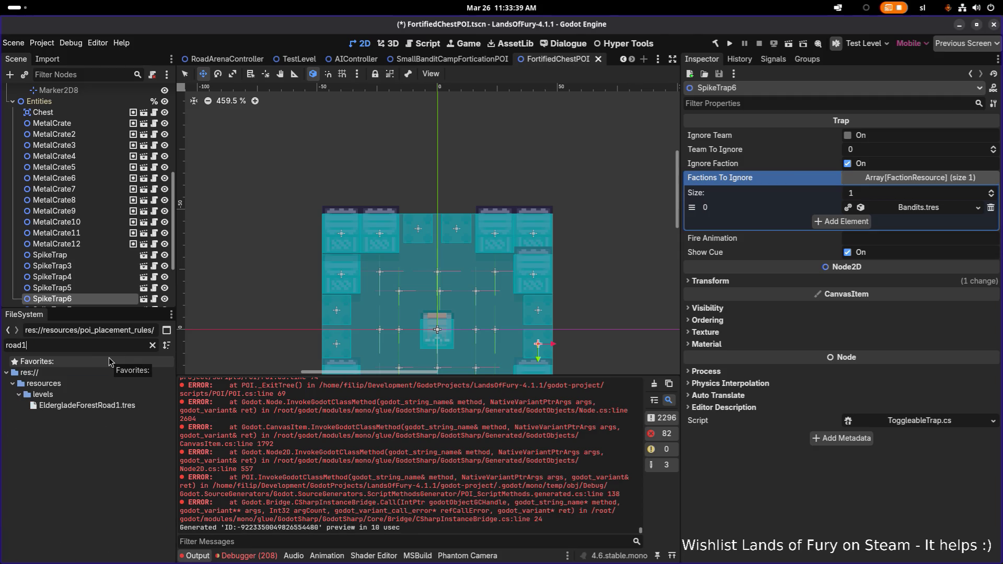
# Open EldergladeForestRoad1.tres and rename it to RainyRoad1.tres.
pyautogui.doubleClick(140, 408)
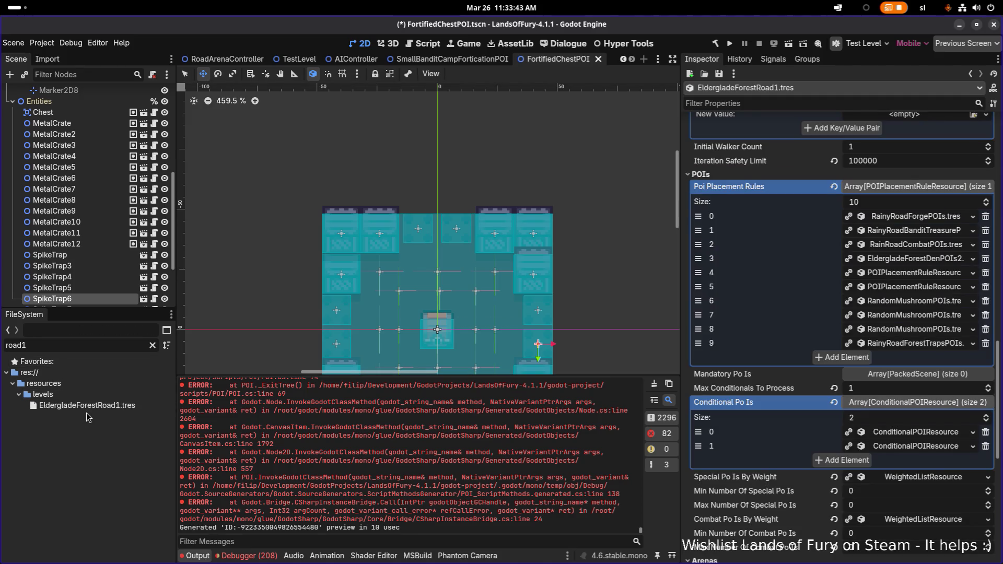
pyautogui.click(150, 405)
pyautogui.press('Escape')
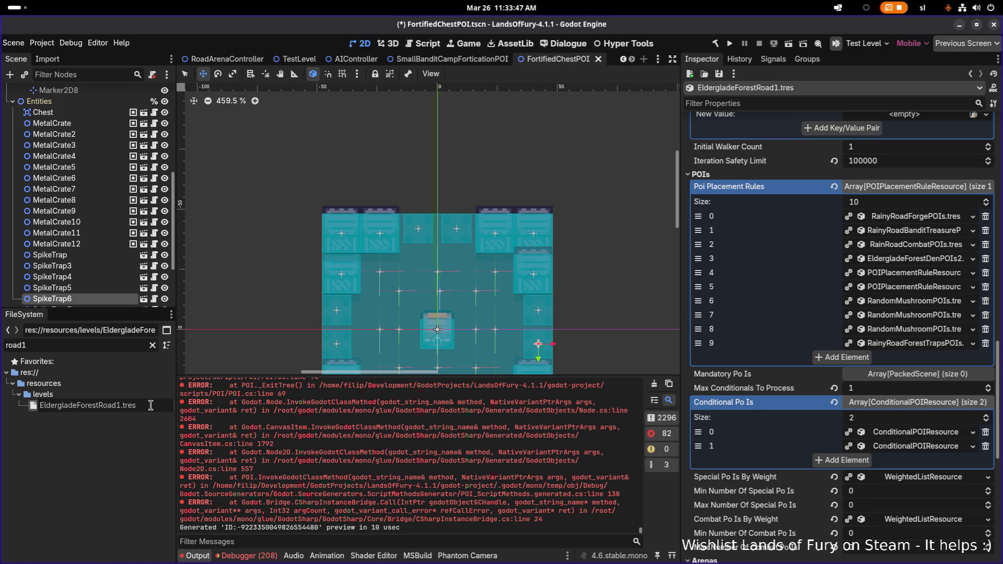
pyautogui.hotkey('shift', 'Home')
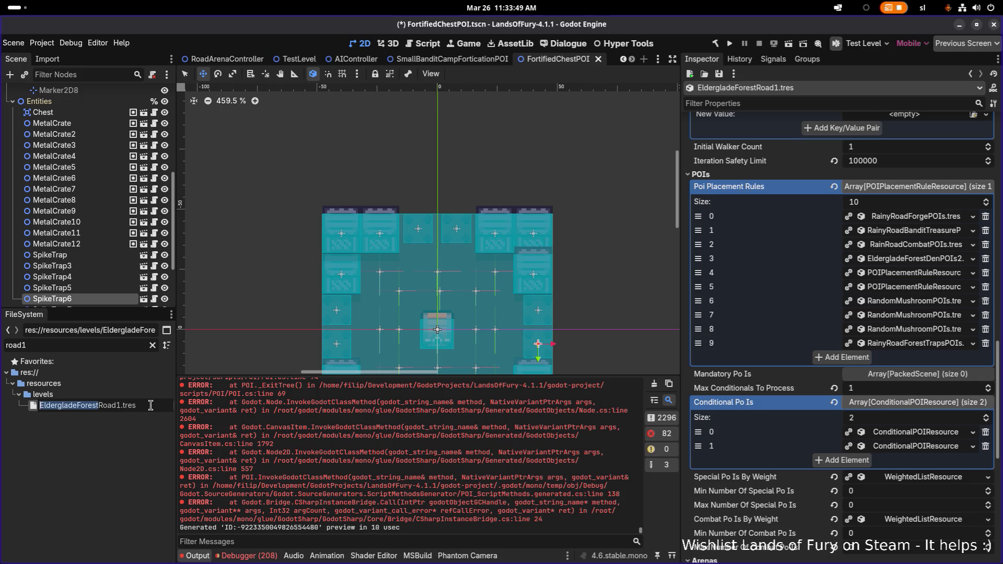
pyautogui.write('Rainy')
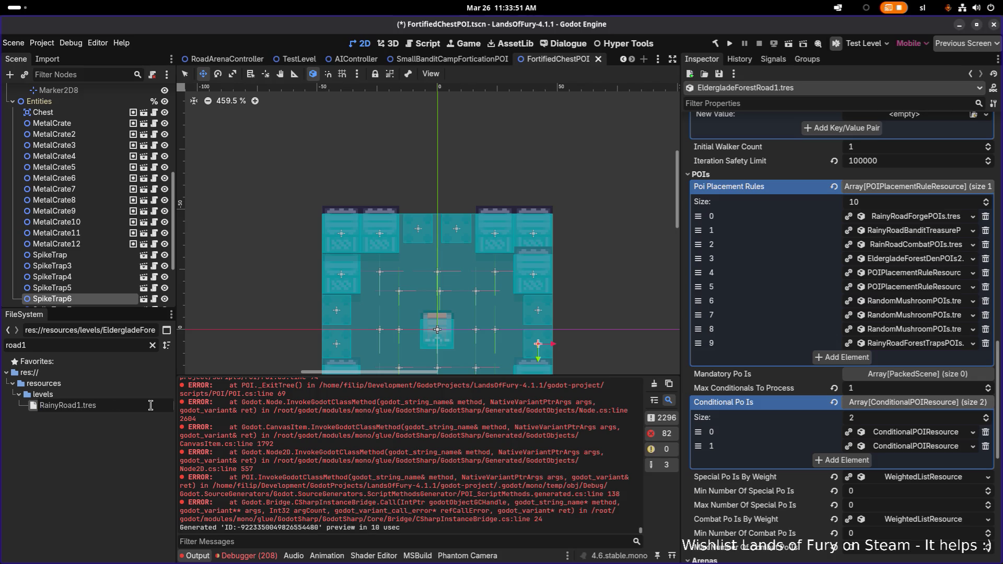
pyautogui.press('Return')
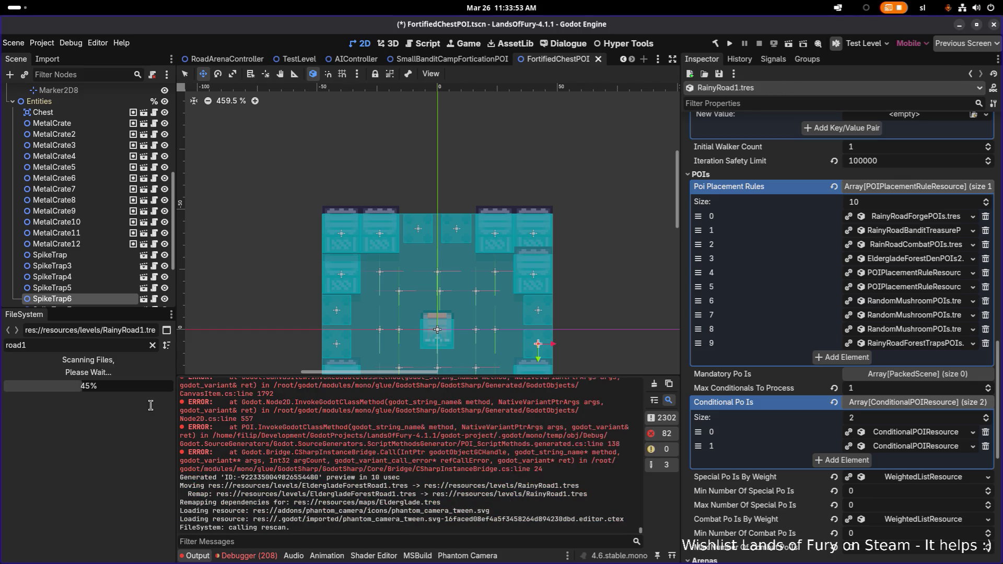
pyautogui.scroll(15, 881, 223)
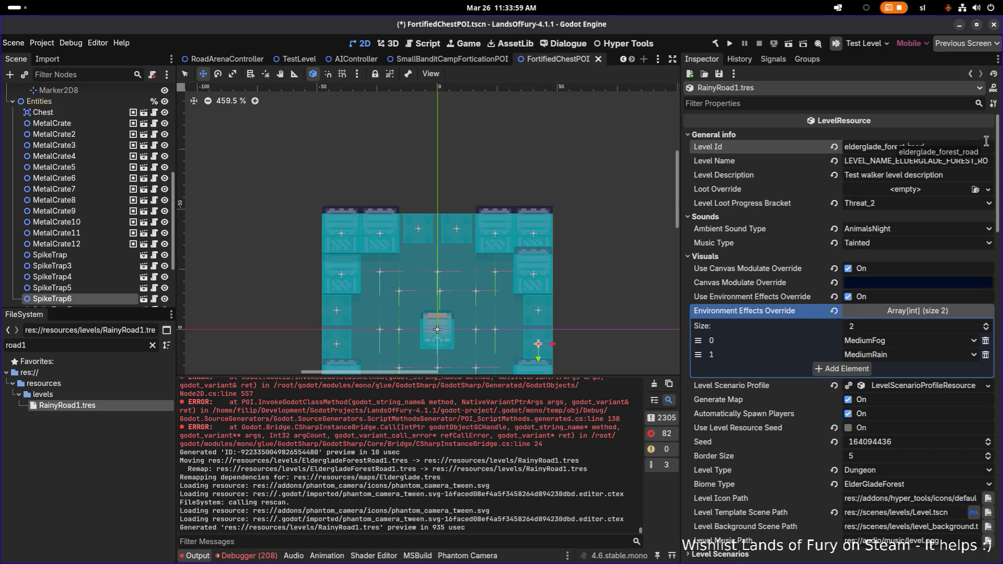
# Replace the RainyRoad1.tres Level Id with 'rainy_road' and save with Ctrl+S.
pyautogui.hotkey('shift', 'Home')
pyautogui.write('rin')
pyautogui.press('BackSpace')
pyautogui.press('BackSpace')
pyautogui.write('ainy')
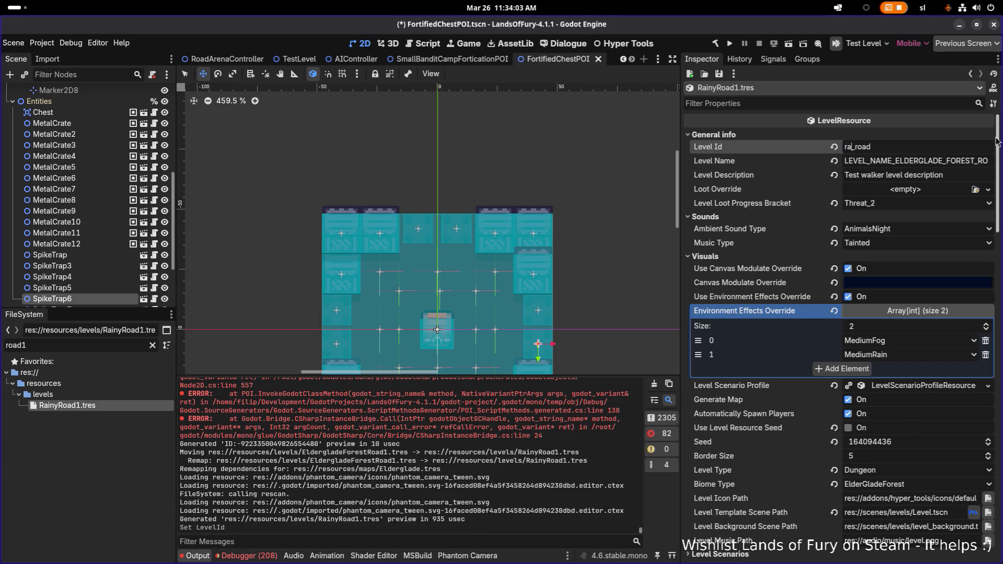
pyautogui.hotkey('ctrl', 's')
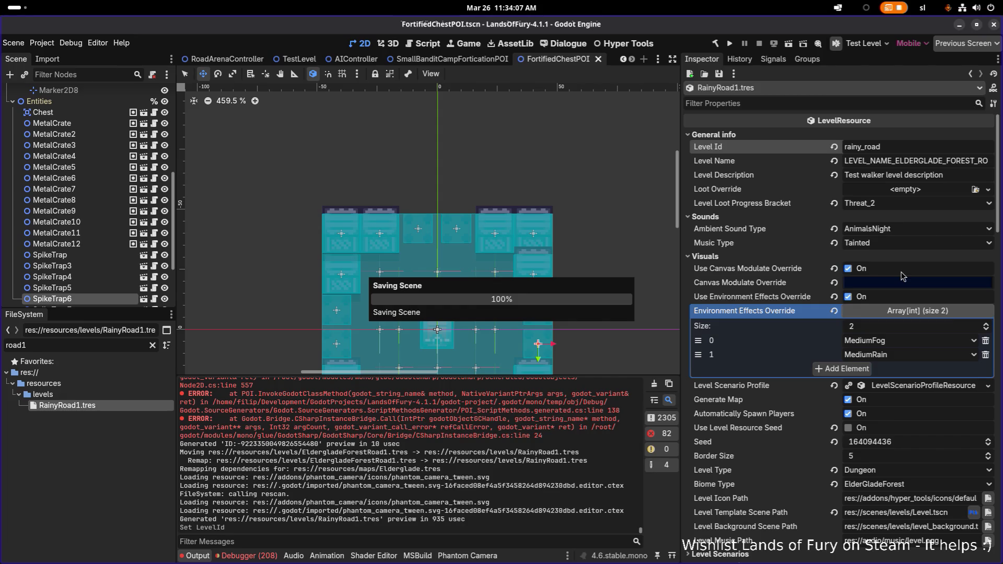
pyautogui.scroll(-10, 903, 276)
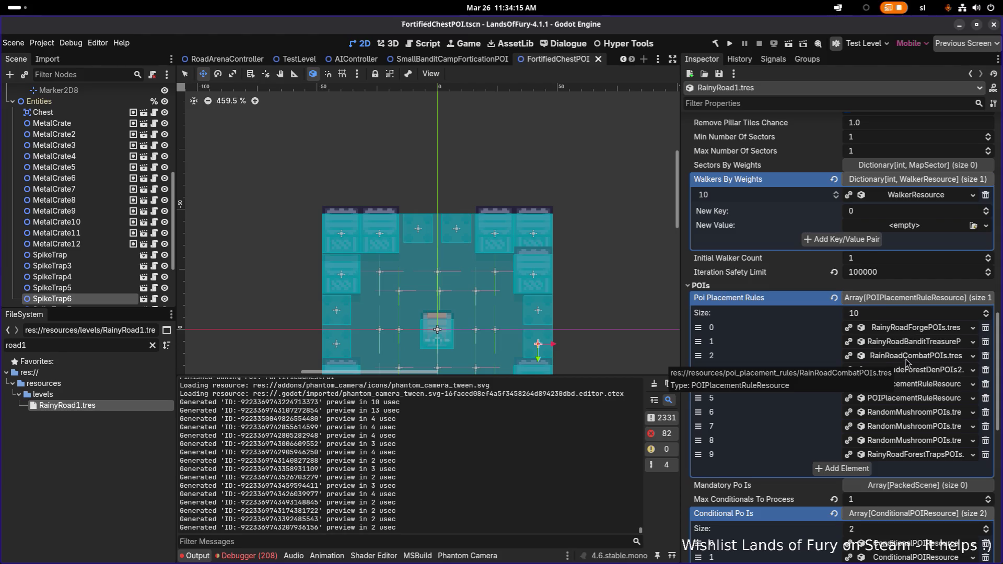
# Locate the combat POI rule file in FileSystem and rename it to RainyRoadCombatPOIs.tres.
pyautogui.click(906, 360)
pyautogui.rightClick(910, 356)
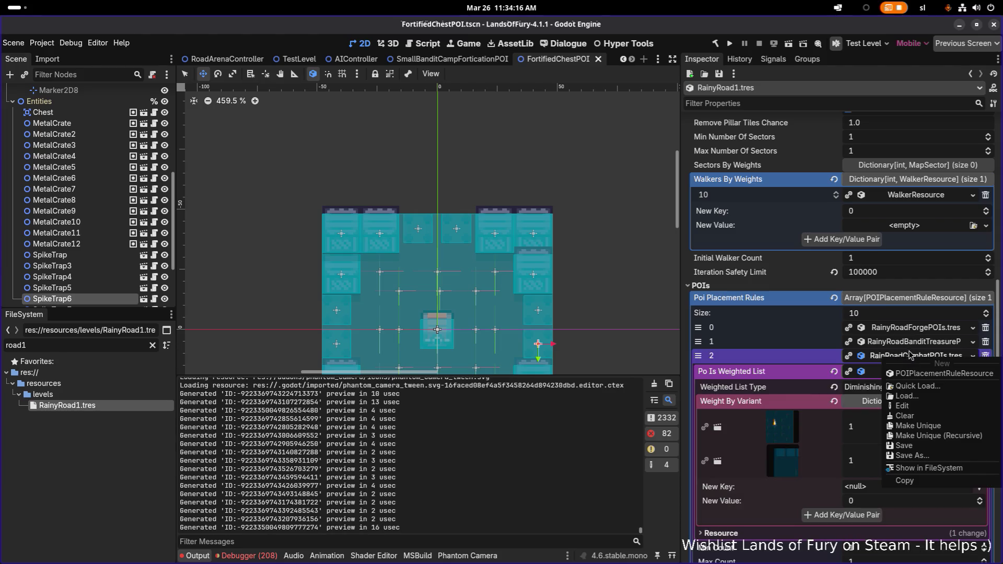
pyautogui.click(920, 468)
pyautogui.scroll(-2, 107, 510)
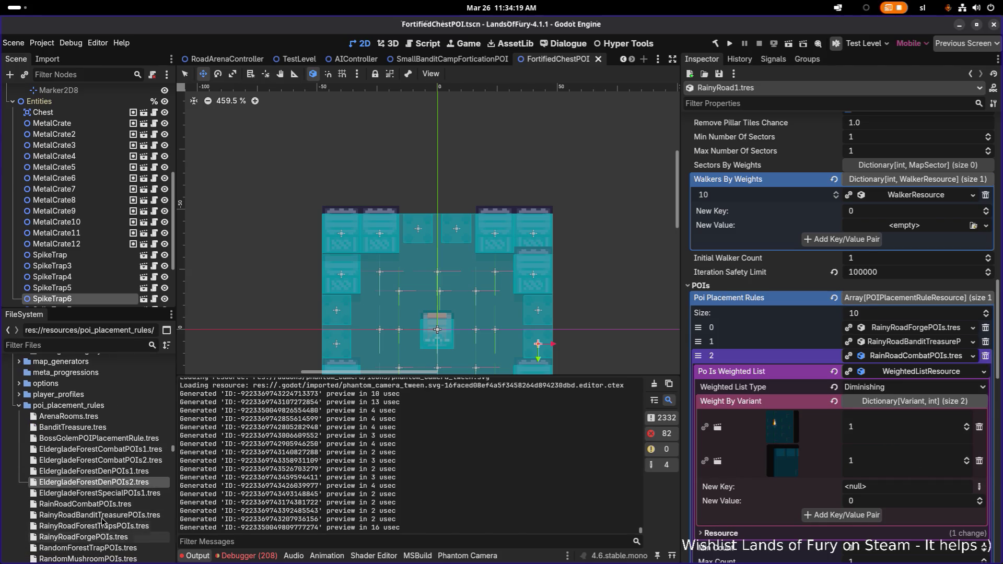
pyautogui.click(114, 505)
pyautogui.click(114, 504)
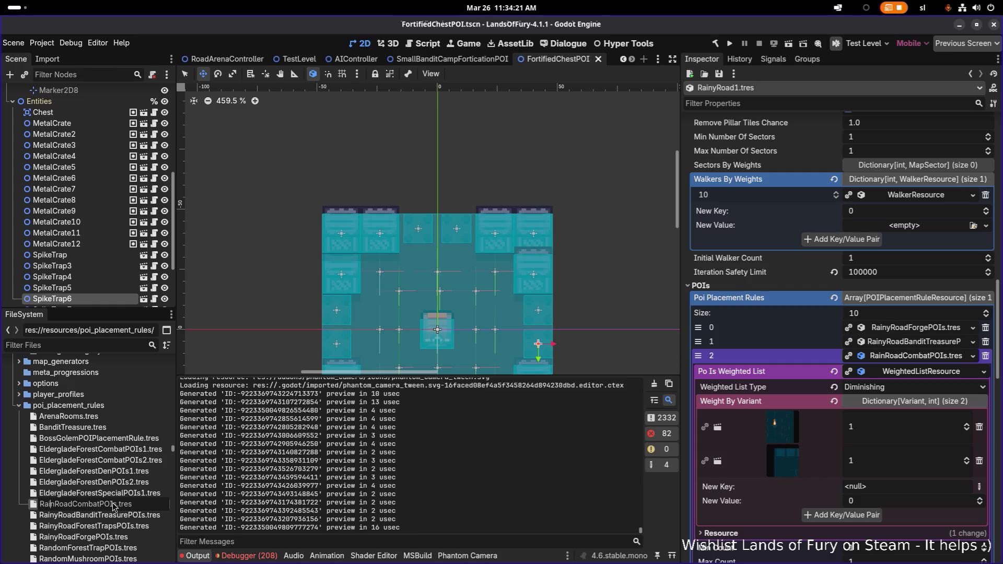
pyautogui.write('y')
pyautogui.press('Return')
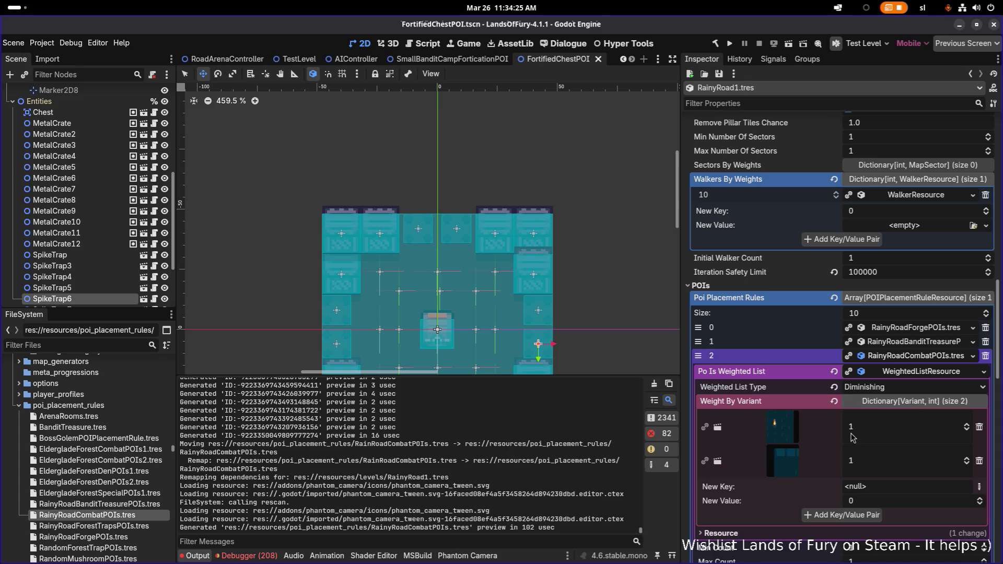
# Add SmallBanditCampForticationPOI.tscn as a new weighted key in the combat POI rule.
pyautogui.click(979, 486)
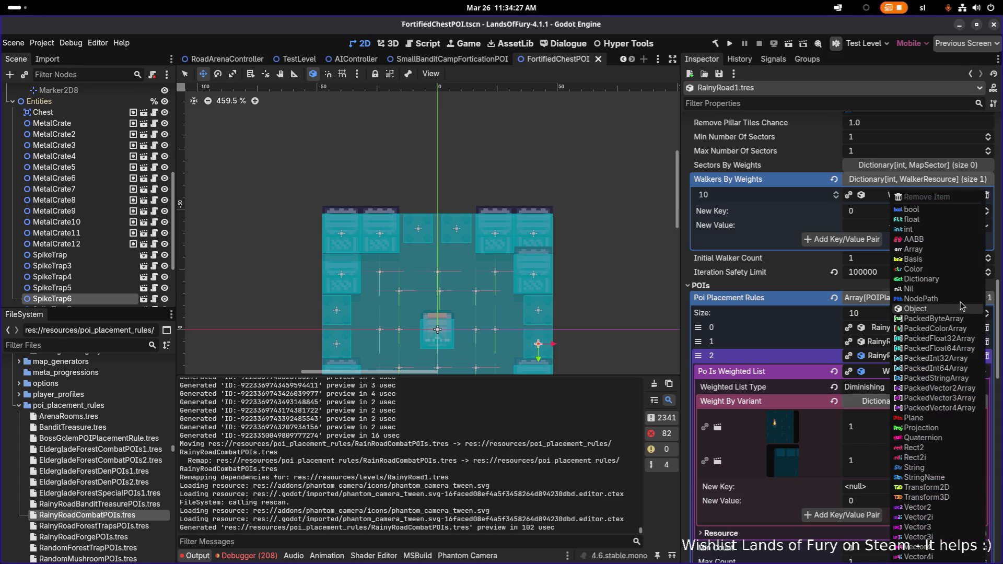
pyautogui.click(938, 310)
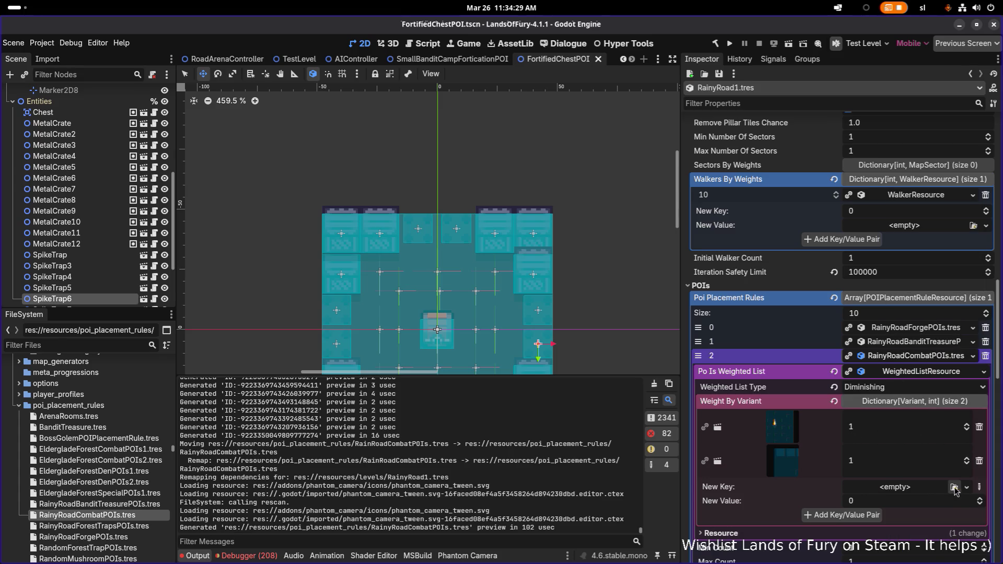
pyautogui.click(954, 488)
pyautogui.write('fortifi')
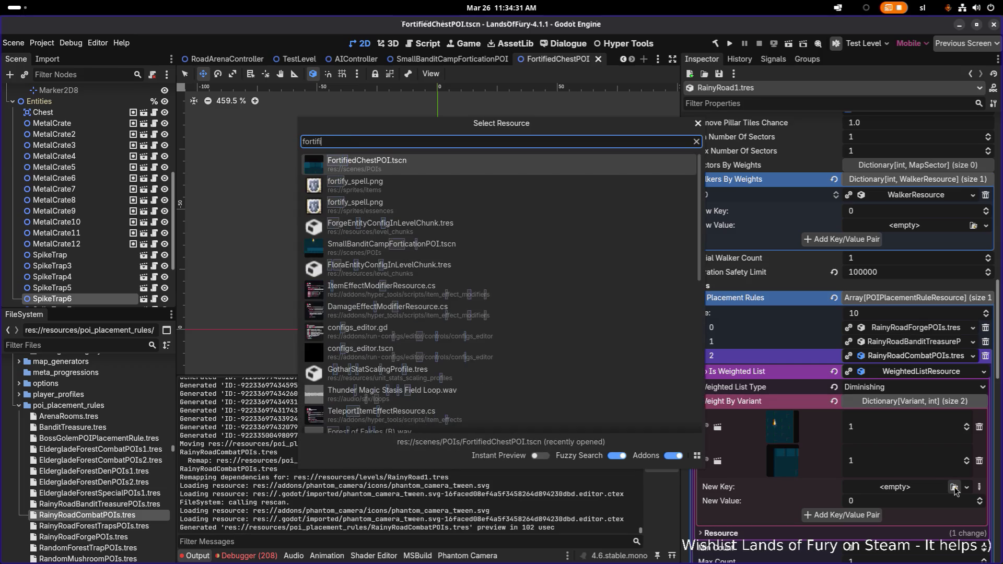
pyautogui.write('edb')
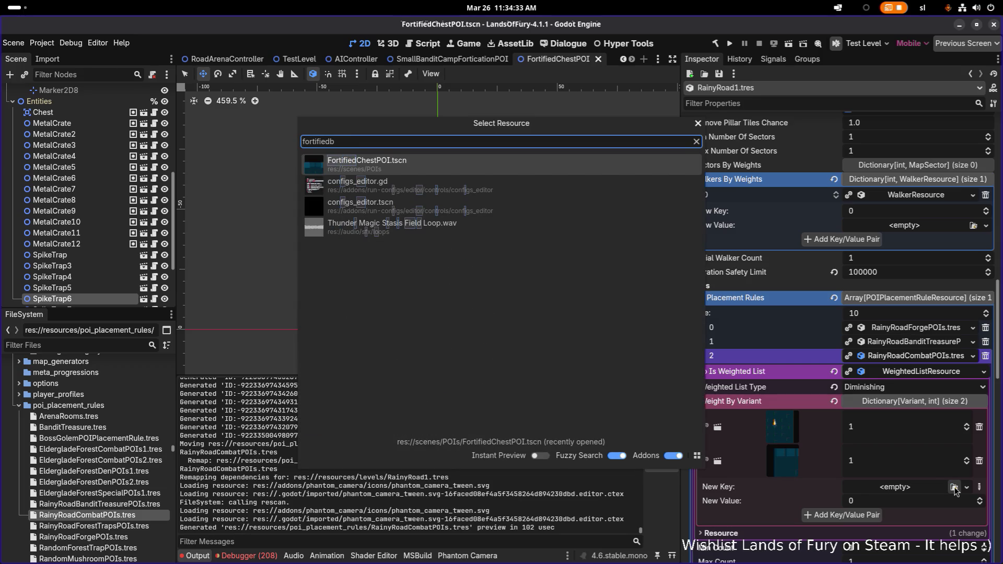
pyautogui.hotkey('ctrl', 'a')
pyautogui.write('bandit')
pyautogui.hotkey('ctrl', 'a')
pyautogui.write('combatpo')
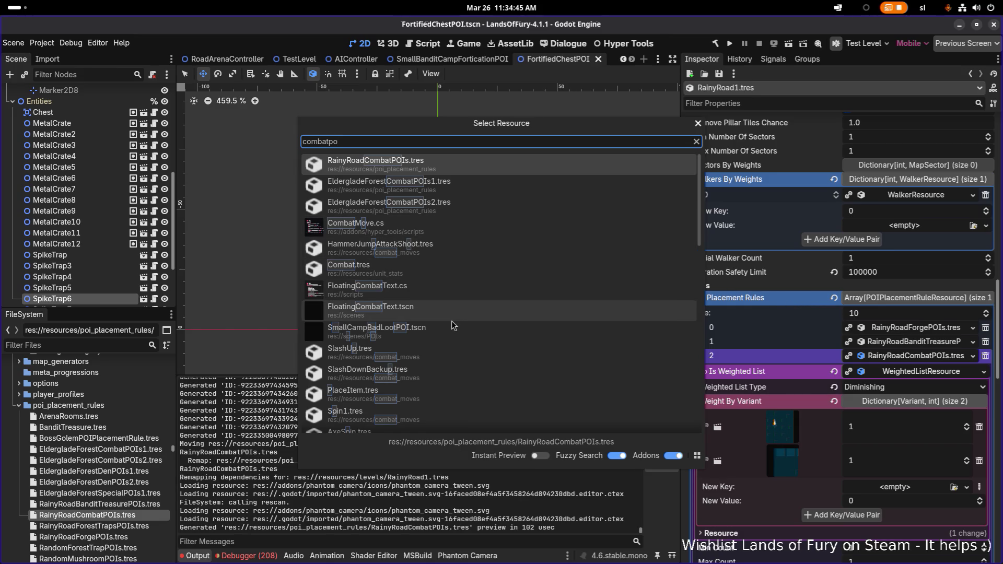
pyautogui.scroll(-5, 454, 320)
pyautogui.scroll(-5, 454, 321)
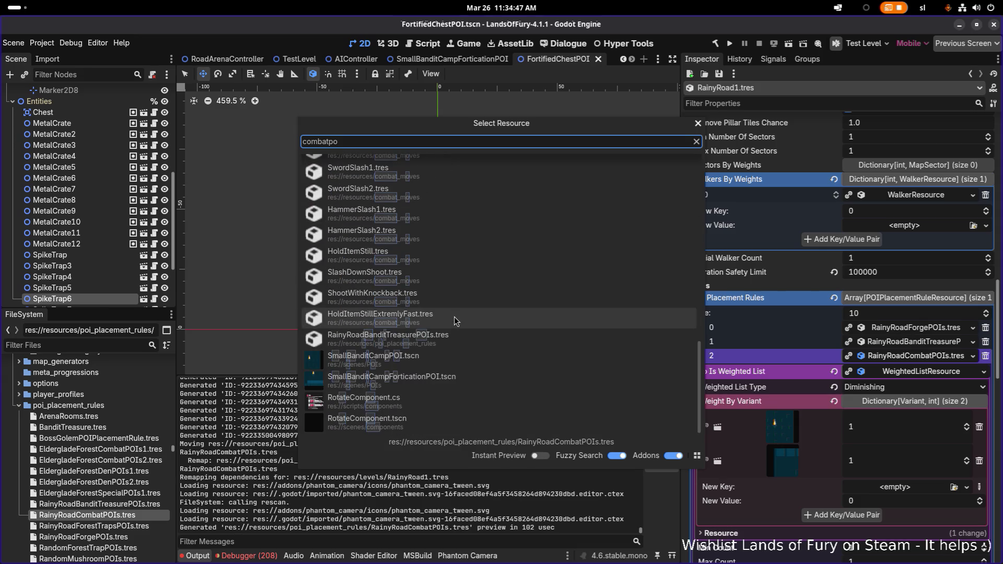
pyautogui.click(408, 383)
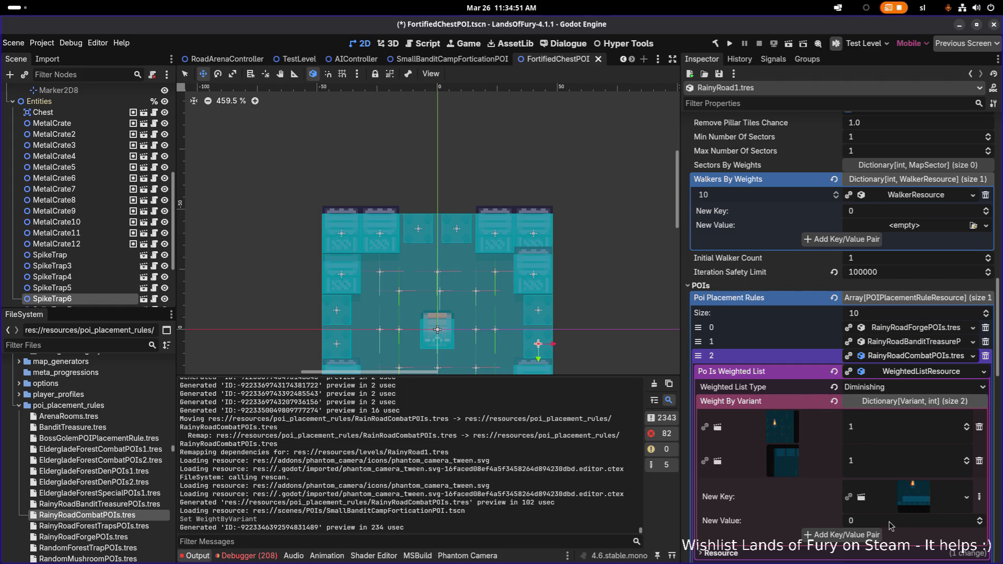
pyautogui.click(870, 534)
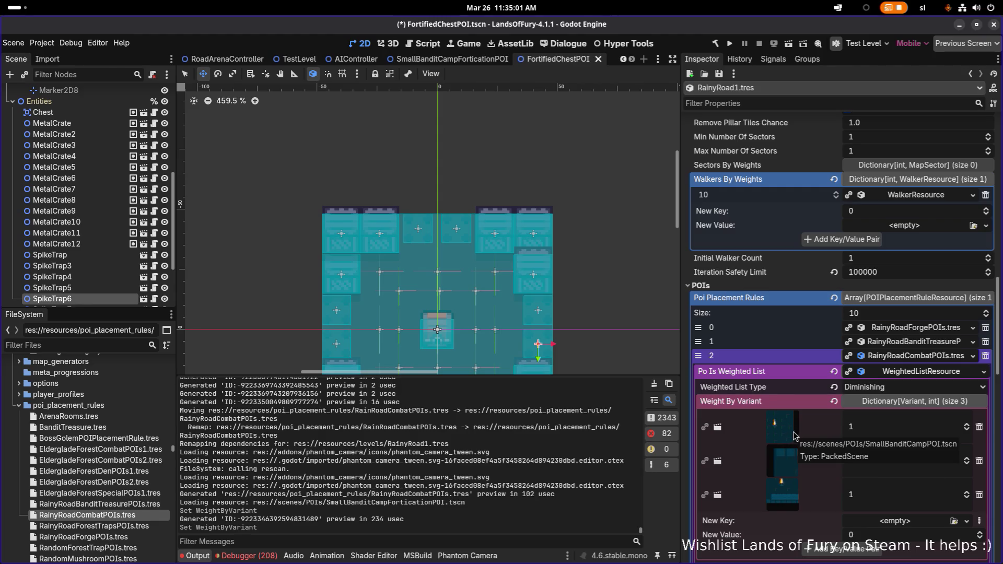
# Delete the first Weight By Variant entry, leaving two entries, and save.
pyautogui.click(981, 428)
pyautogui.hotkey('ctrl', 's')
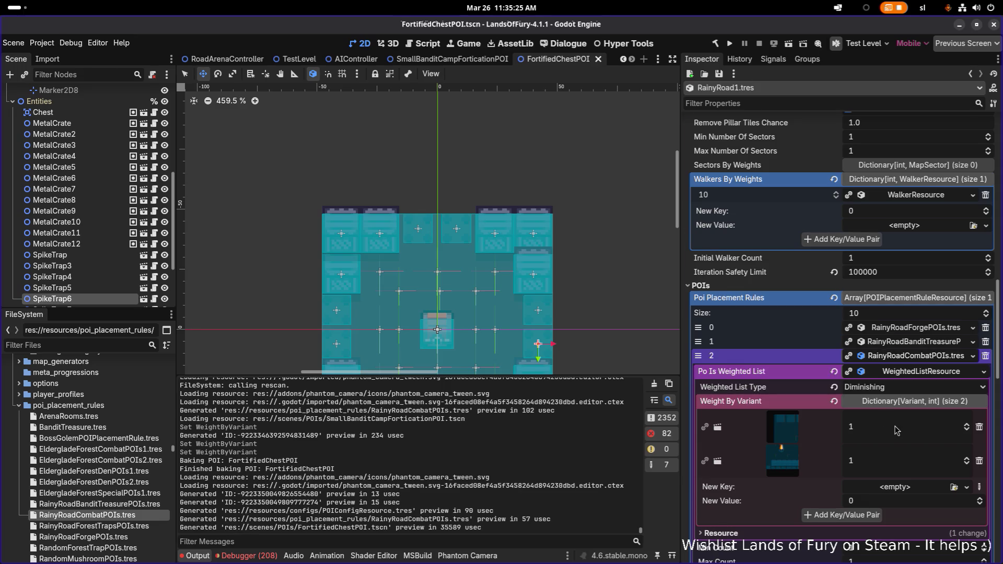
pyautogui.scroll(-3, 897, 427)
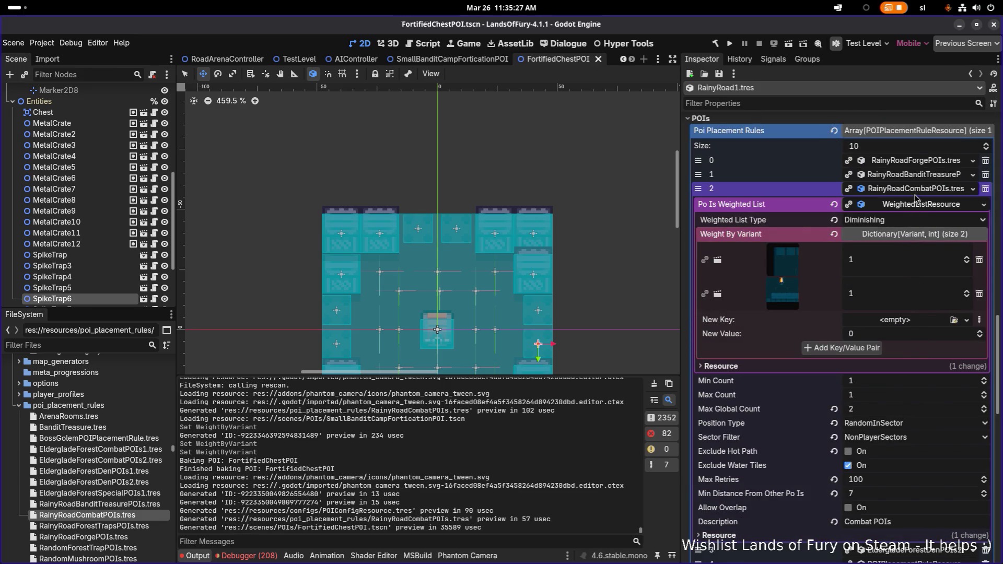
# Collapse the combat rule and review the forest den rule's POI weights and rule 4.
pyautogui.click(919, 191)
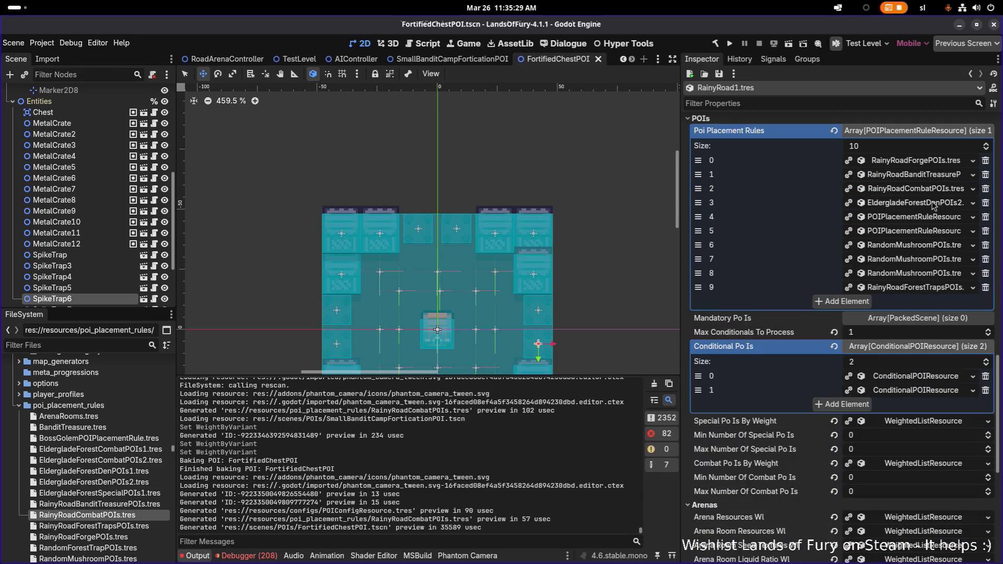
pyautogui.click(934, 203)
pyautogui.click(930, 247)
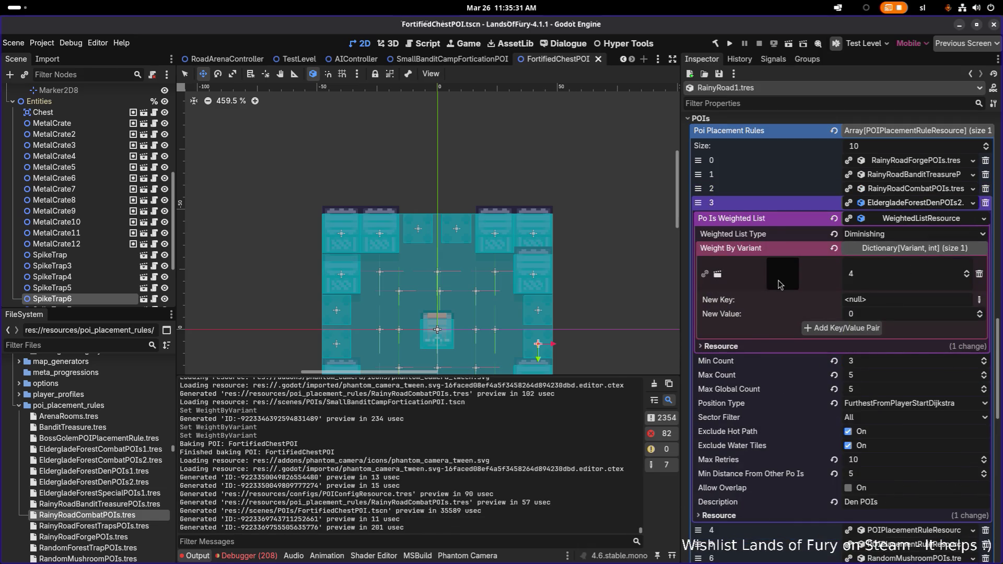
pyautogui.click(913, 204)
pyautogui.click(913, 218)
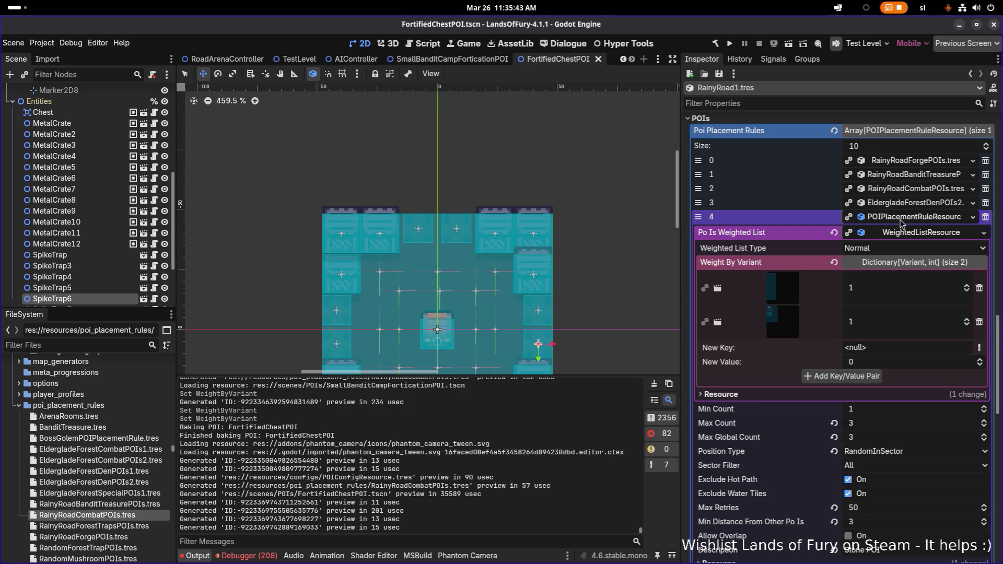
pyautogui.click(902, 221)
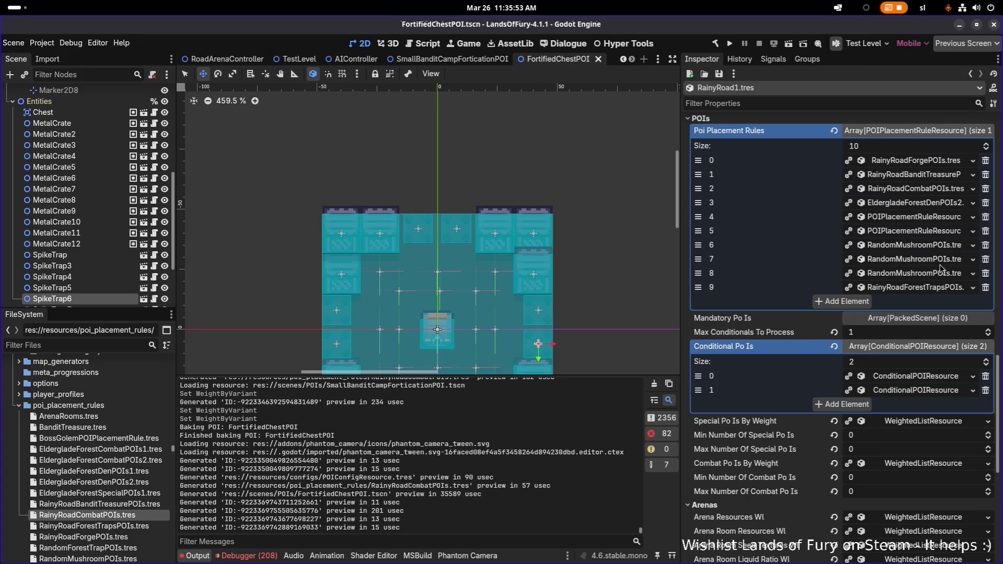
# Review the forest traps rule, then expand RainyRoadForgePOIs.tres as rule 0.
pyautogui.click(942, 289)
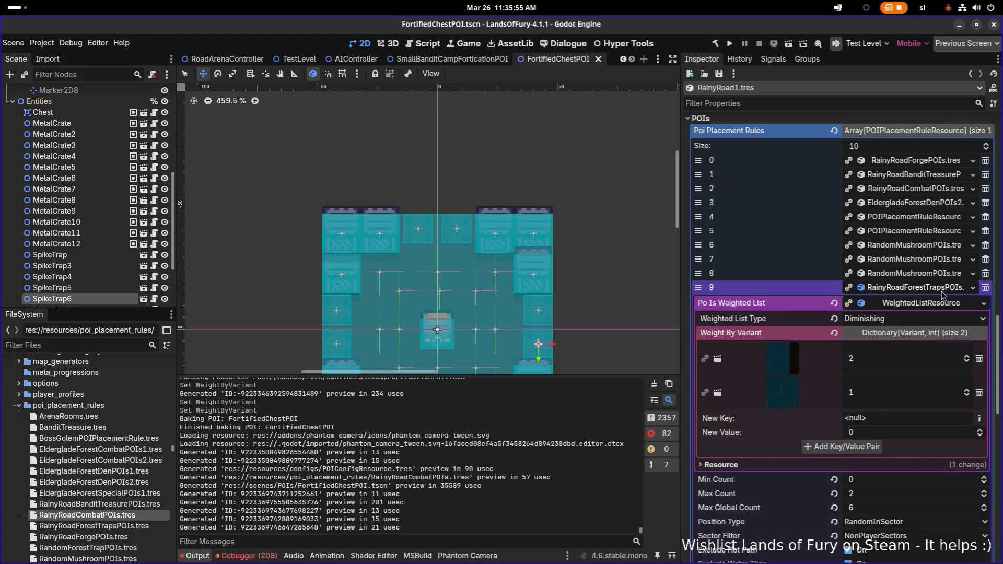
pyautogui.click(942, 290)
pyautogui.click(942, 290)
pyautogui.scroll(-2, 905, 354)
pyautogui.scroll(-4, 906, 354)
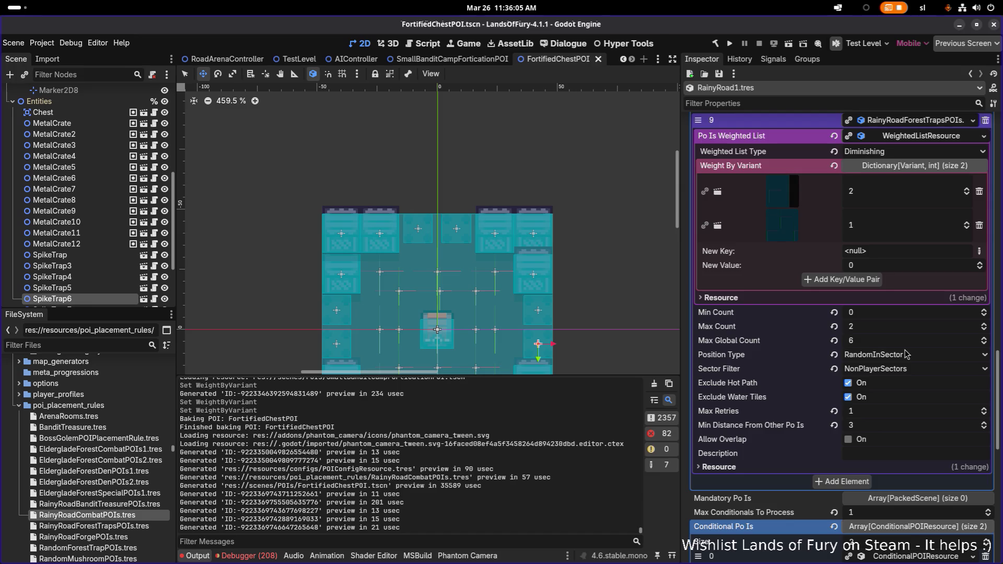
pyautogui.scroll(10, 905, 355)
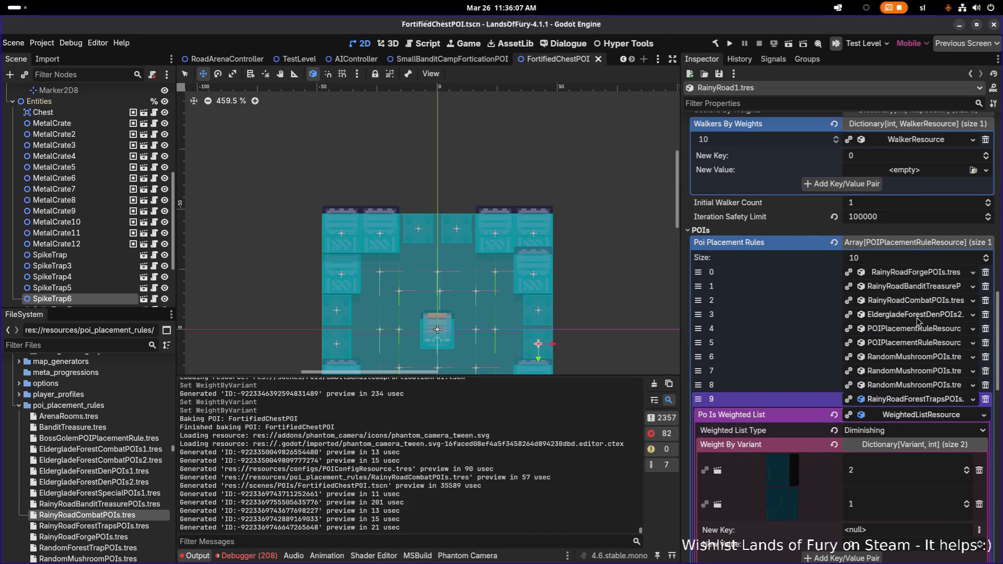
pyautogui.click(926, 273)
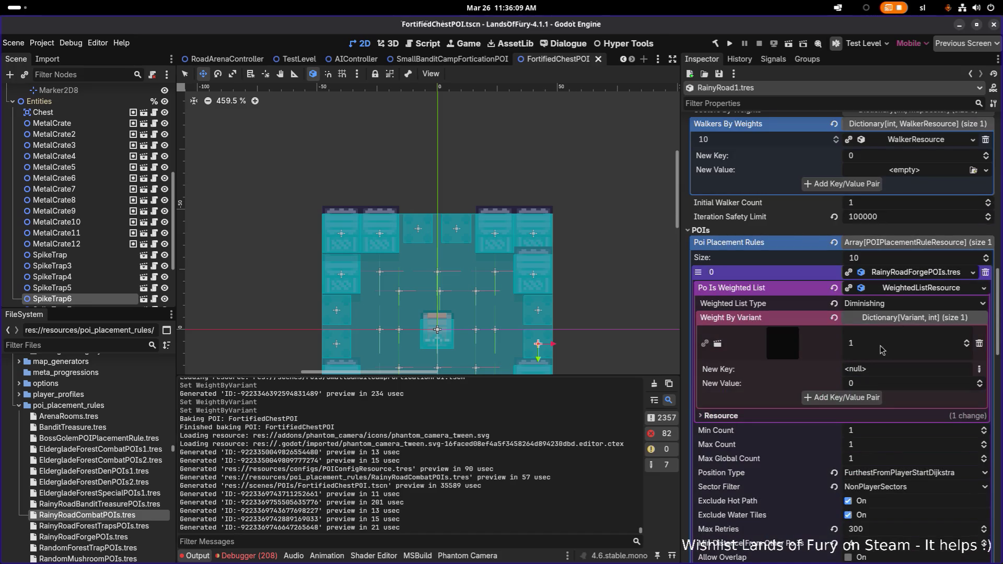
pyautogui.scroll(-2, 852, 355)
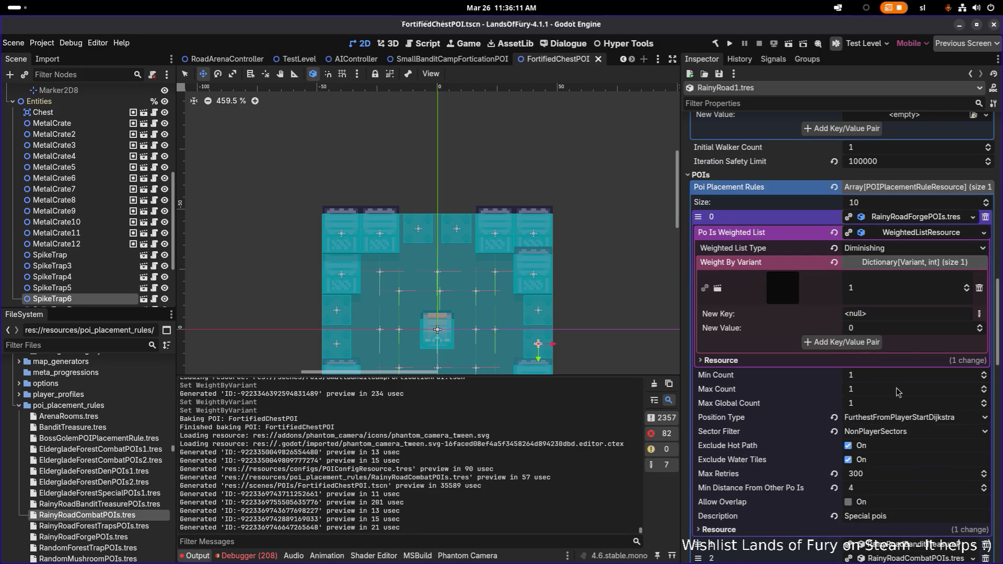
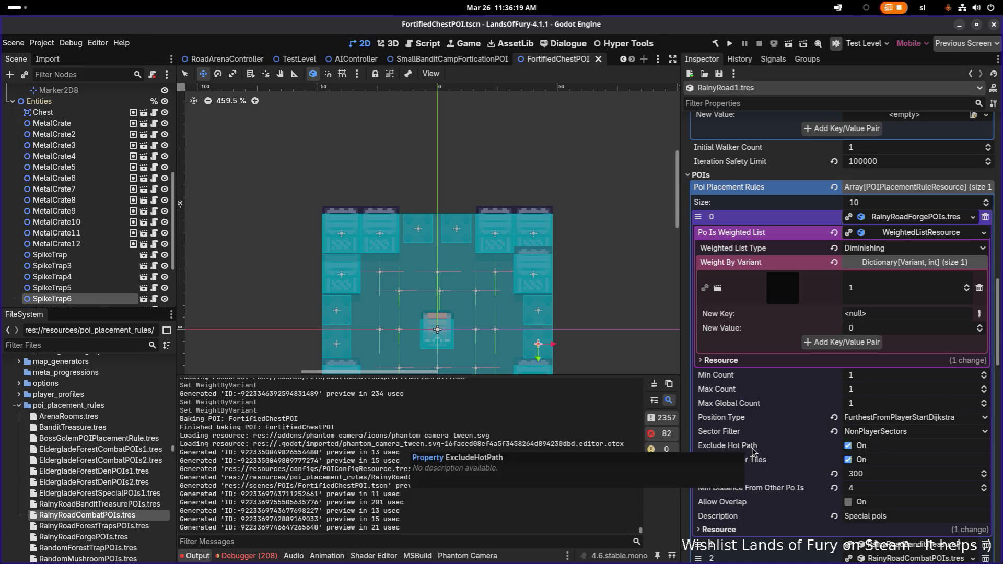
# Disable Exclude Hot Path on the first POI rule, save the scene, and run the project.
pyautogui.click(848, 447)
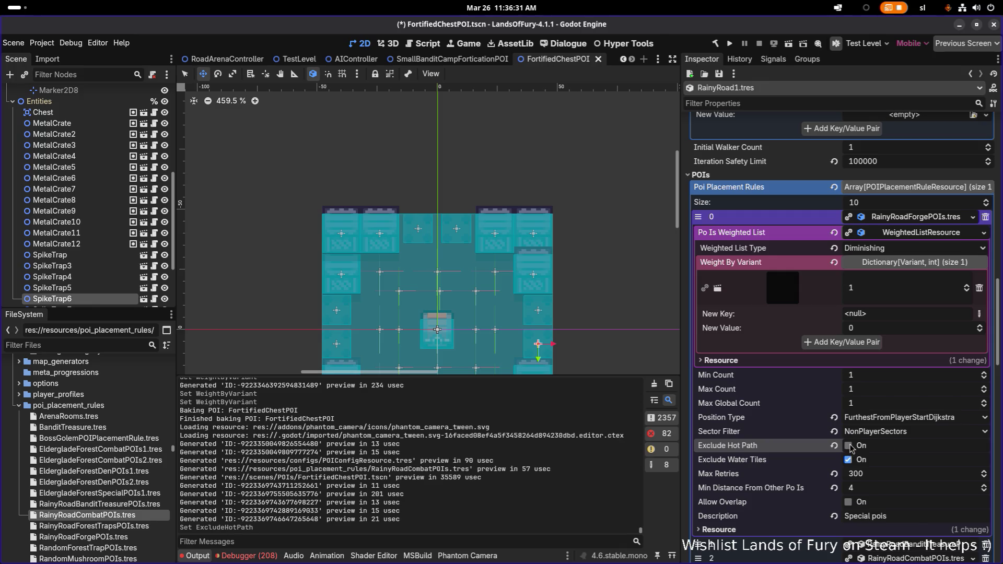
pyautogui.hotkey('ctrl', 's')
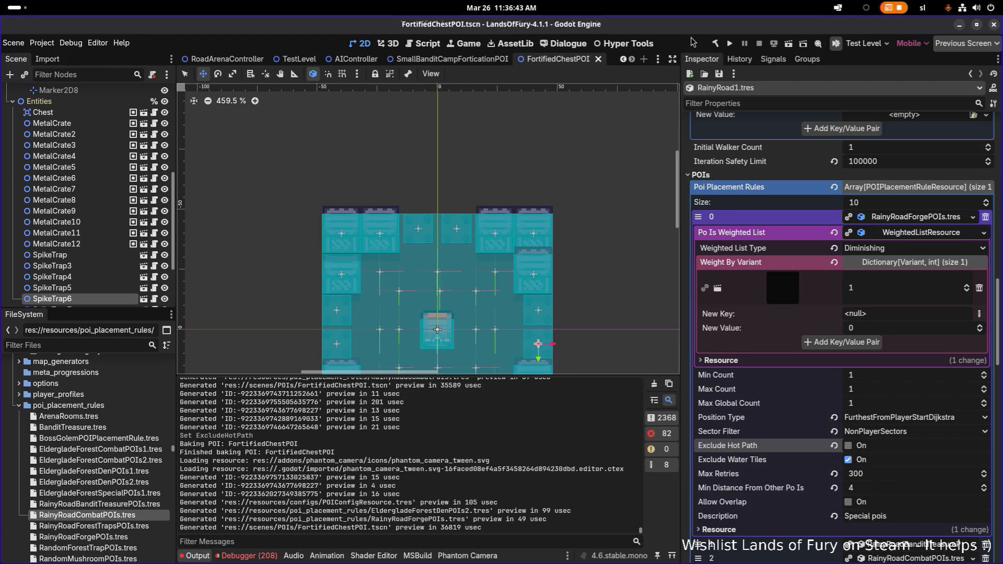
pyautogui.click(731, 46)
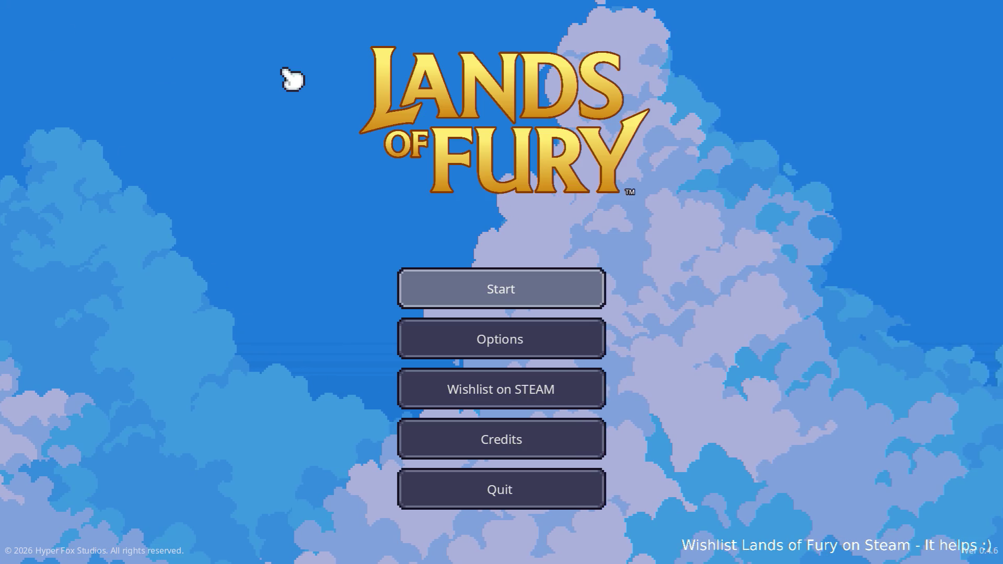
# Start a run with the first profile and enter the Glade portal.
pyautogui.click(490, 279)
pyautogui.click(497, 285)
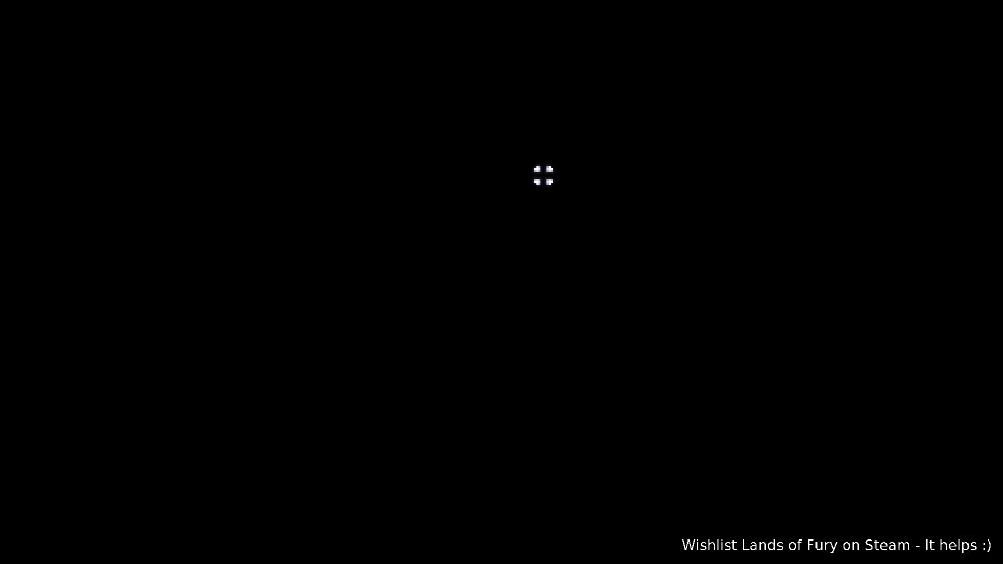
pyautogui.press('w')
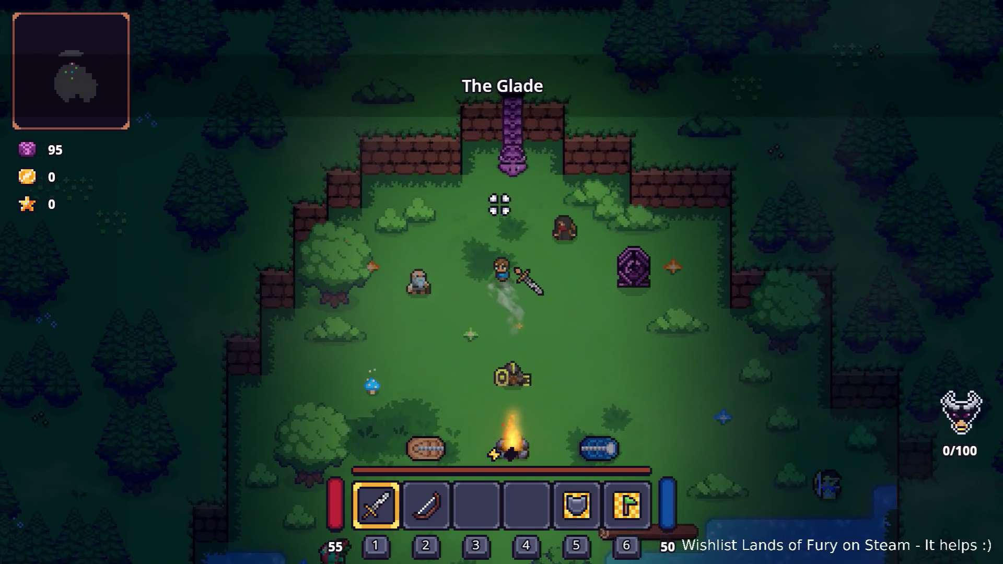
pyautogui.press('e')
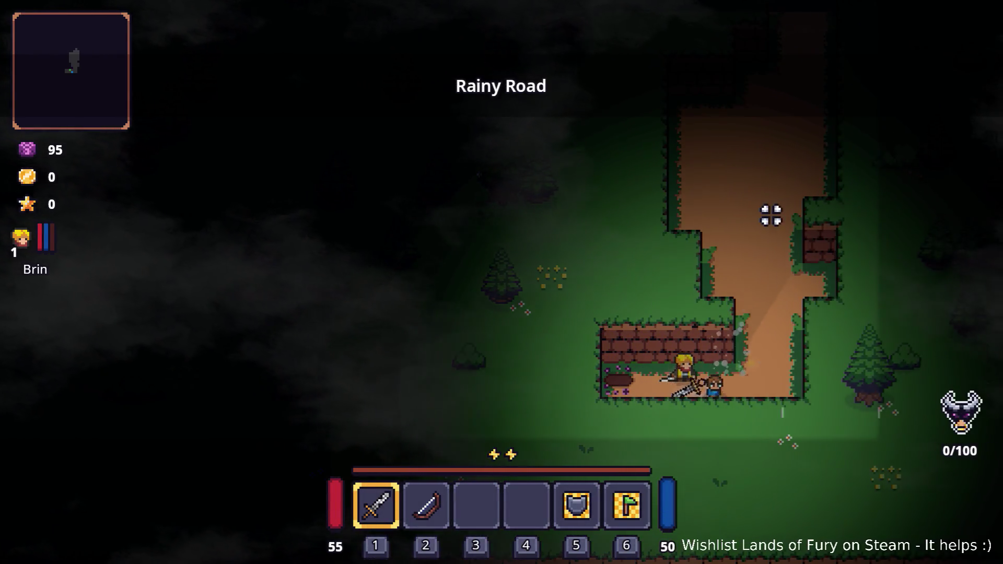
# Walk and dash north up Rainy Road until sinister entities are announced.
pyautogui.press('d')
pyautogui.press('w')
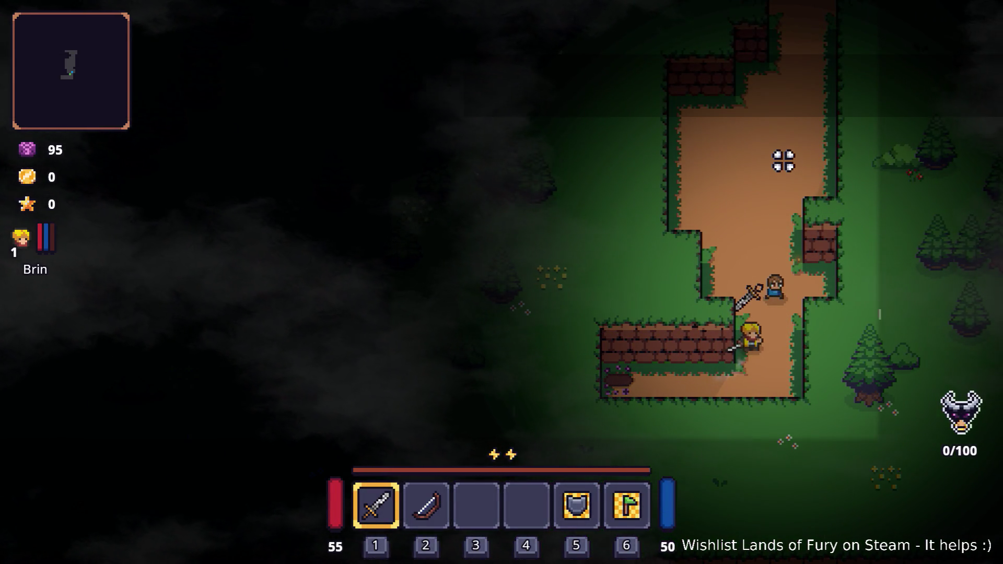
pyautogui.press('w')
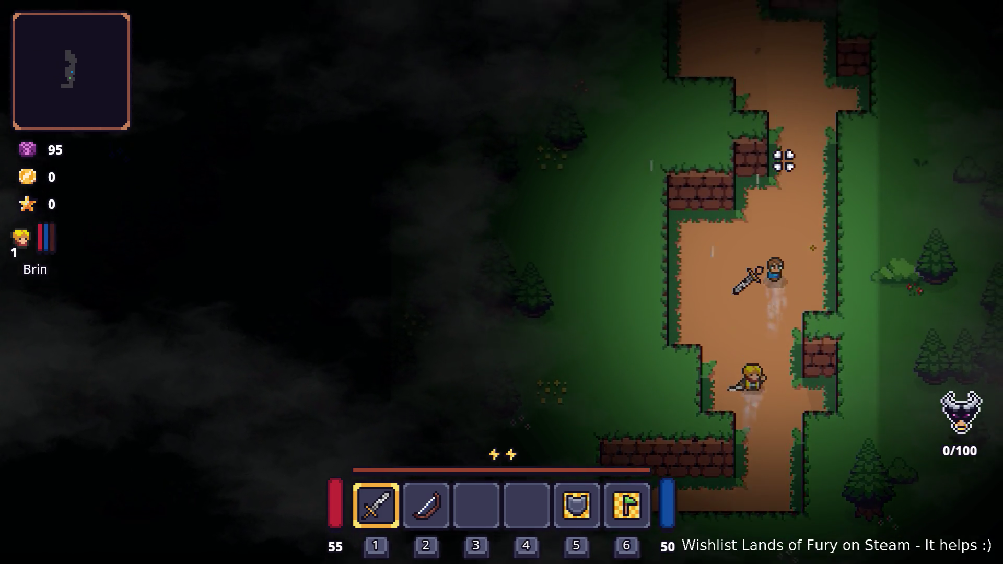
pyautogui.press('w')
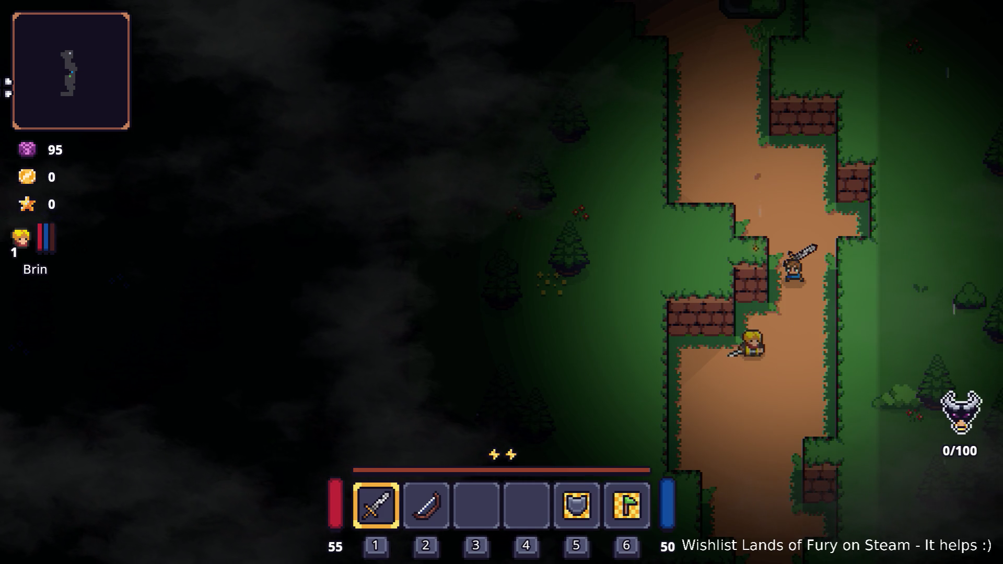
pyautogui.press('w')
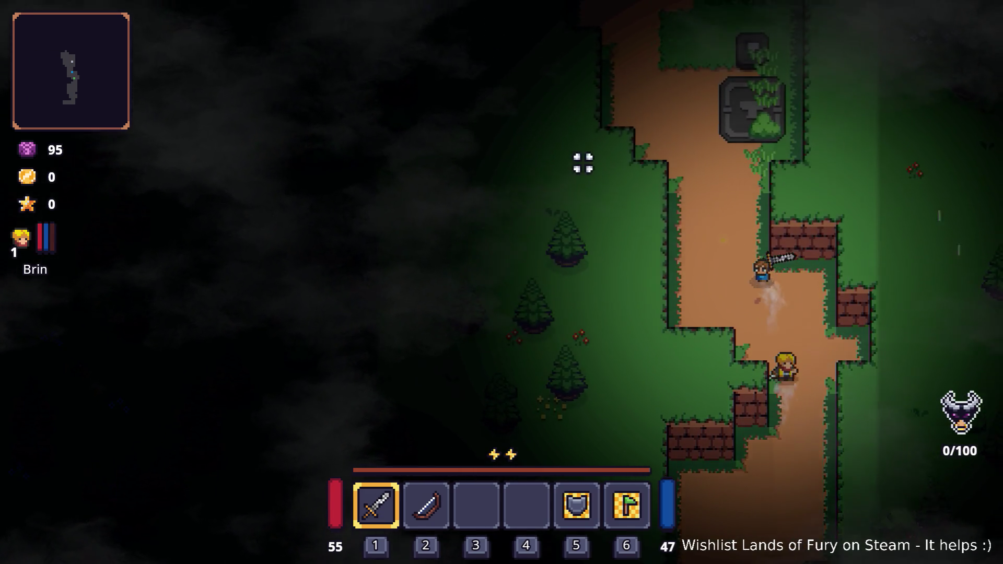
pyautogui.press('w')
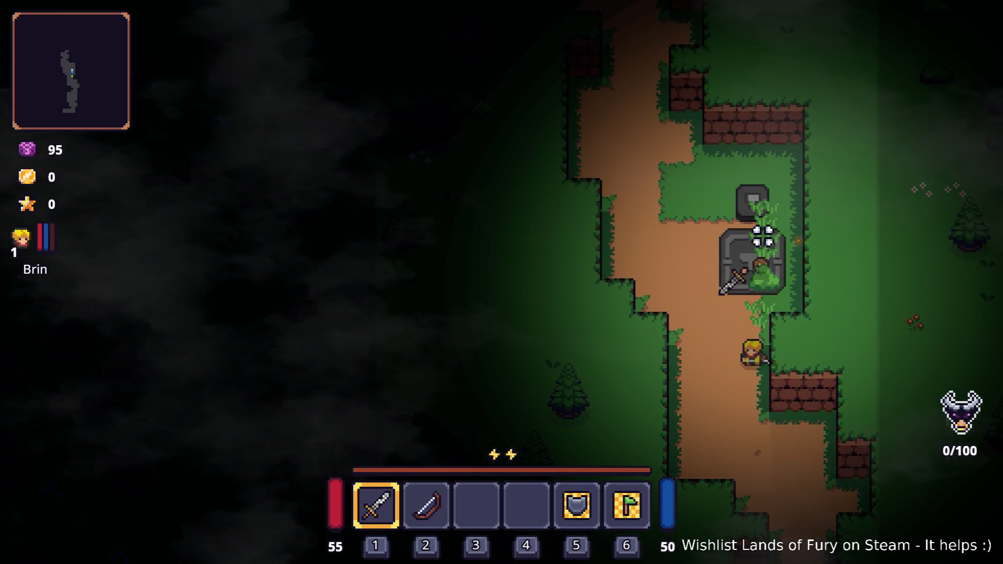
pyautogui.press('w')
pyautogui.press('space')
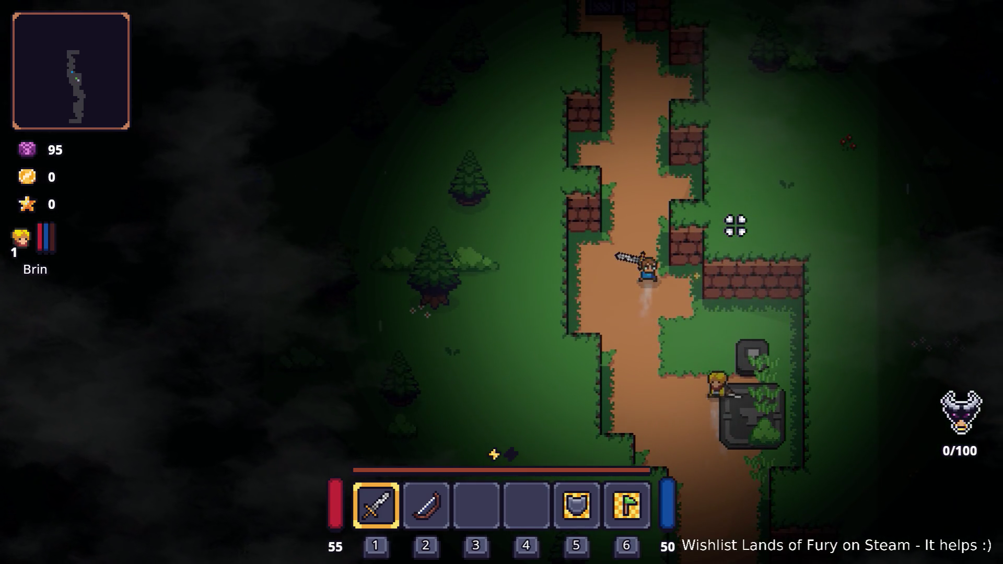
pyautogui.press('w')
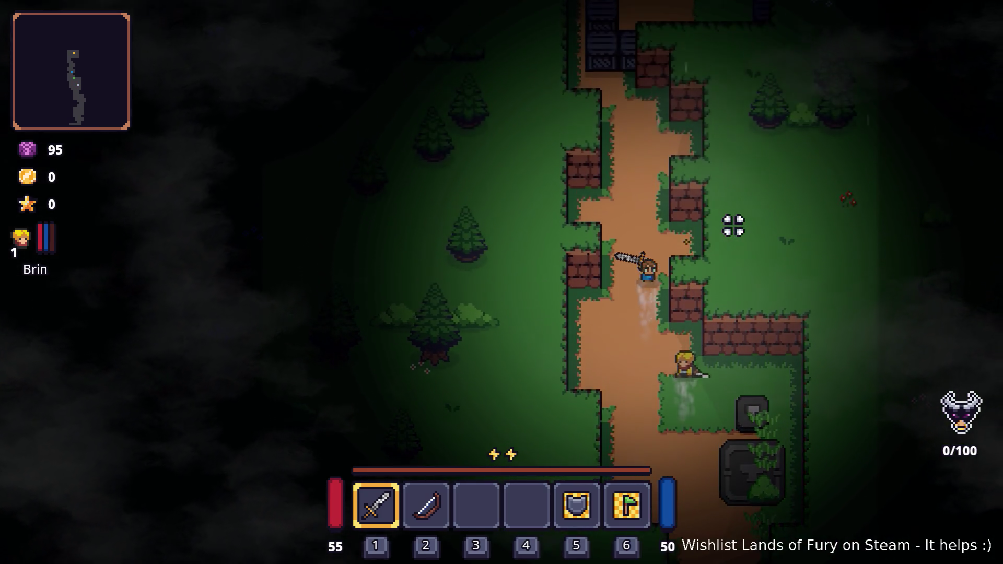
pyautogui.press('w')
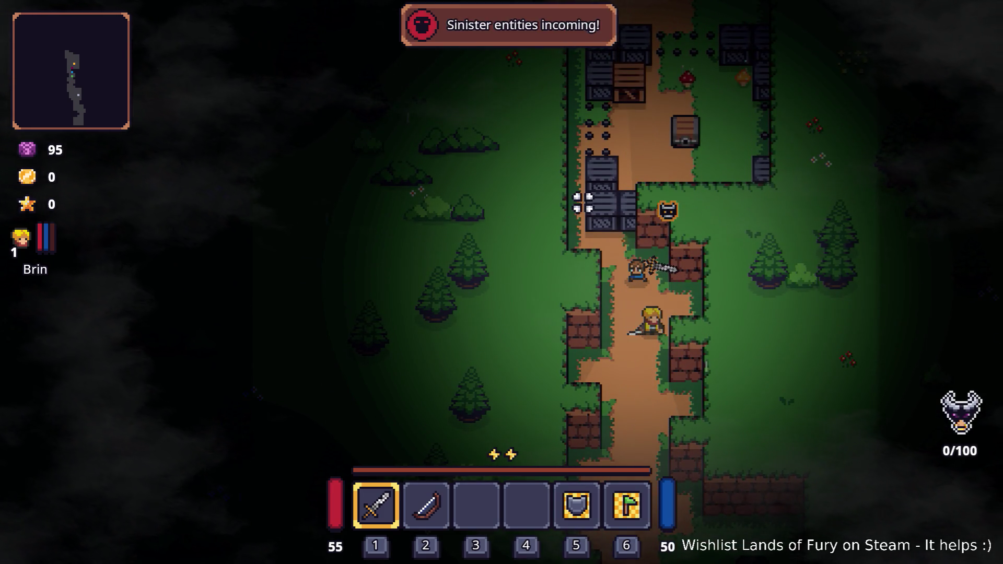
# Fight the enemies coming down the road with sword swings.
pyautogui.press('w')
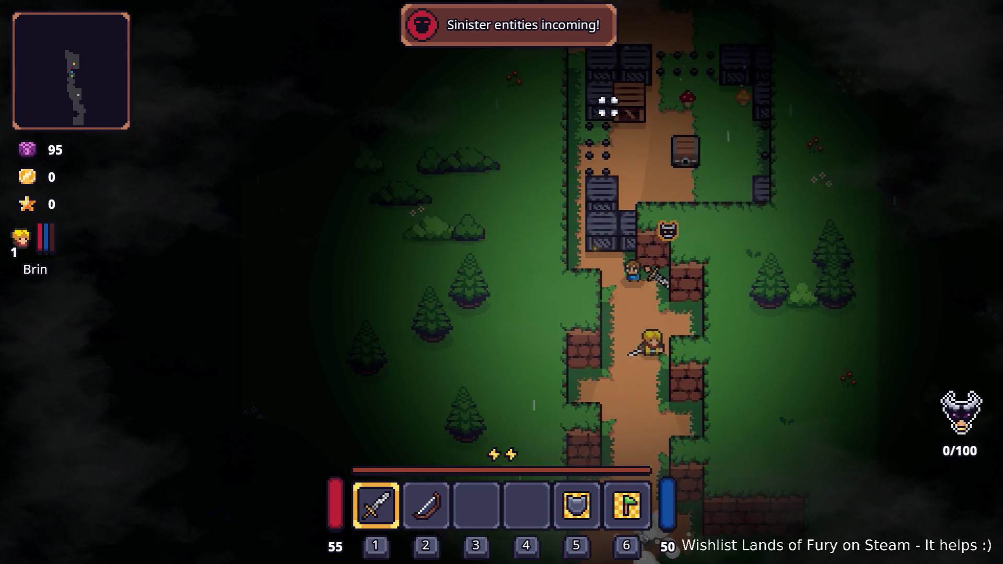
pyautogui.press('w')
pyautogui.press('s')
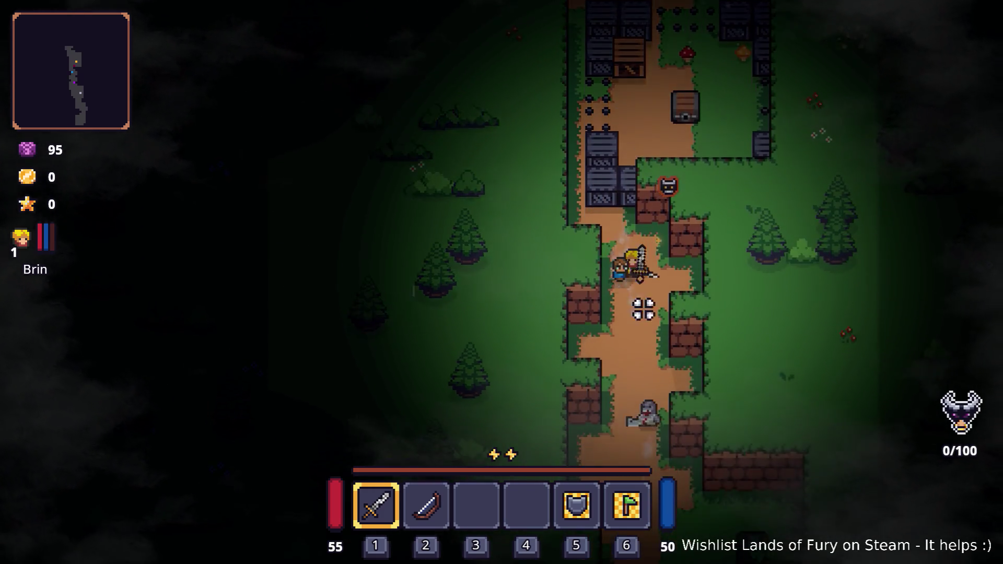
pyautogui.click(668, 334)
pyautogui.press('w')
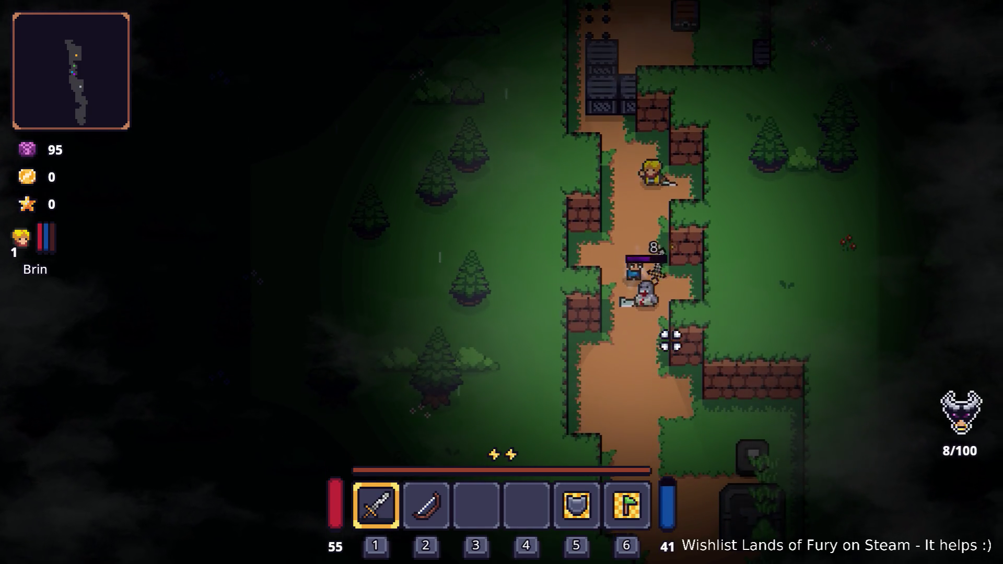
pyautogui.click(672, 346)
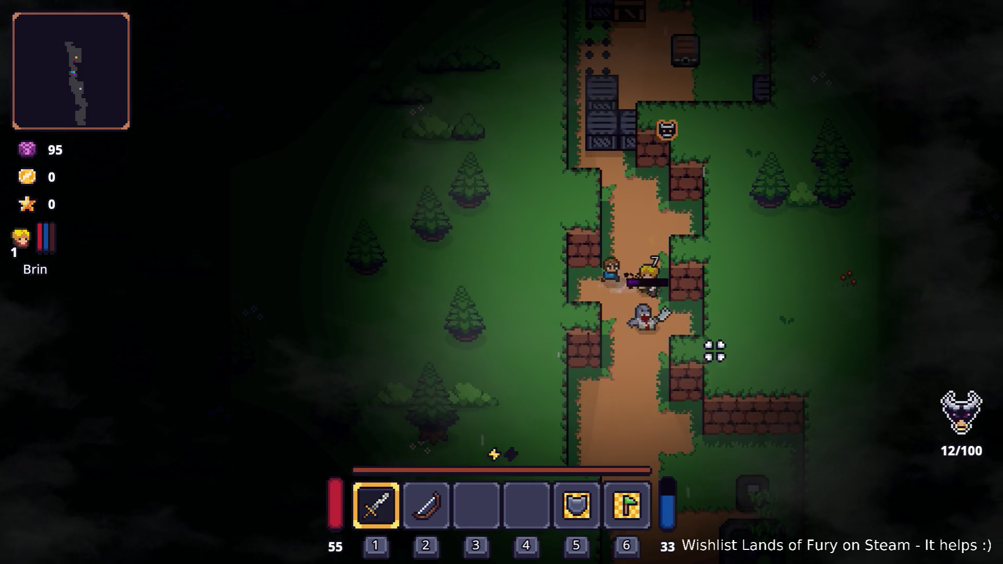
pyautogui.click(701, 342)
pyautogui.click(721, 283)
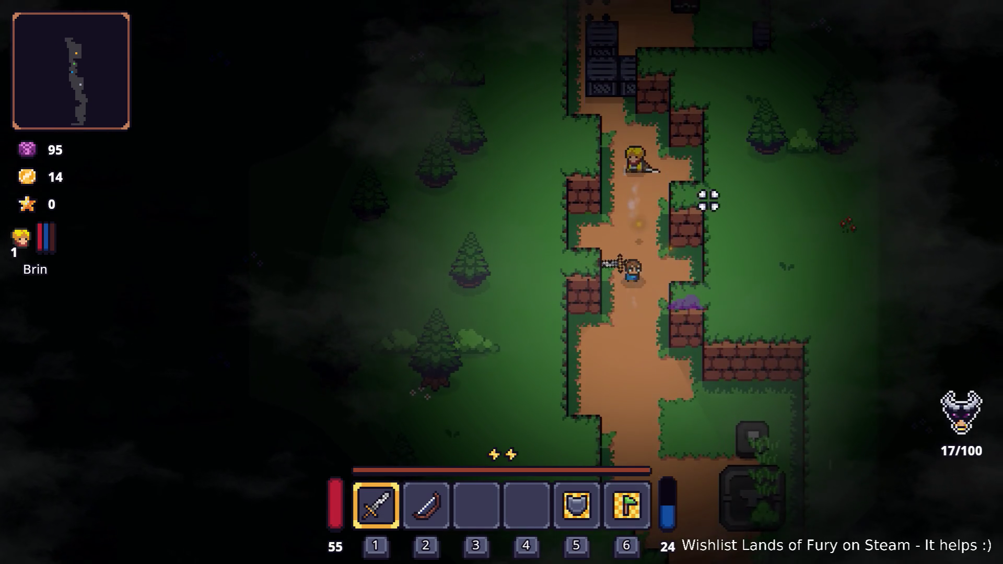
# Push up toward the encampment, attacking the enemies by the wall.
pyautogui.press('w')
pyautogui.click(656, 167)
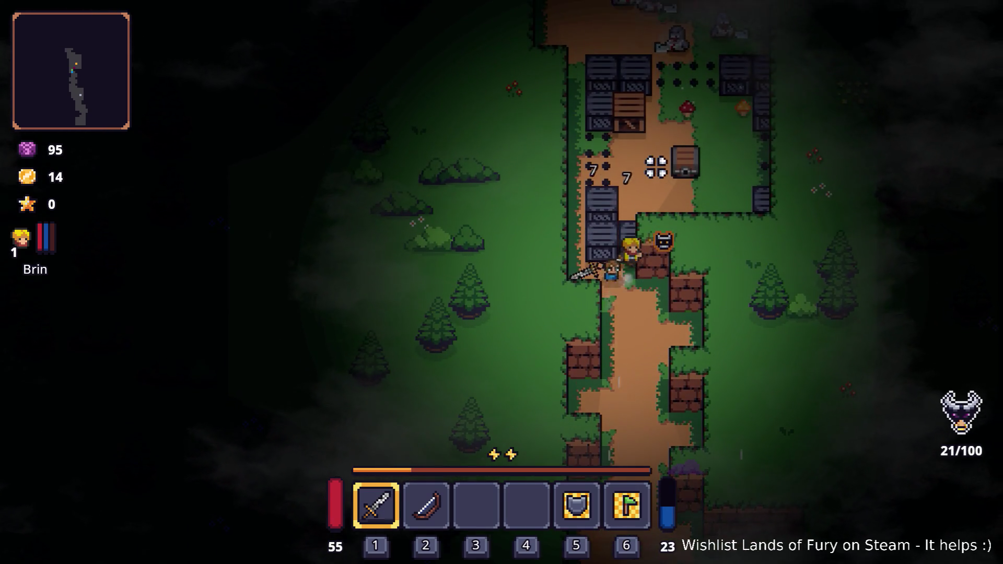
pyautogui.press('w')
pyautogui.click(653, 165)
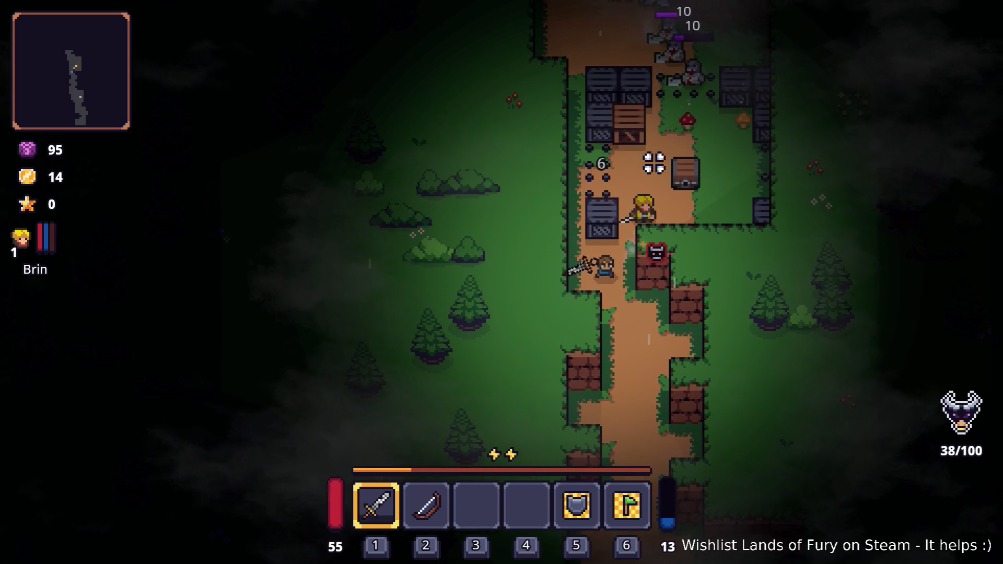
pyautogui.click(707, 176)
pyautogui.click(780, 313)
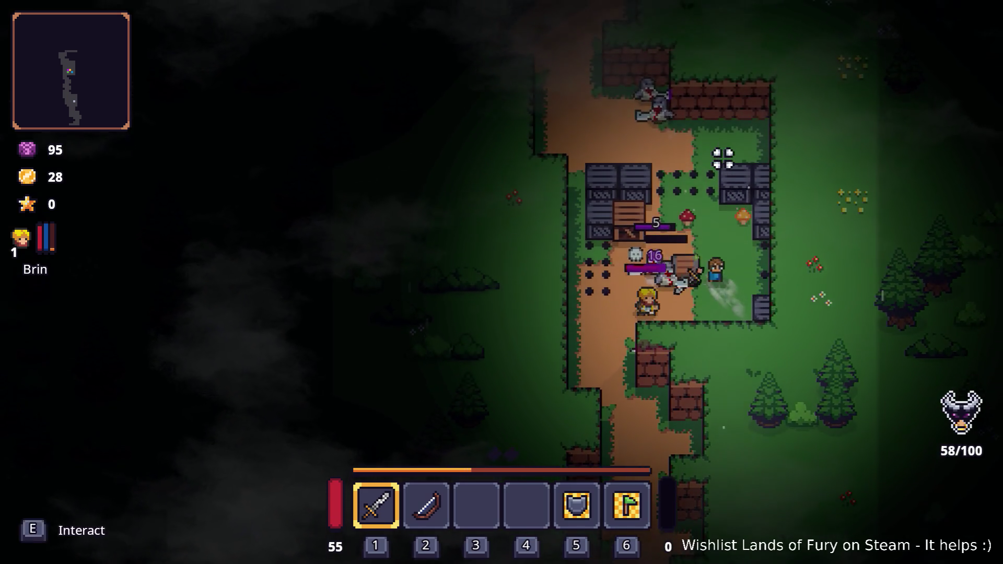
# Pick up the bloody dagger and slot its rune into the sword.
pyautogui.press('e')
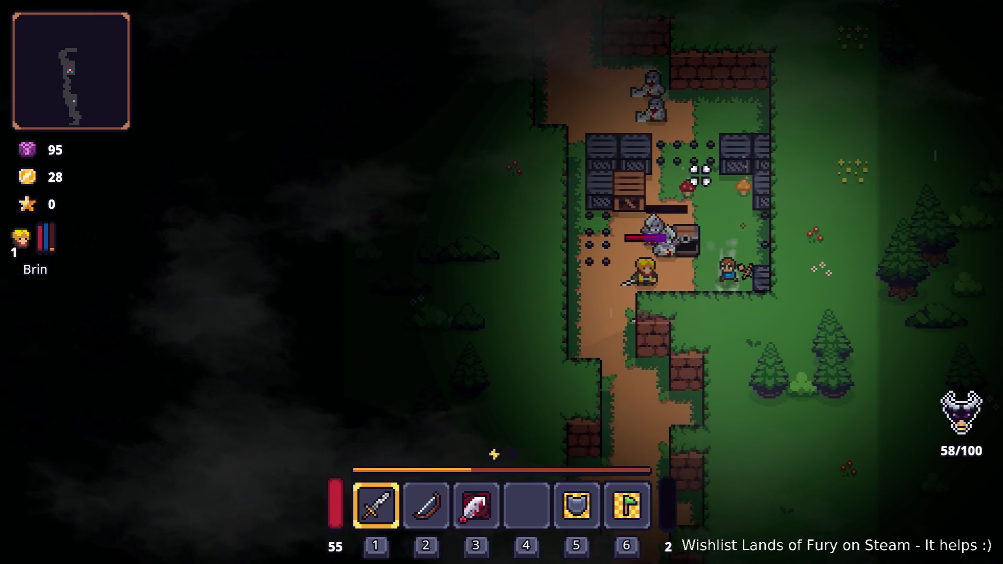
pyautogui.press('i')
pyautogui.rightClick(390, 379)
pyautogui.click(429, 224)
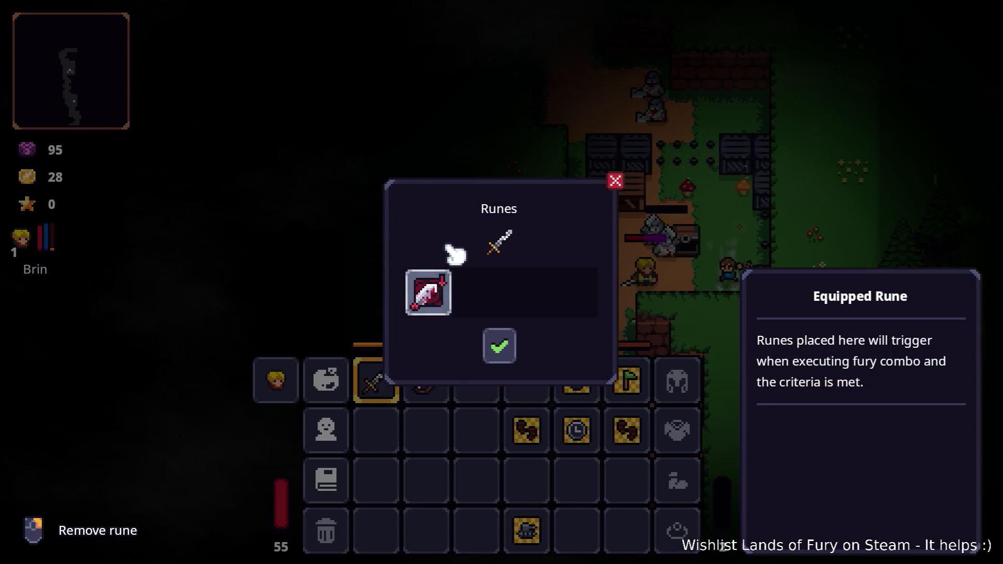
pyautogui.press('i')
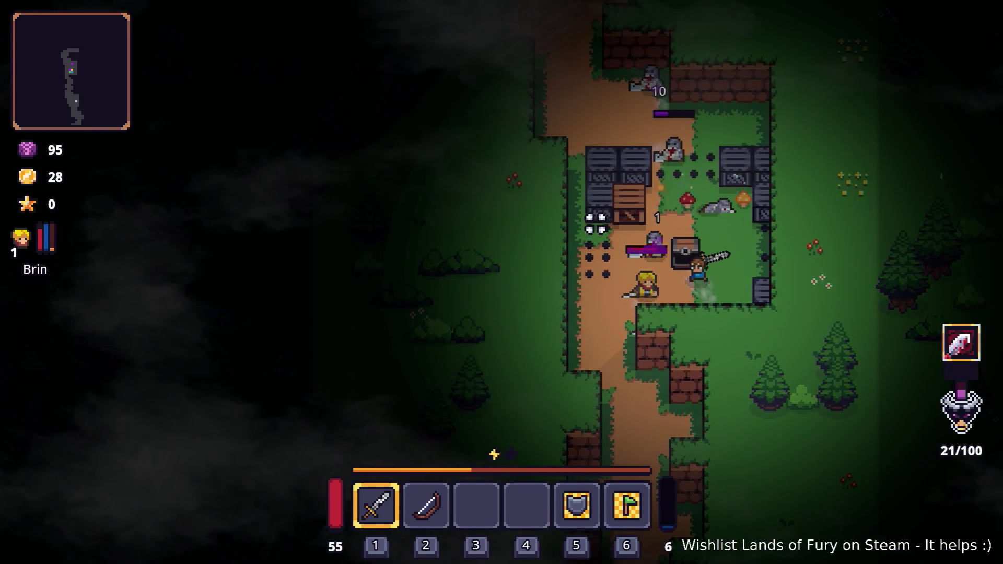
# Reposition around the attacking knights and kill them.
pyautogui.press('s')
pyautogui.press('a')
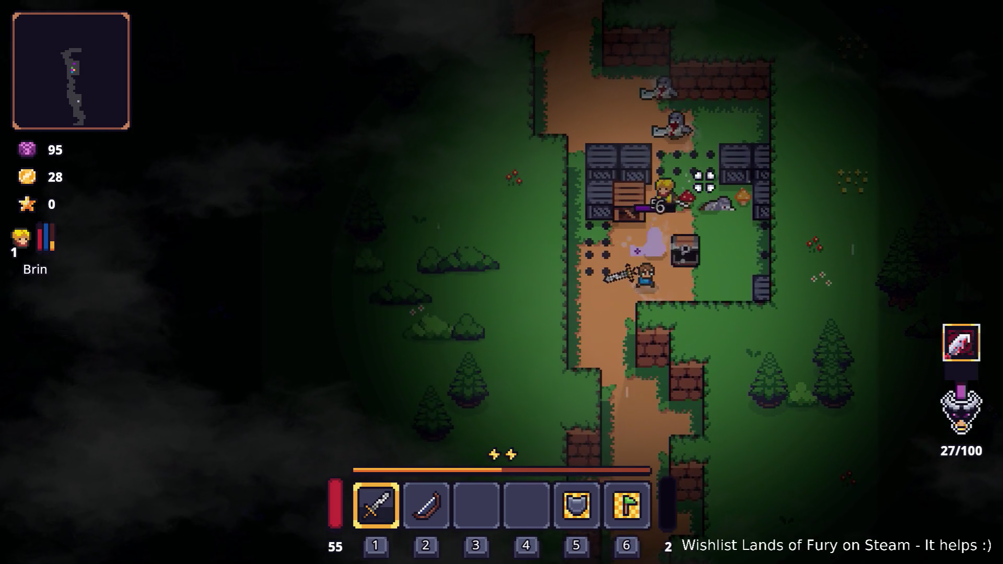
pyautogui.press('w')
pyautogui.press('space')
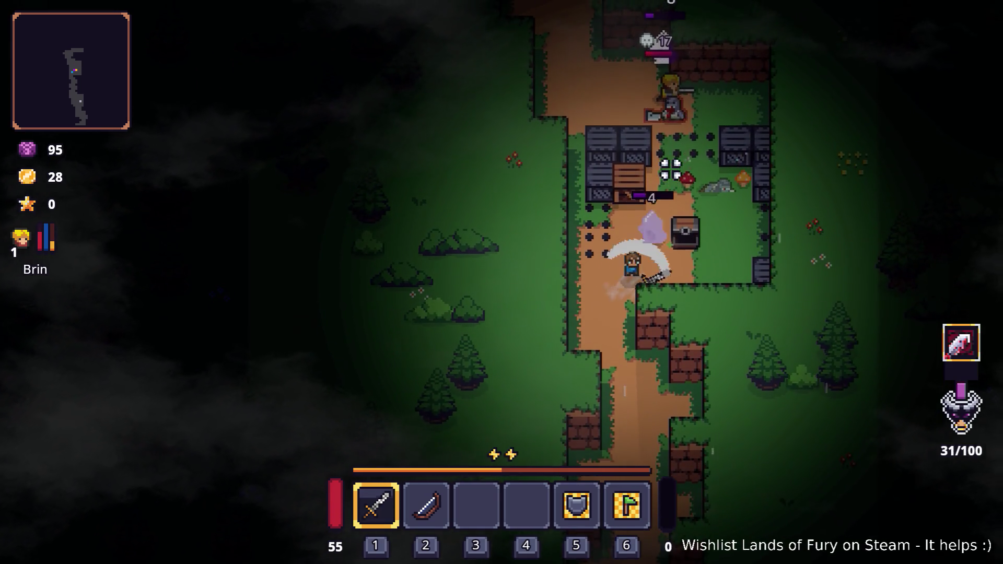
pyautogui.press('s')
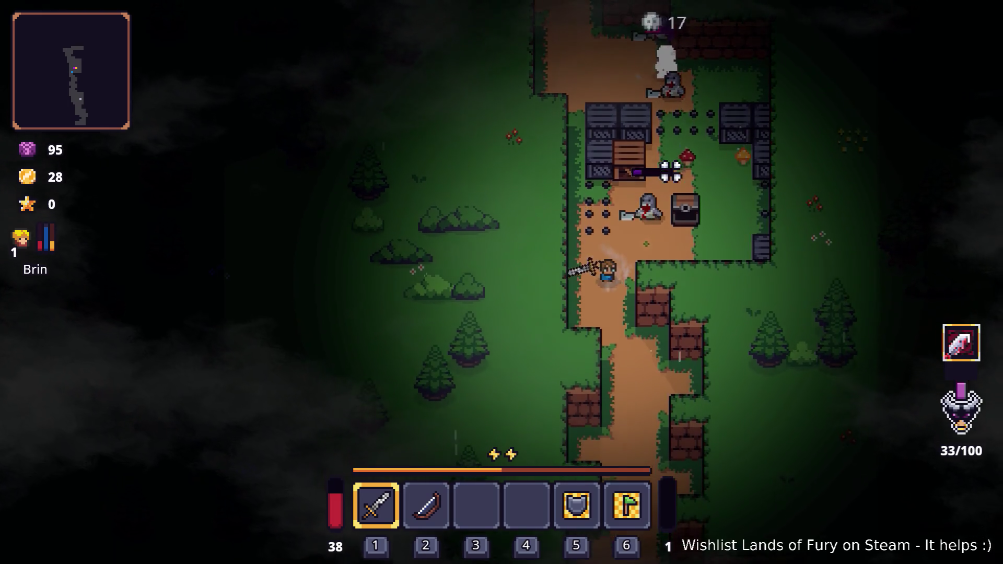
pyautogui.press('d')
pyautogui.press('space')
pyautogui.press('w')
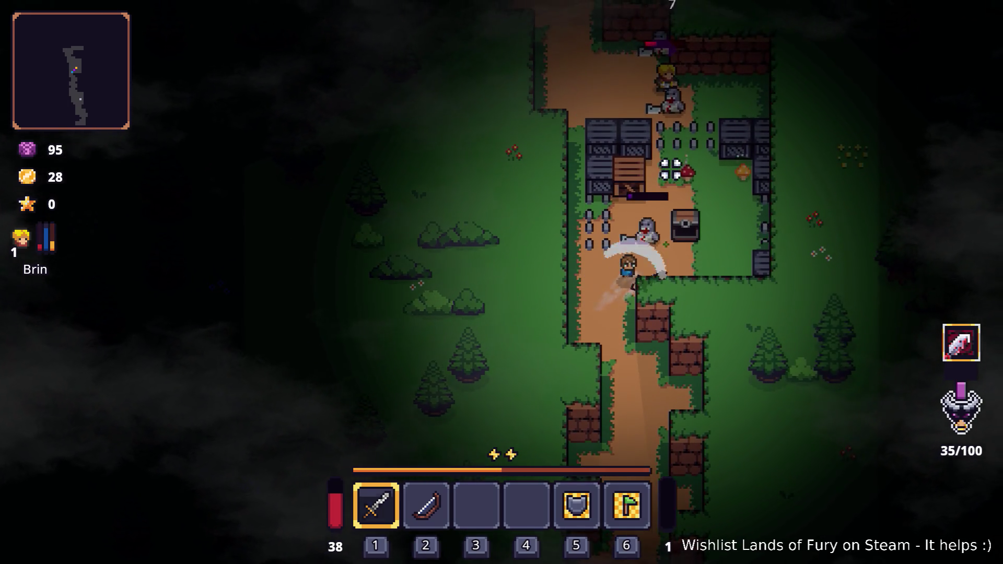
pyautogui.press('space')
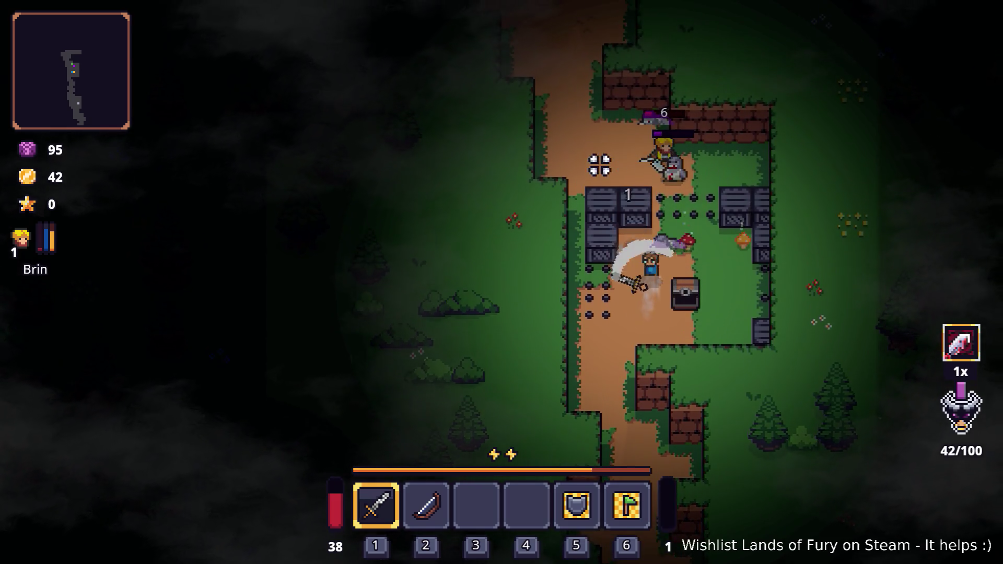
pyautogui.press('w')
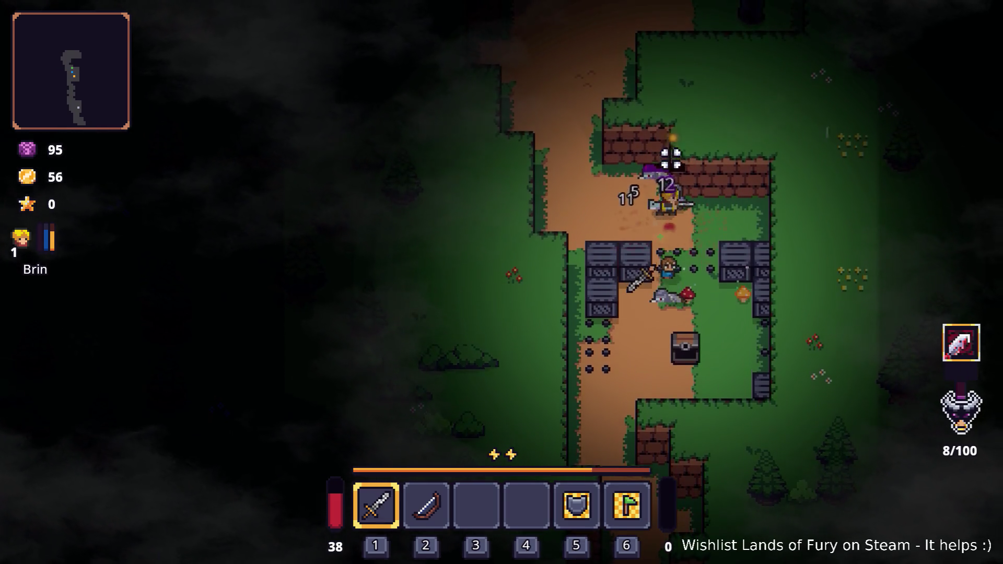
# Move past the spikes and smash the crates with the sword.
pyautogui.press('s')
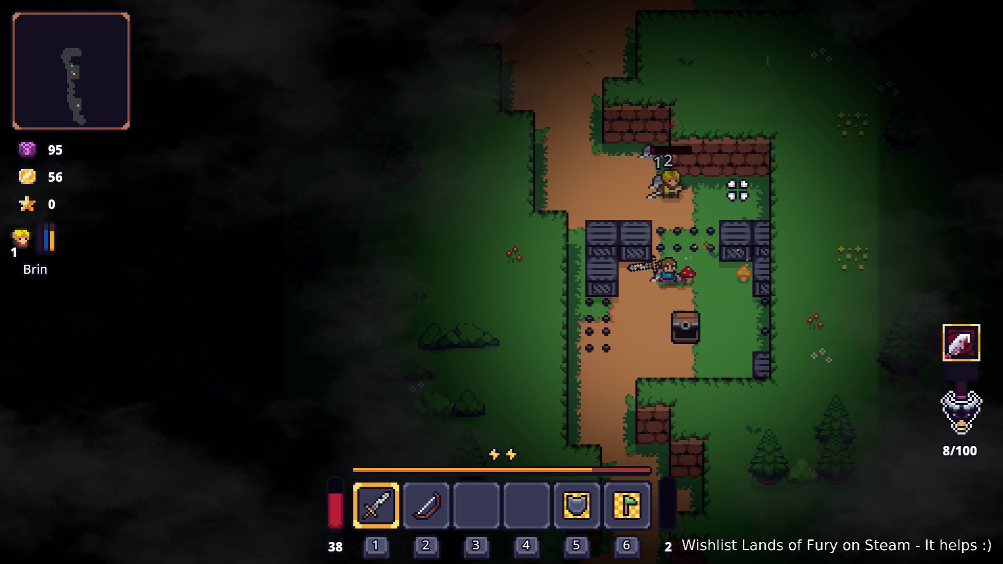
pyautogui.press('d')
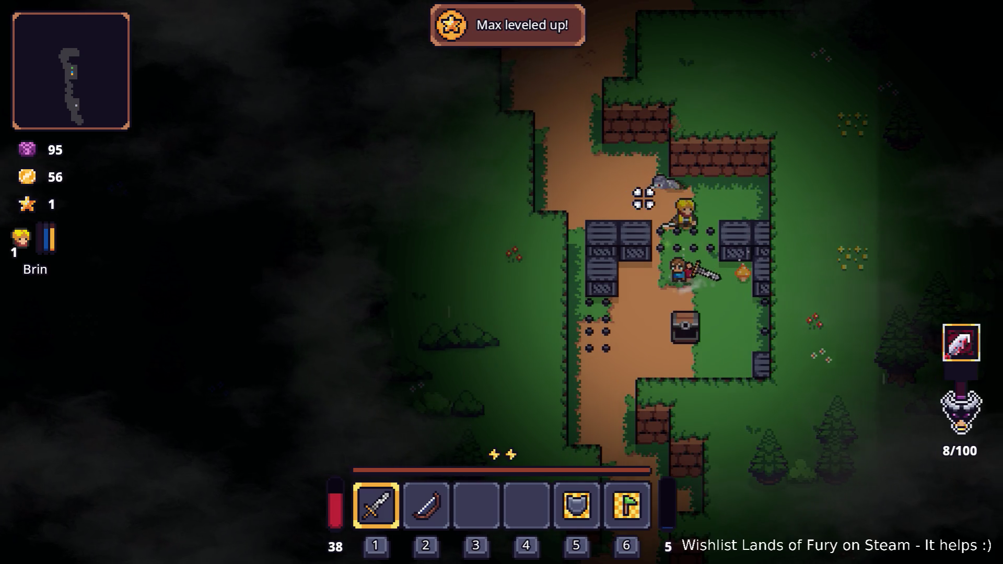
pyautogui.press('a')
pyautogui.click(601, 205)
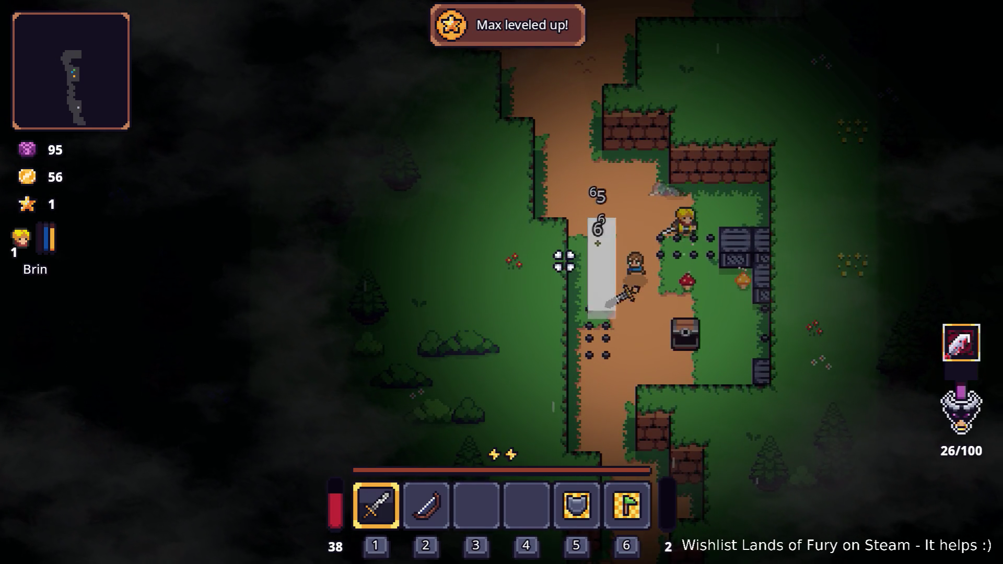
pyautogui.press('d')
pyautogui.click(803, 228)
pyautogui.click(798, 244)
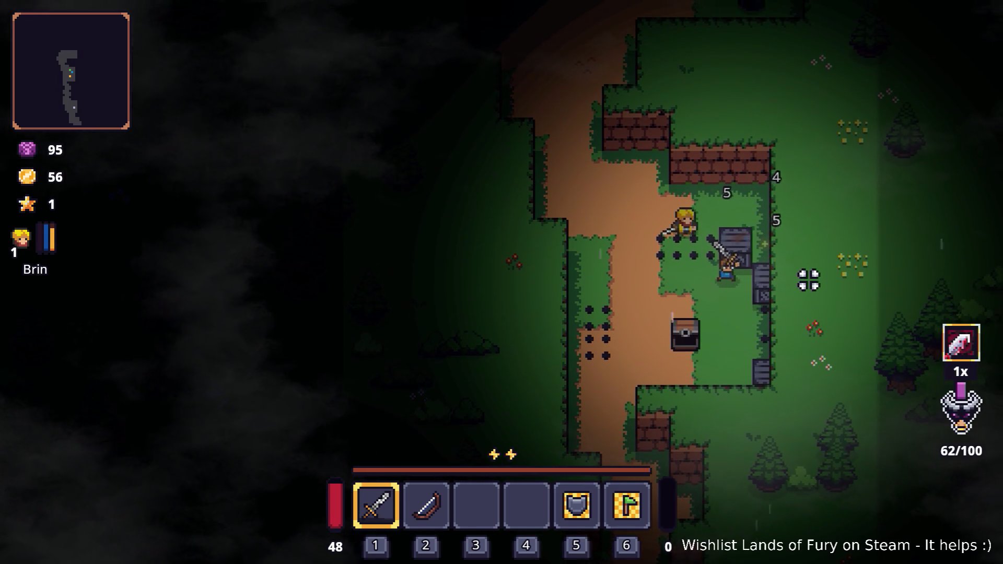
# Dash and walk up the path toward the cave.
pyautogui.press('w')
pyautogui.press('space')
pyautogui.press('a')
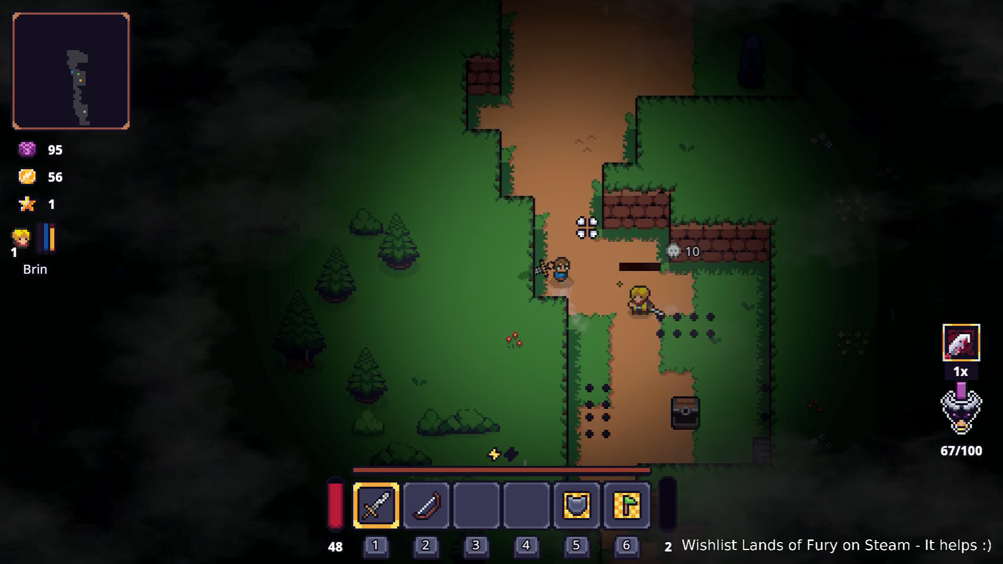
pyautogui.press('w')
pyautogui.press('d')
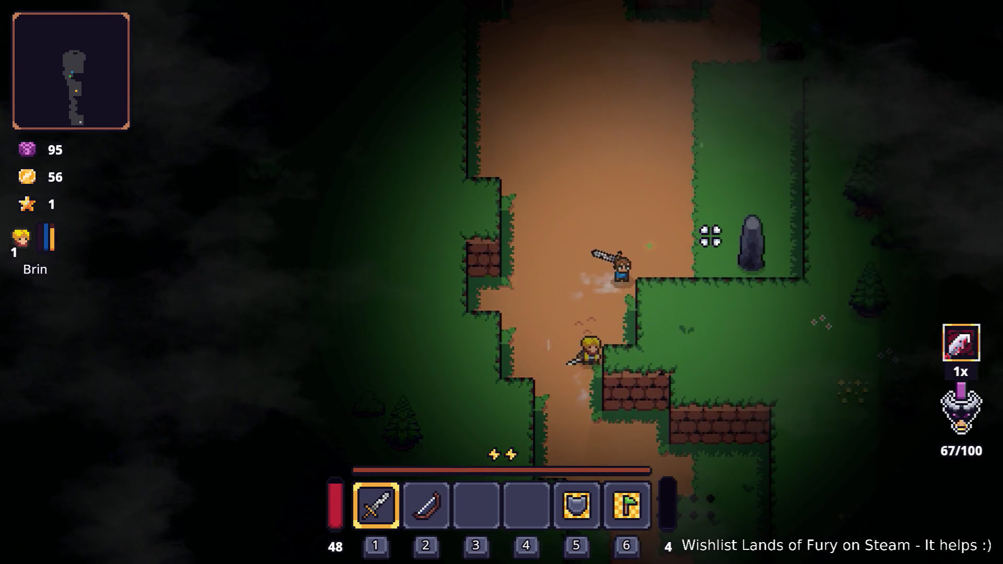
pyautogui.press('w')
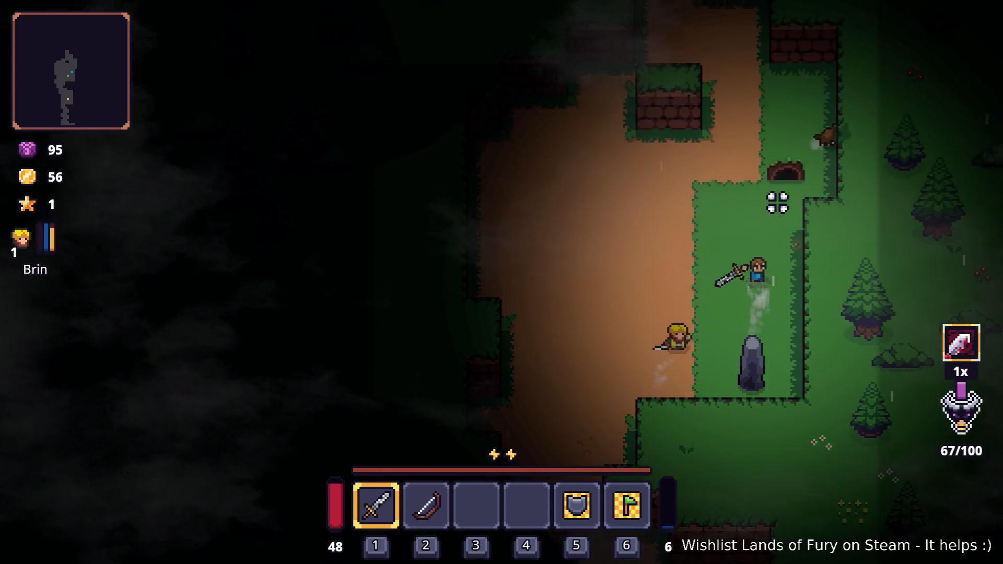
pyautogui.press('w')
pyautogui.press('d')
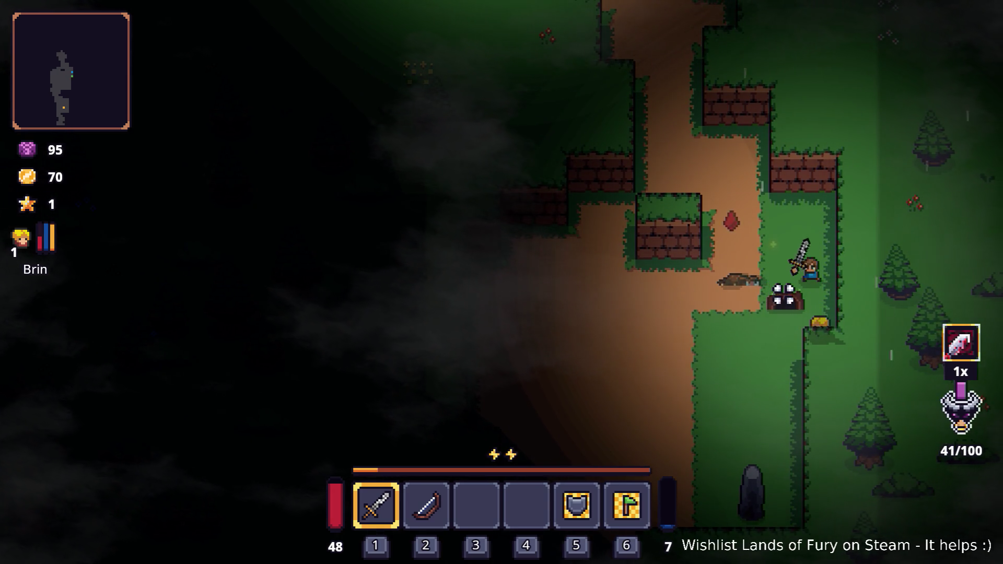
# Pick up the loot beside the companion and place it in quick slot 4.
pyautogui.press('w')
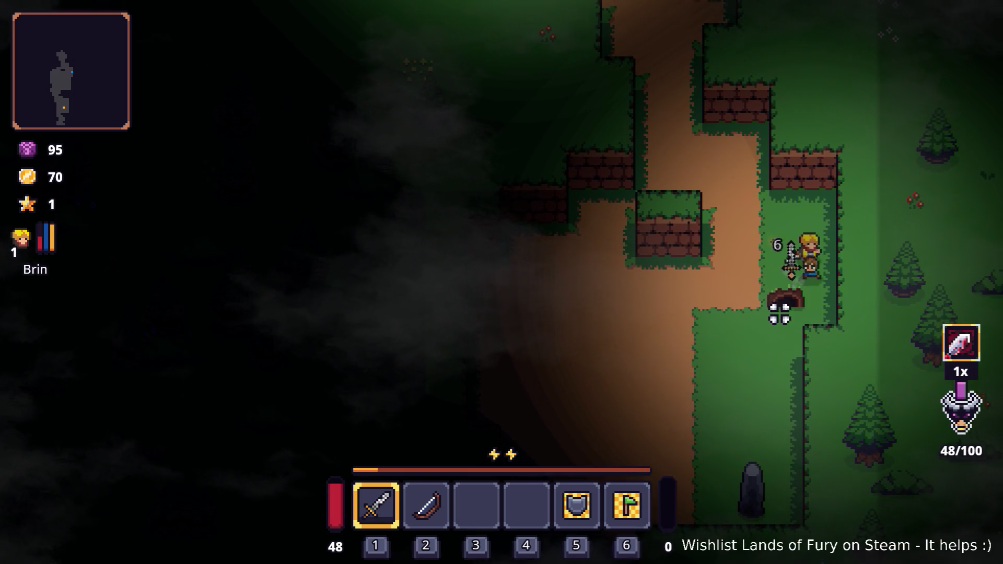
pyautogui.press('i')
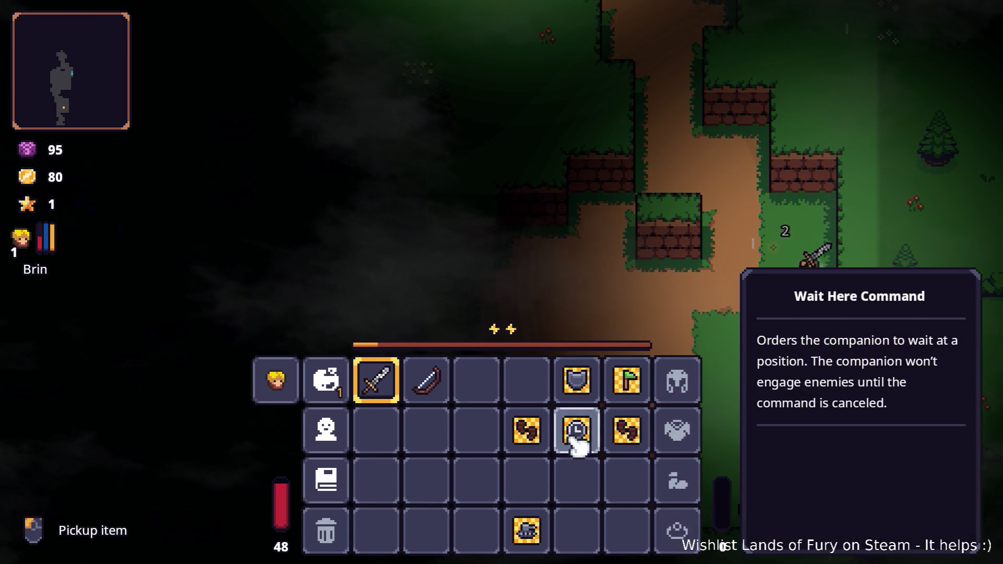
pyautogui.moveTo(527, 530); pyautogui.dragTo(531, 403)
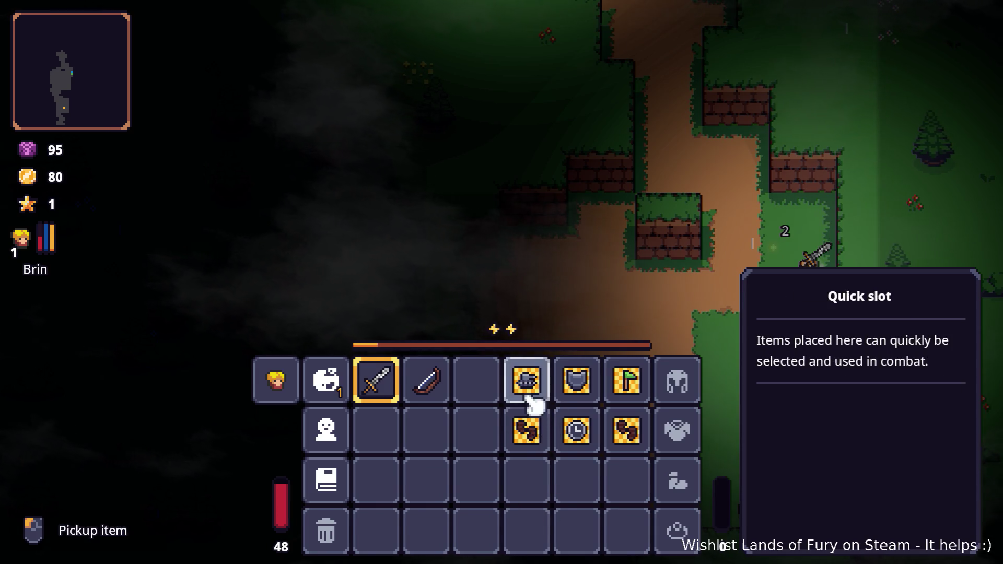
pyautogui.press('i')
# Walk up-left along the path toward the camp.
pyautogui.press('w')
pyautogui.press('a')
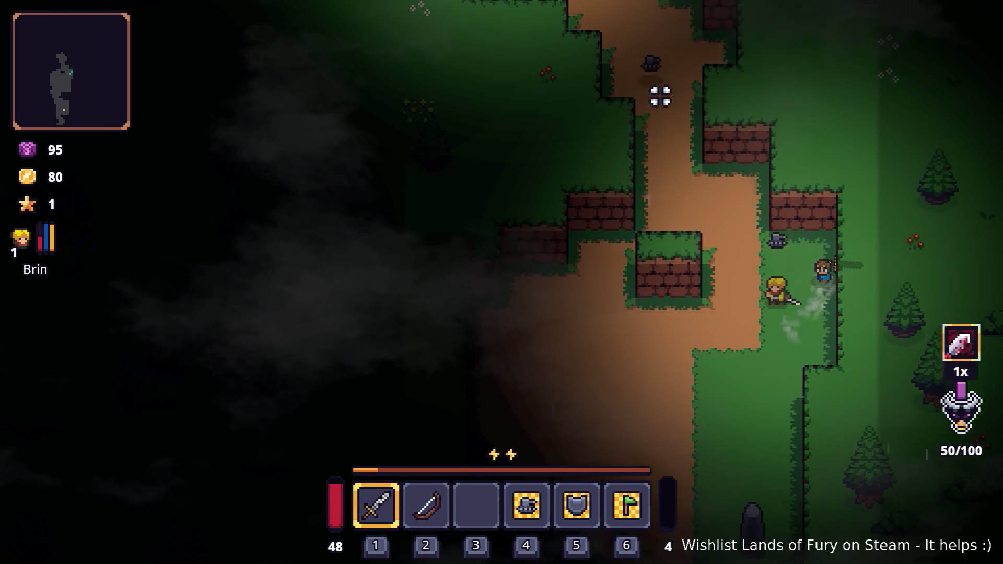
pyautogui.press('w')
pyautogui.press('a')
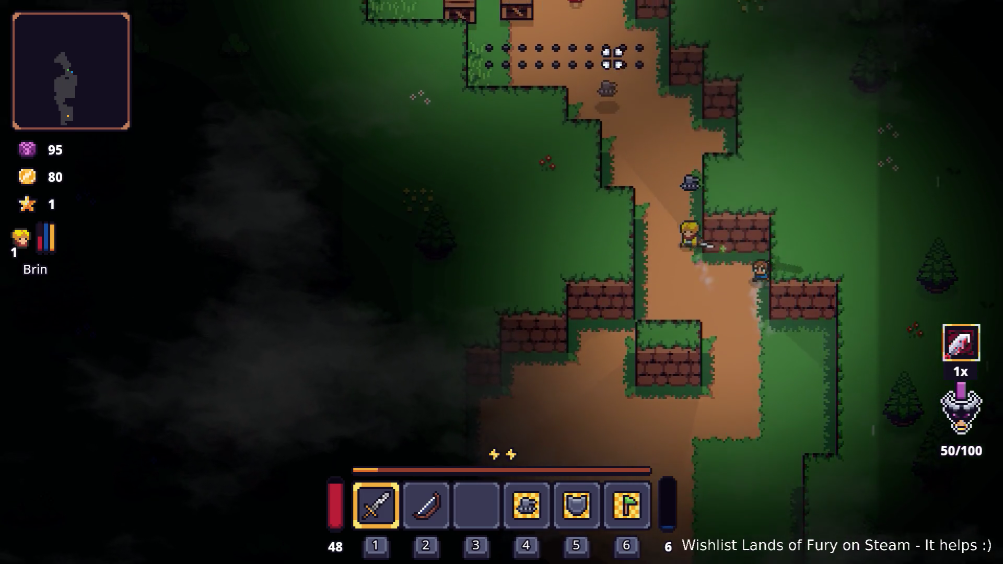
pyautogui.press('w')
pyautogui.press('a')
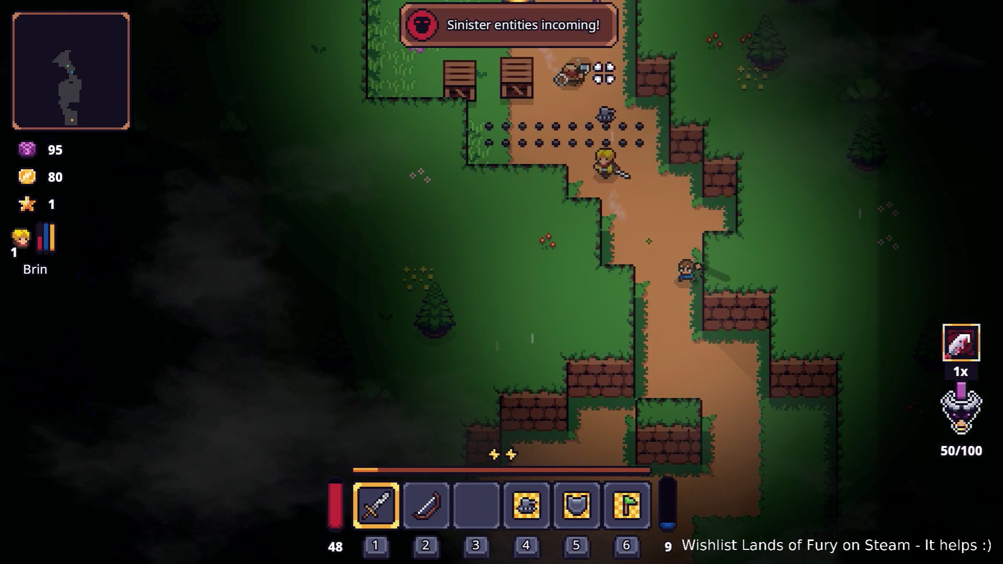
# Turn back and slash the enemy on the path.
pyautogui.press('s')
pyautogui.click(638, 162)
pyautogui.click(594, 236)
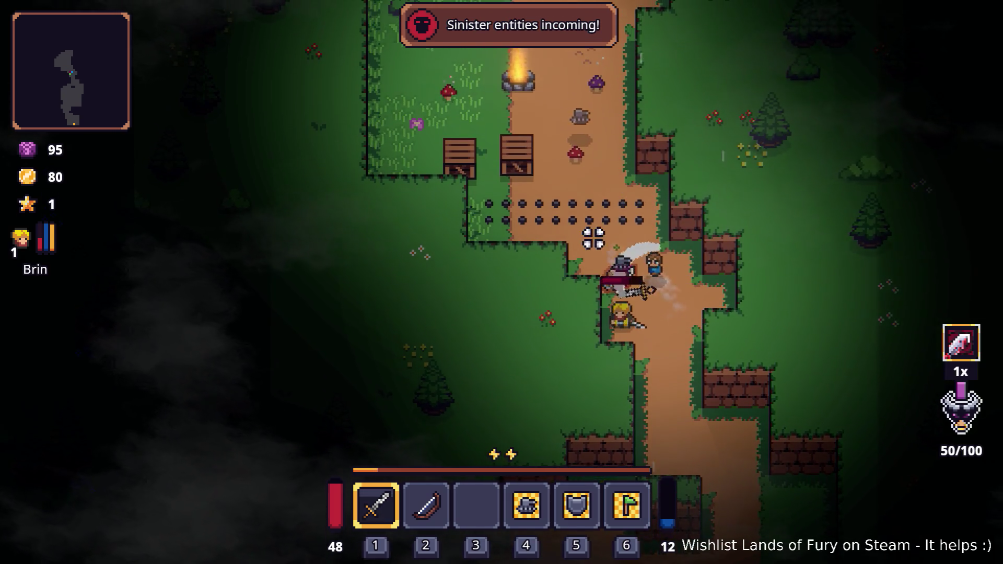
pyautogui.click(549, 258)
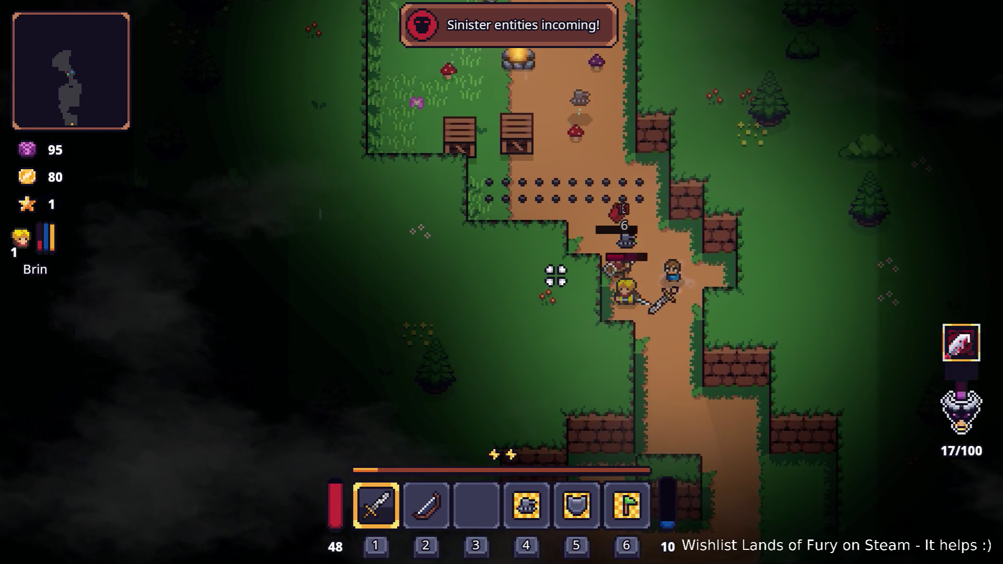
pyautogui.press('w')
pyautogui.click(551, 272)
pyautogui.click(569, 248)
# Fight the approaching golem near the campfire.
pyautogui.press('s')
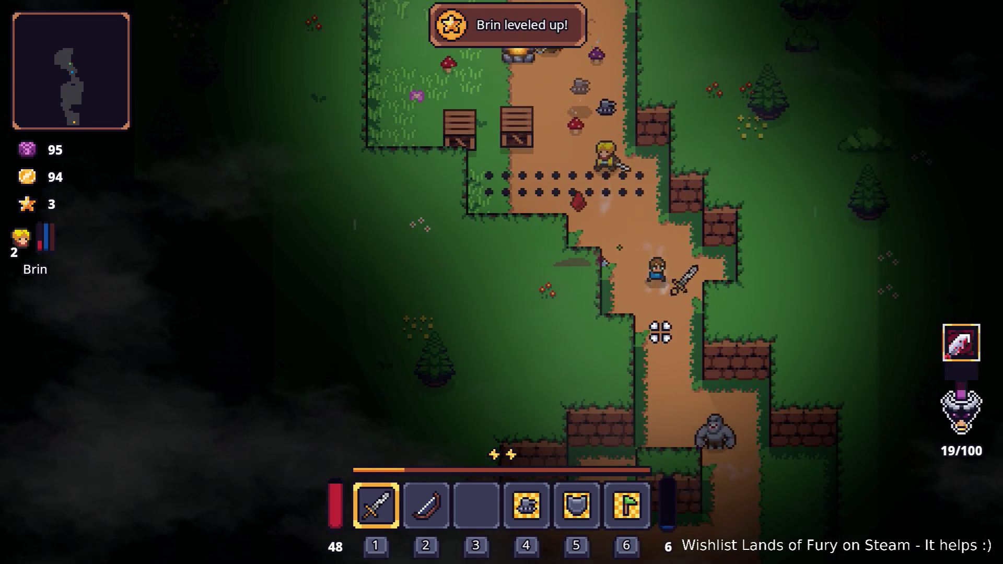
pyautogui.click(724, 376)
pyautogui.press('w')
pyautogui.click(722, 371)
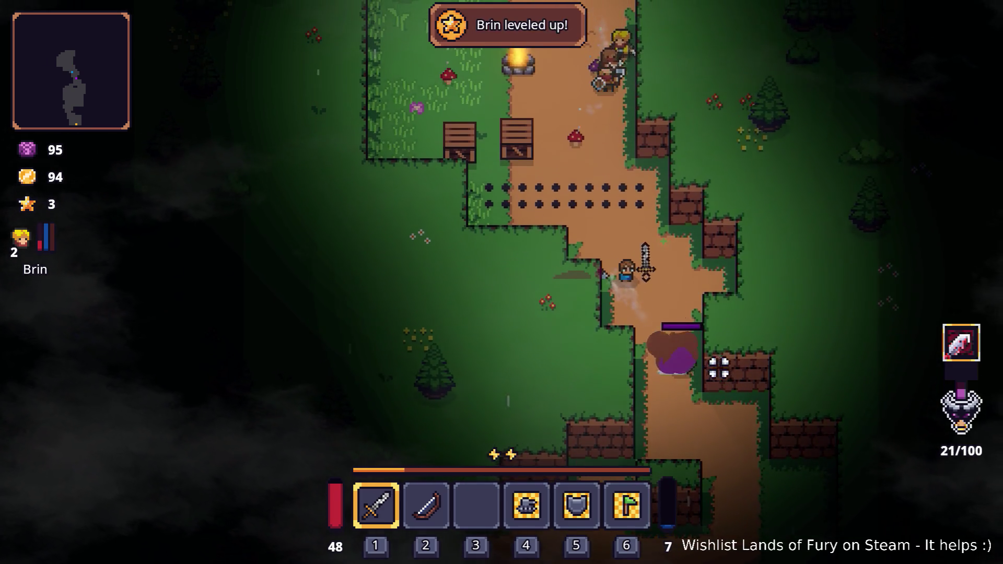
pyautogui.click(723, 396)
pyautogui.press('w')
pyautogui.press('a')
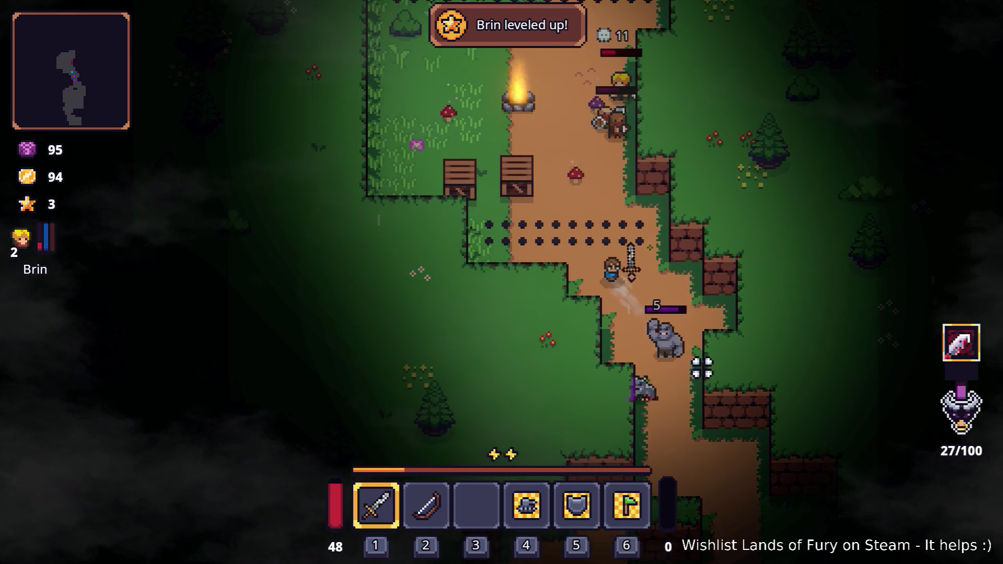
pyautogui.click(658, 367)
# Pick up the Nails, attack the grouped enemies, and collect the dropped gold.
pyautogui.press('a')
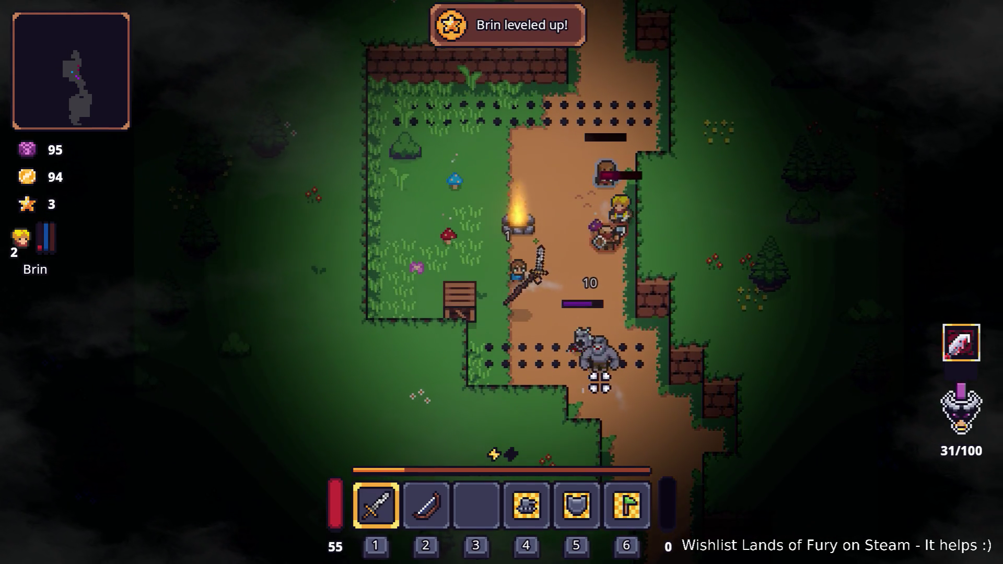
pyautogui.press('e')
pyautogui.press('d')
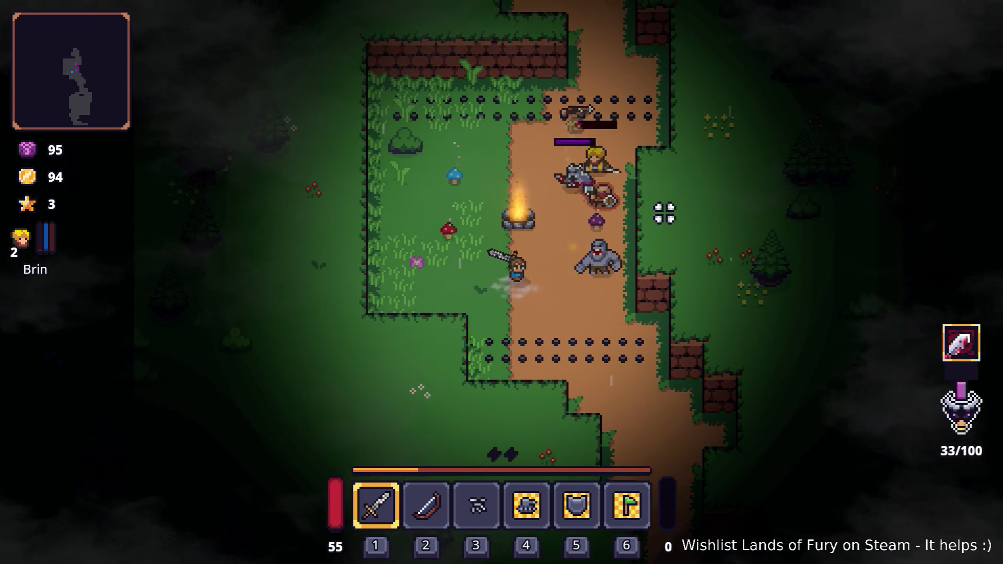
pyautogui.press('w')
pyautogui.press('a')
pyautogui.click(672, 226)
pyautogui.press('w')
pyautogui.press('a')
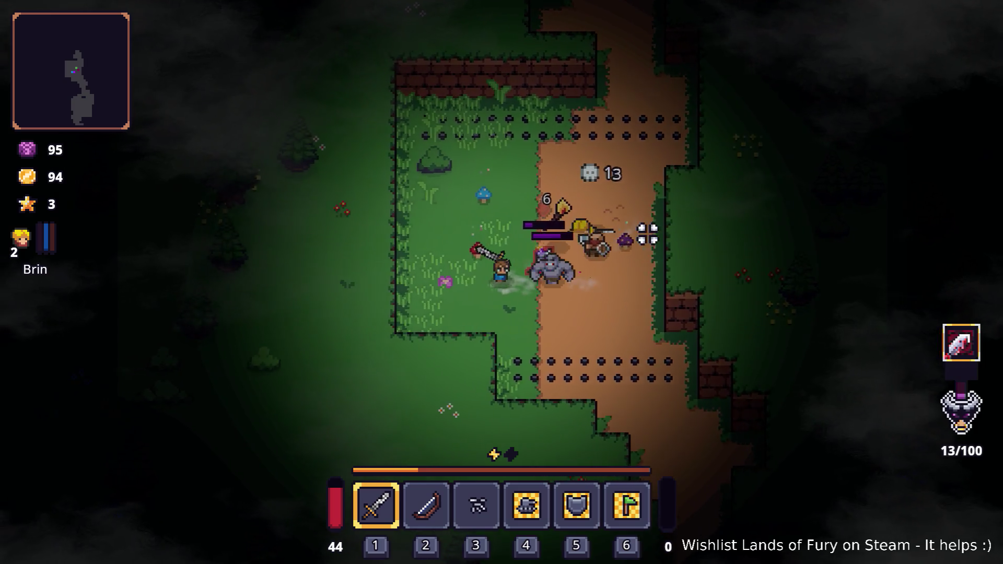
pyautogui.press('w')
pyautogui.press('d')
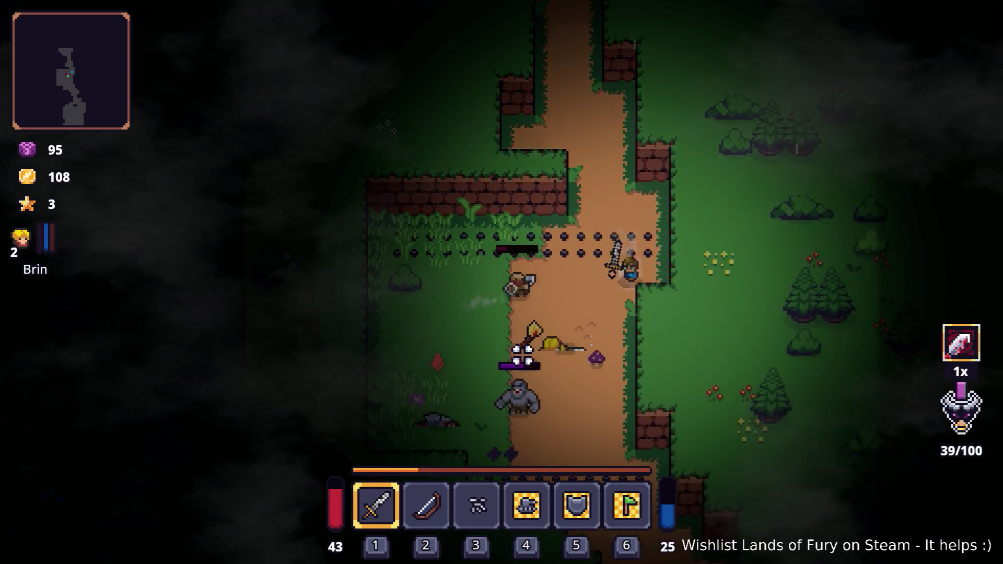
# Slash the ogre until it dies, bringing gold to 191.
pyautogui.press('s')
pyautogui.press('a')
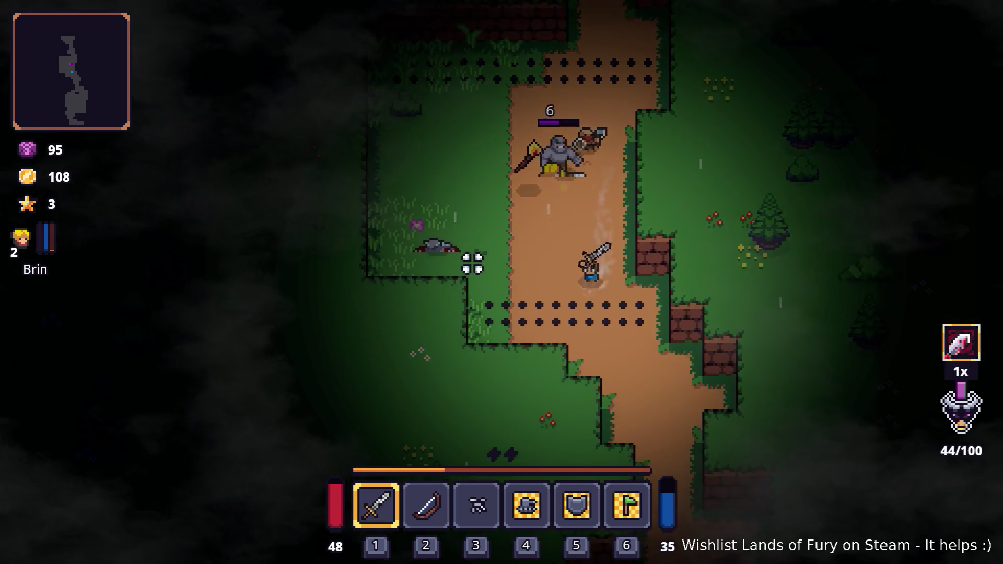
pyautogui.click(473, 261)
pyautogui.press('w')
pyautogui.press('a')
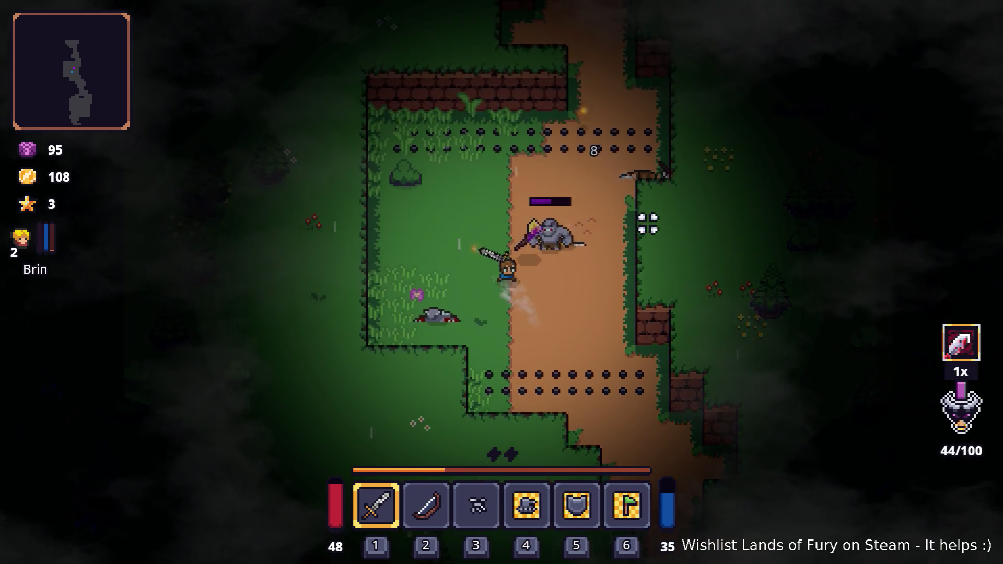
pyautogui.click(637, 232)
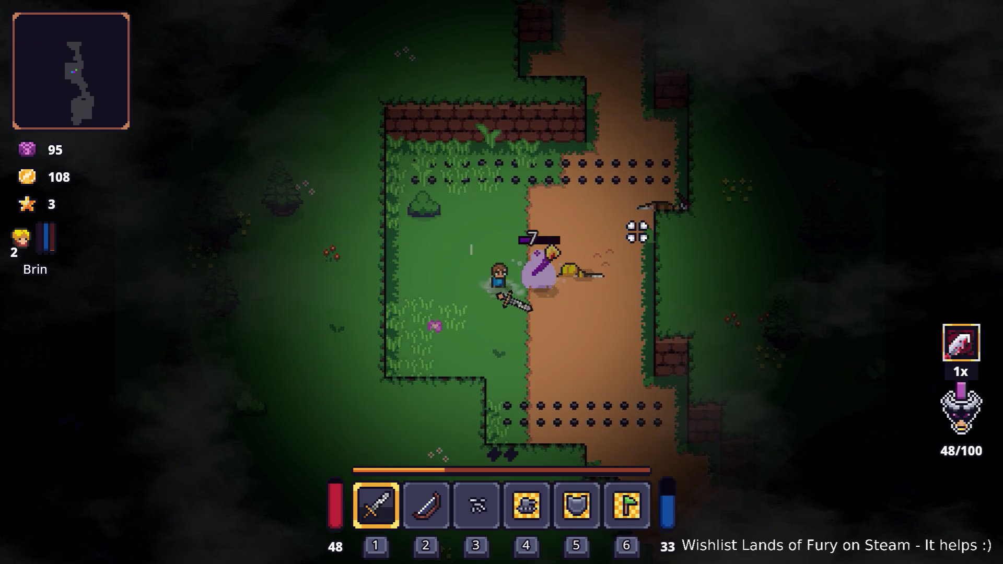
pyautogui.press('a')
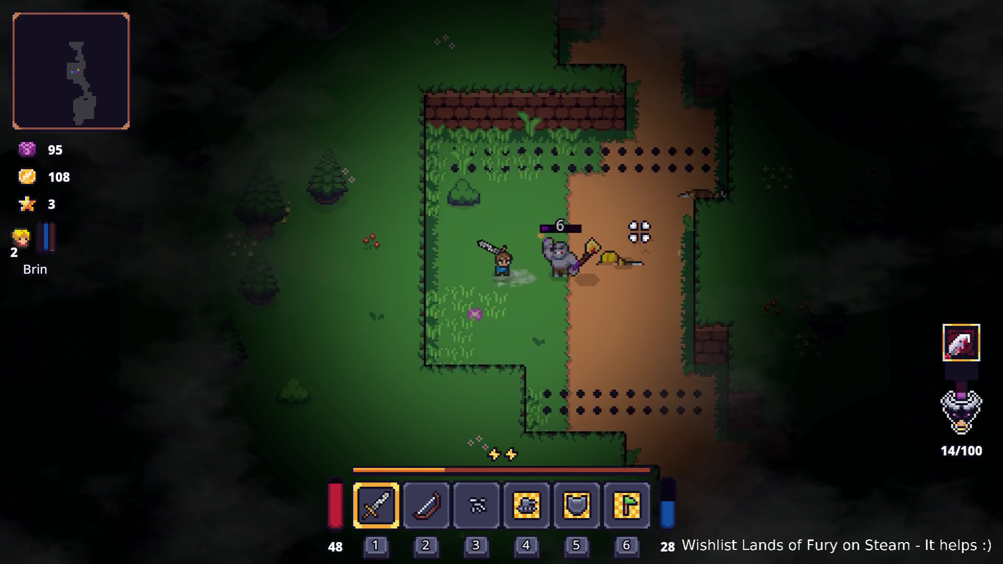
pyautogui.click(637, 232)
pyautogui.press('d')
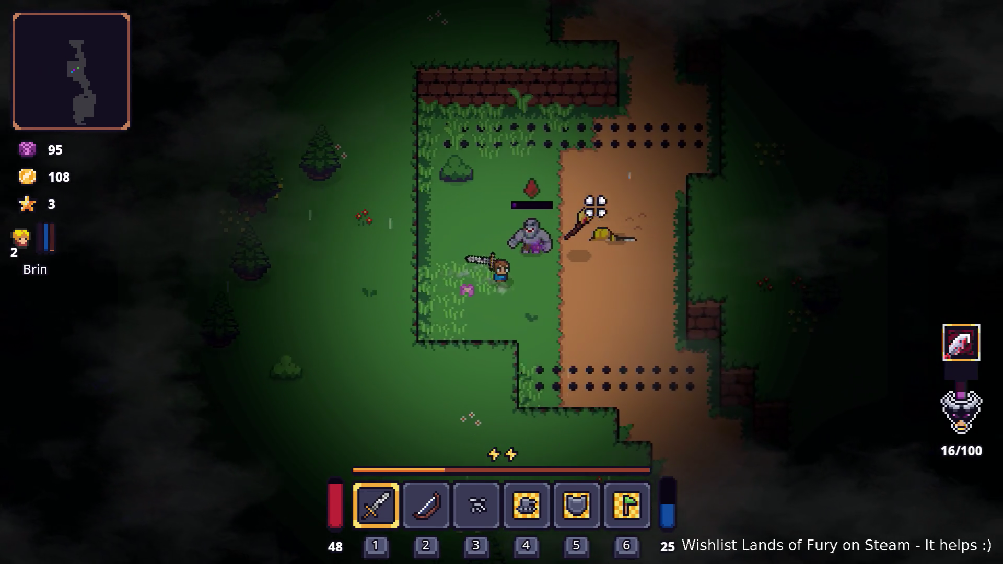
pyautogui.press('w')
pyautogui.click(455, 268)
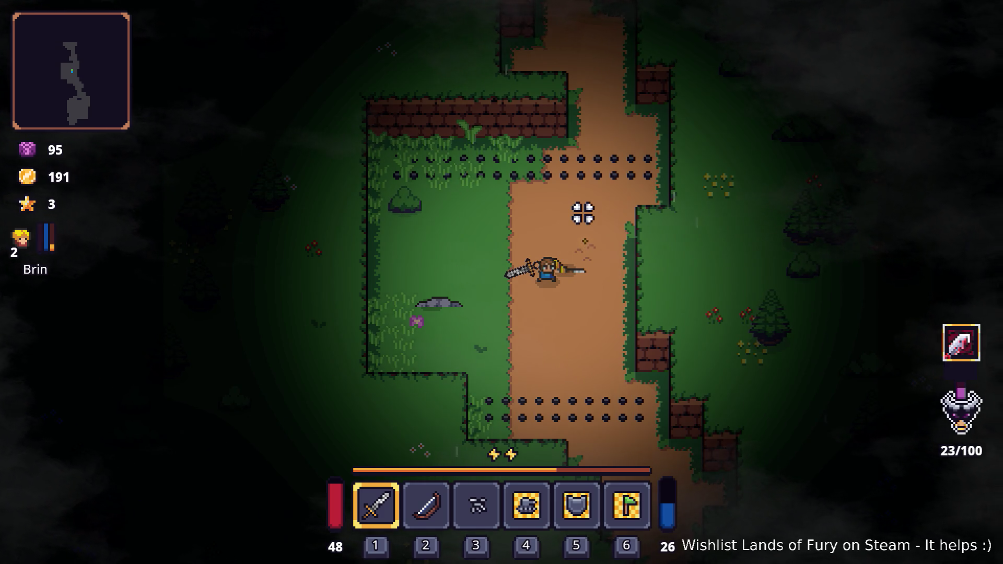
# Walk north up the dirt path into the wider clearing.
pyautogui.press('w')
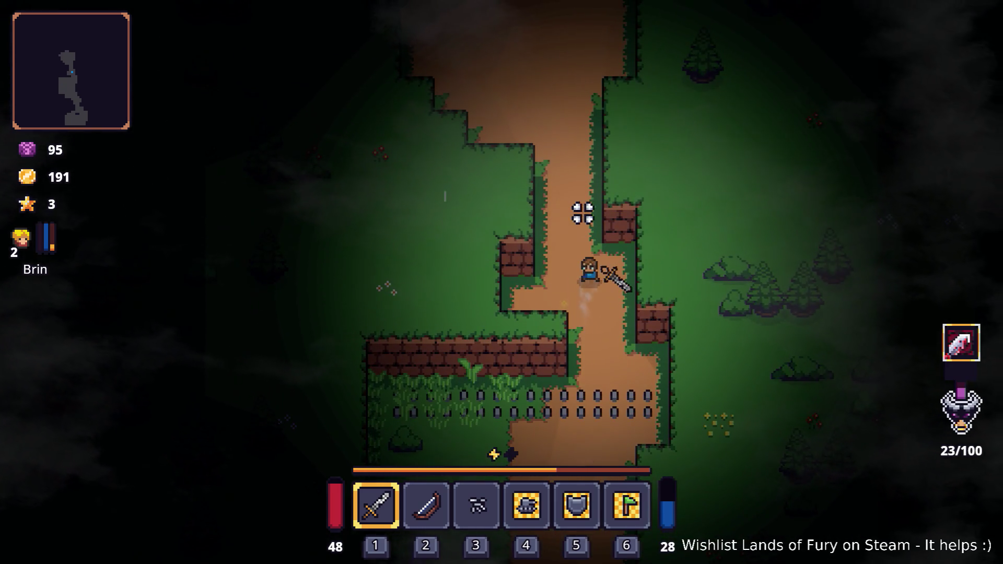
pyautogui.press('w')
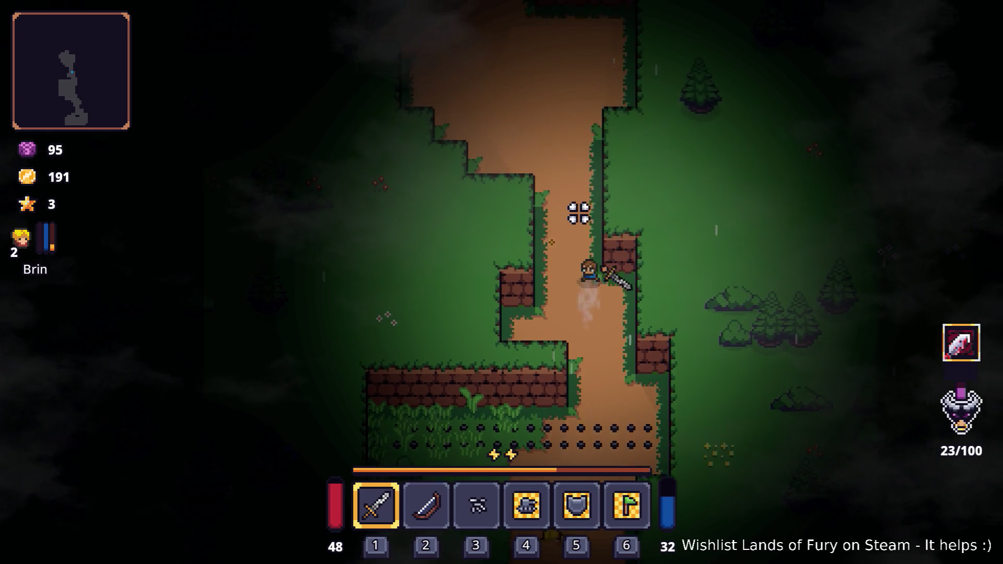
pyautogui.press('a')
pyautogui.press('w')
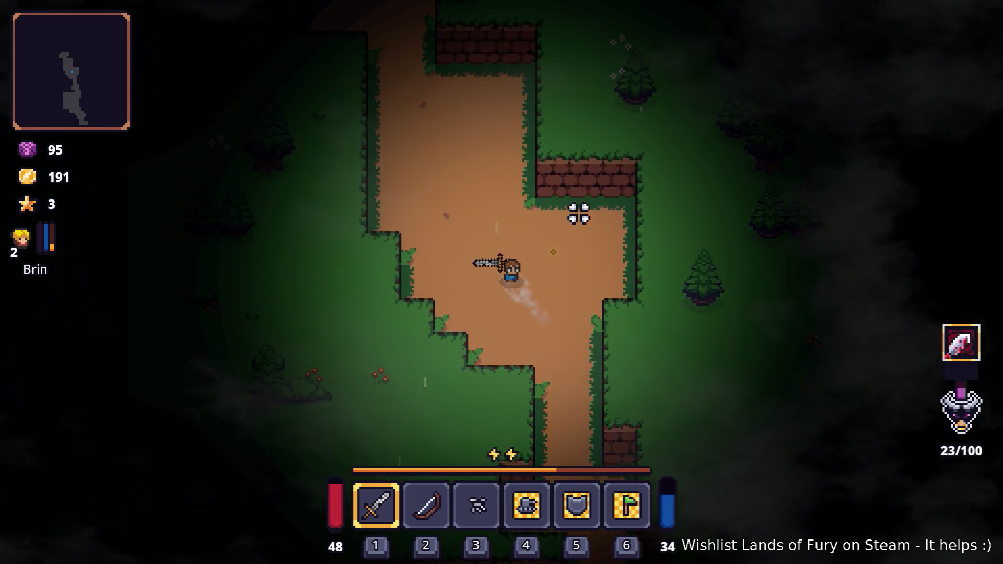
pyautogui.press('w')
pyautogui.press('a')
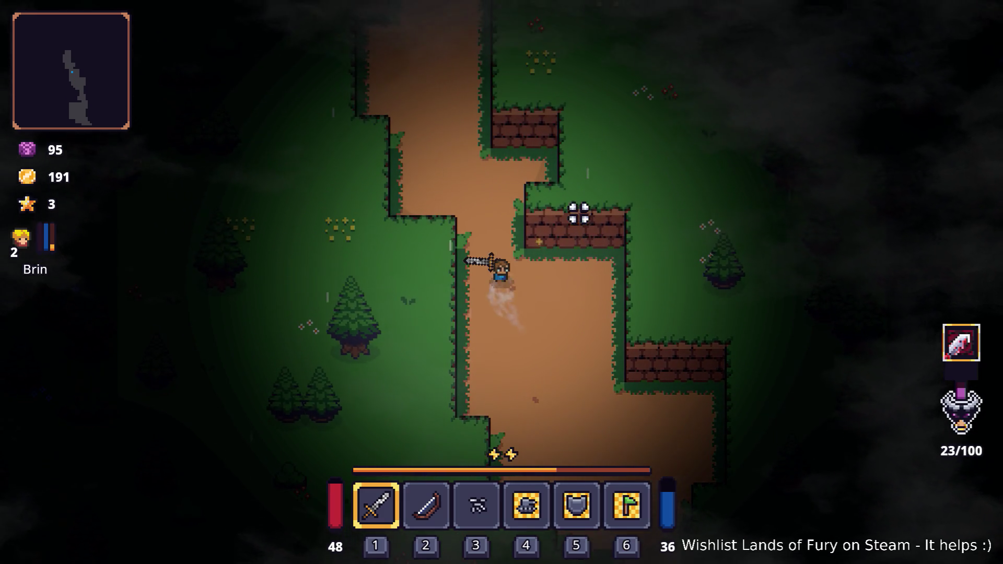
pyautogui.press('w')
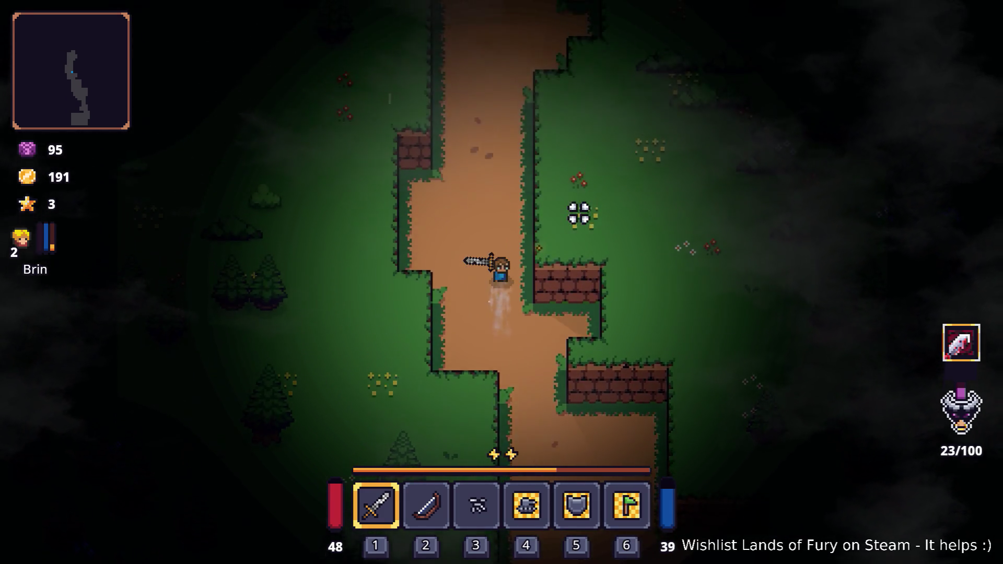
pyautogui.press('w')
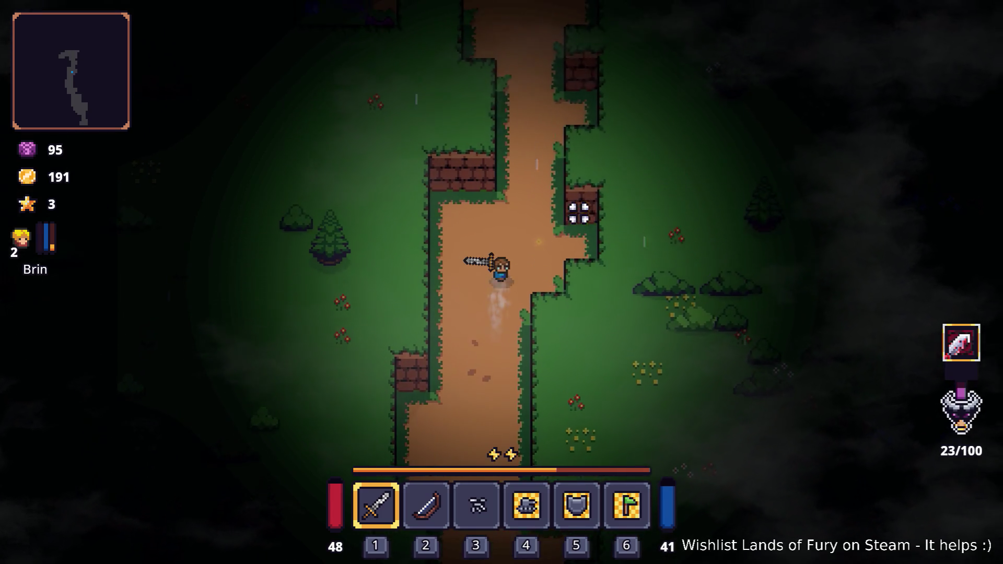
pyautogui.press('w')
pyautogui.press('w')
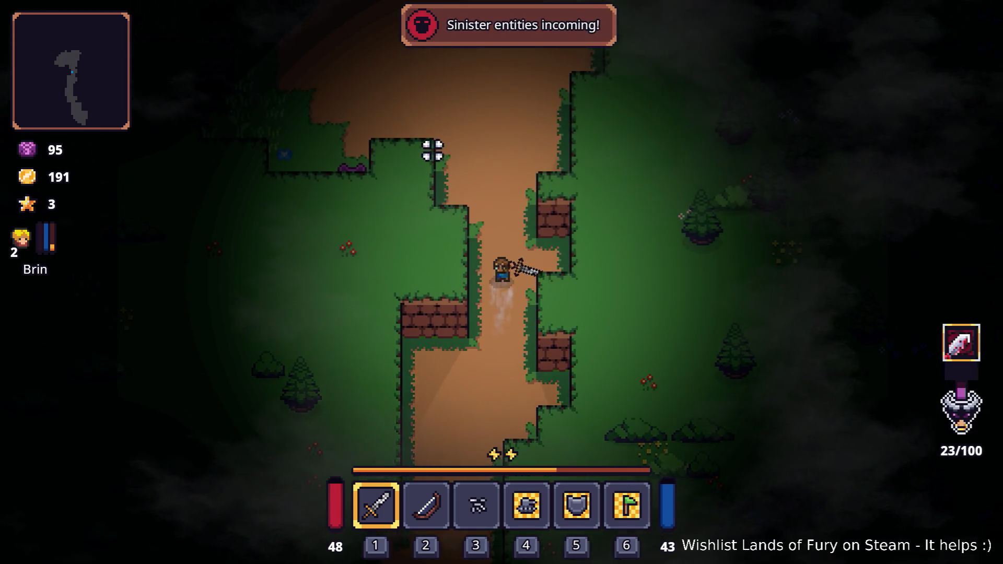
pyautogui.press('w')
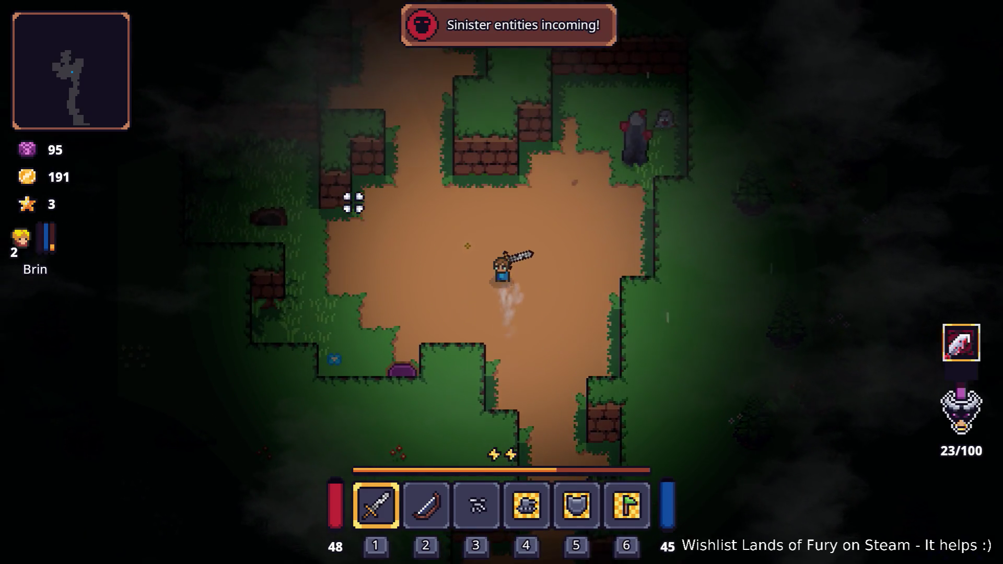
# Retreat south while slashing at the pursuing rock creatures.
pyautogui.press('s')
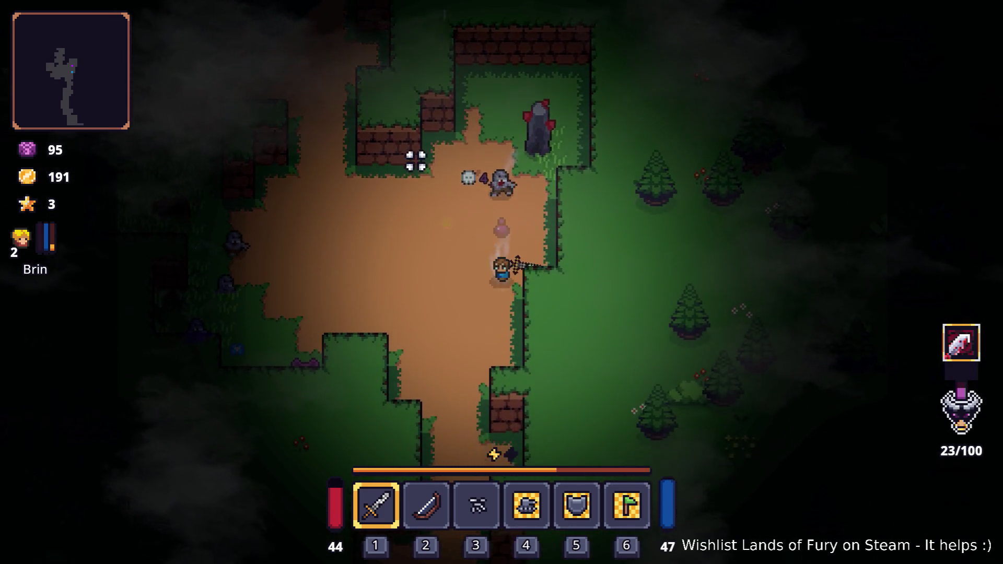
pyautogui.press('s')
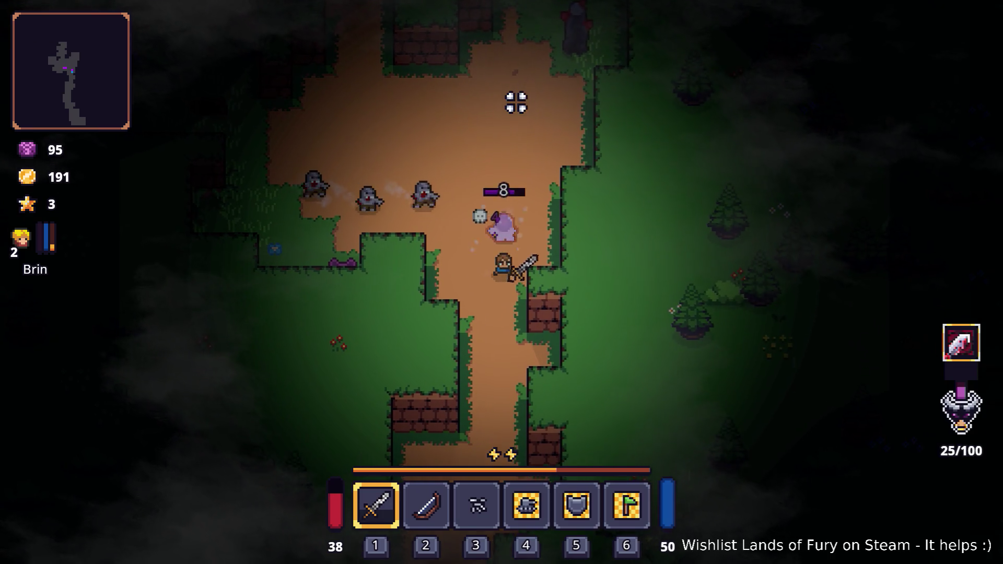
pyautogui.press('s')
pyautogui.click(488, 108)
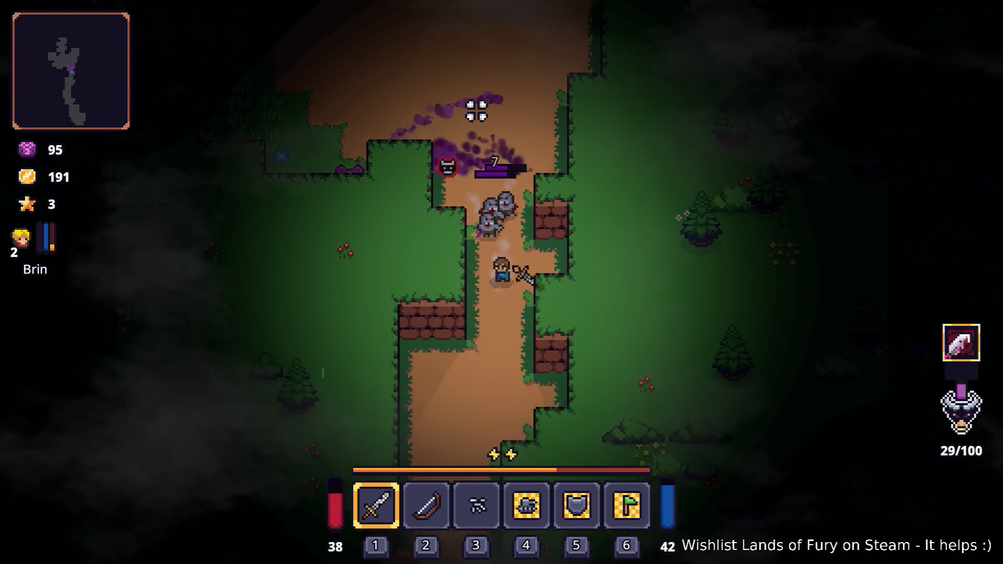
pyautogui.press('s')
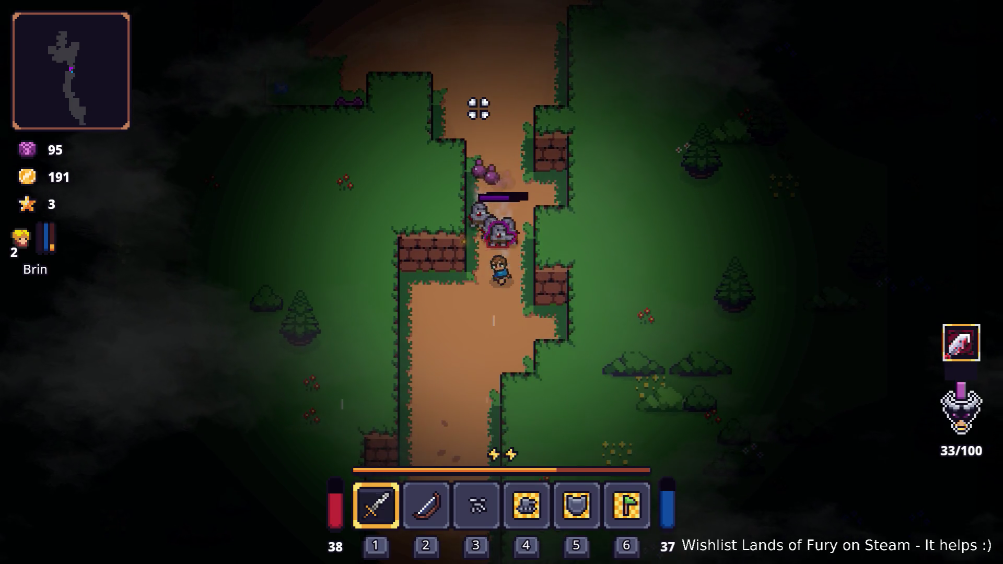
pyautogui.click(479, 108)
pyautogui.press('a')
pyautogui.press('s')
pyautogui.click(533, 105)
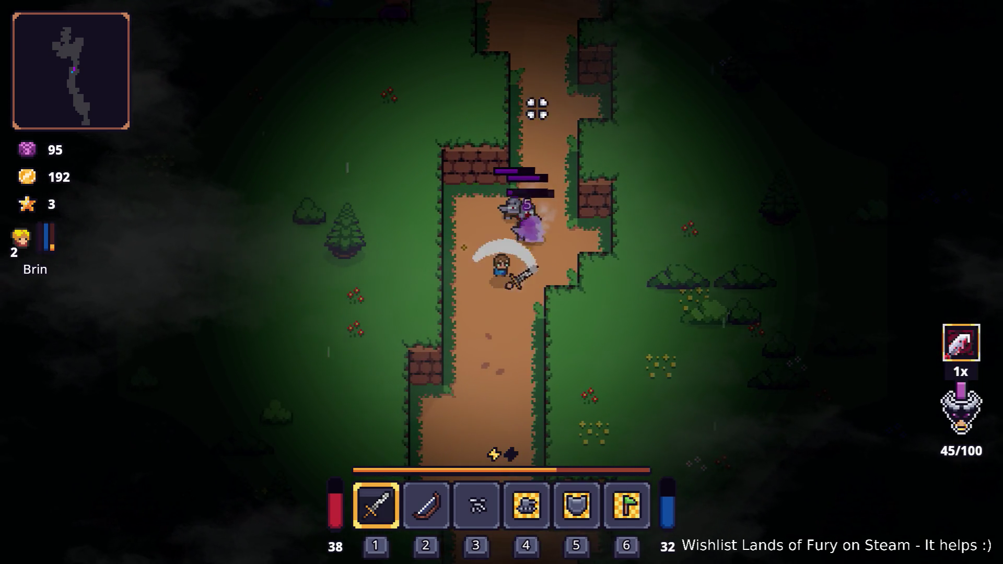
pyautogui.click(553, 106)
# Keep backing south, cutting down the remaining enemies to reach 195 gold.
pyautogui.press('s')
pyautogui.click(540, 103)
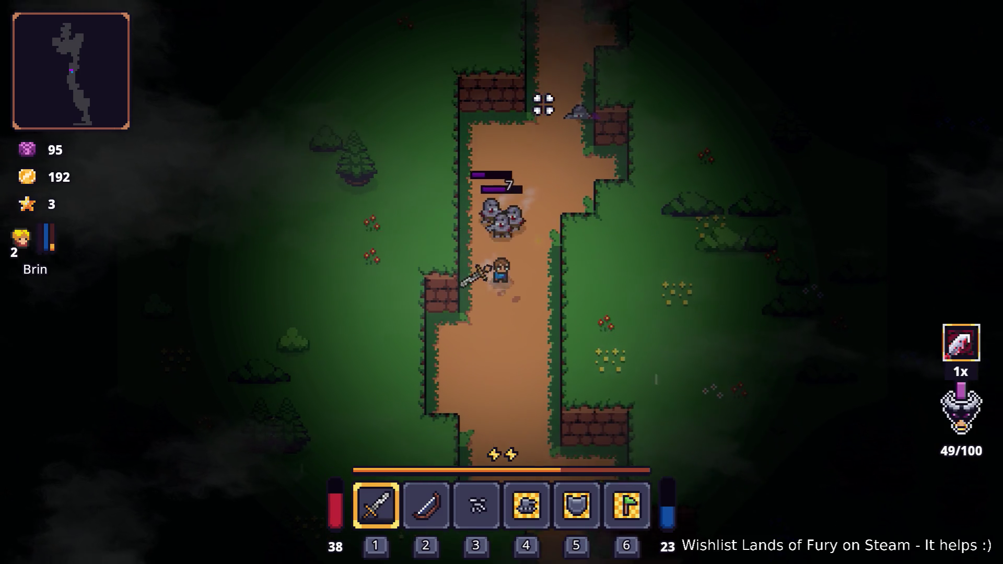
pyautogui.click(538, 99)
pyautogui.click(537, 100)
pyautogui.press('s')
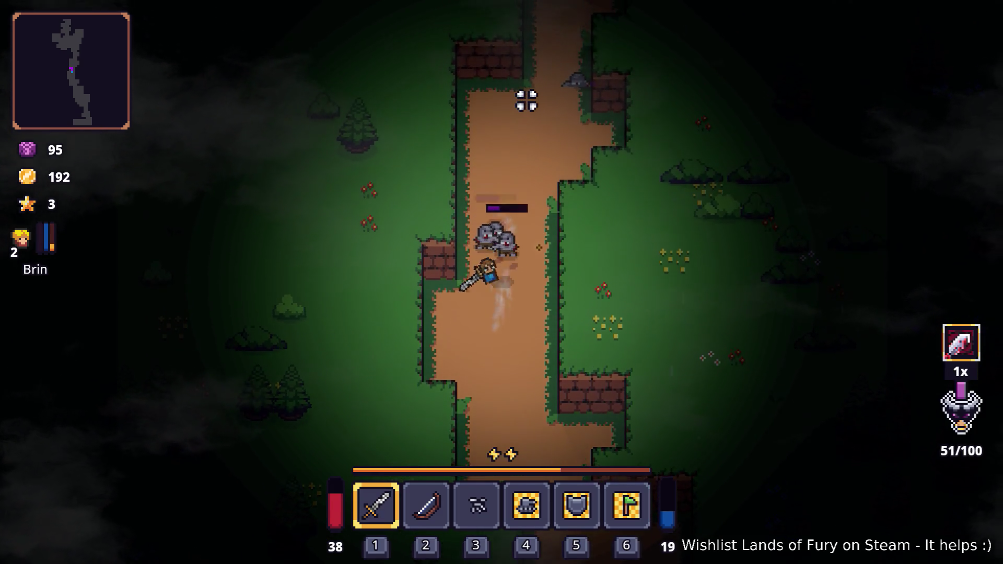
pyautogui.click(520, 103)
pyautogui.click(520, 104)
pyautogui.press('s')
pyautogui.click(520, 104)
pyautogui.click(520, 106)
pyautogui.press('s')
pyautogui.click(521, 106)
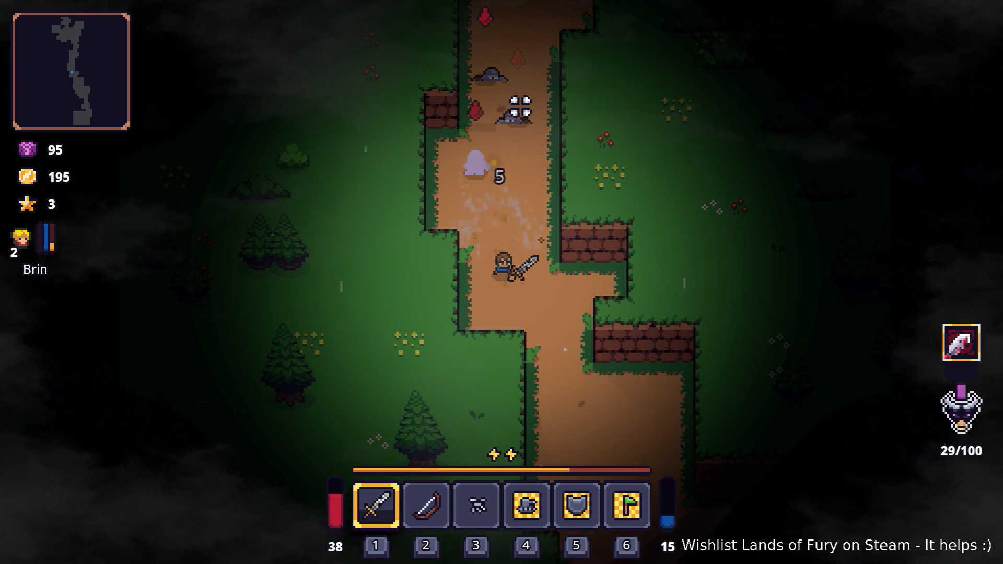
pyautogui.click(520, 106)
# Walk north then west up the path and attack the critter ahead.
pyautogui.press('w')
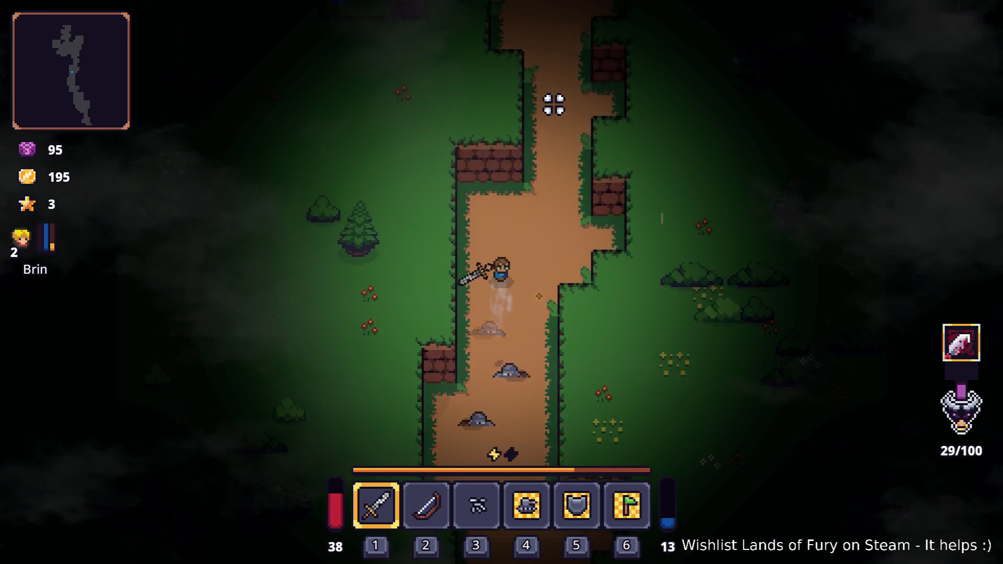
pyautogui.press('w')
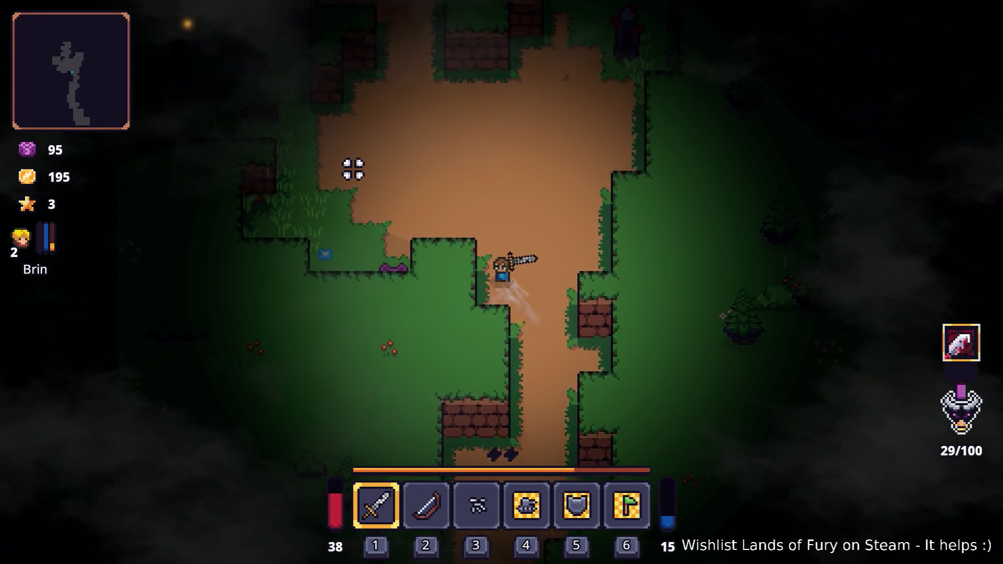
pyautogui.press('a')
pyautogui.click(343, 323)
pyautogui.click(346, 328)
pyautogui.click(347, 328)
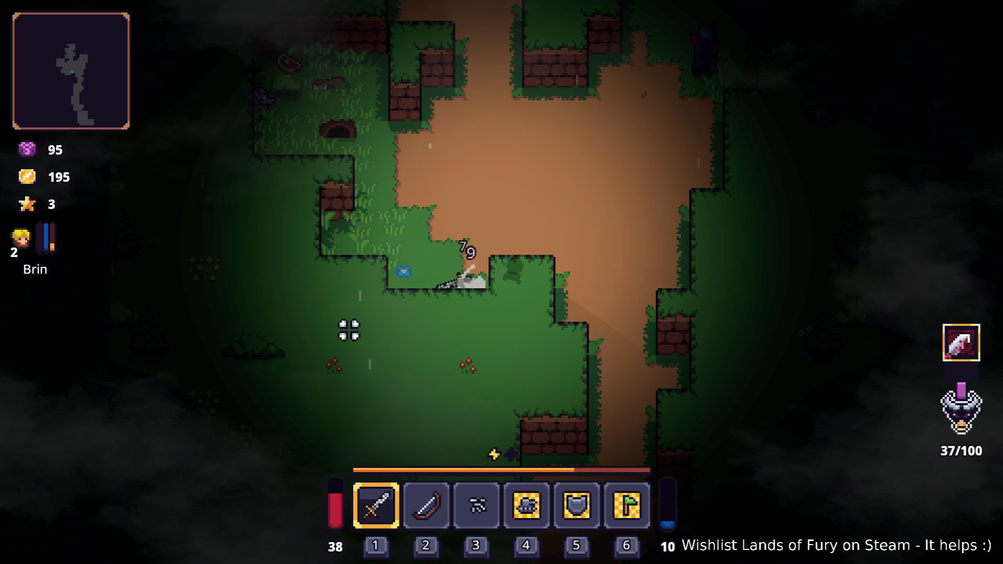
# Move north-west into the grass and kill the approaching grey critter.
pyautogui.press('w')
pyautogui.press('a')
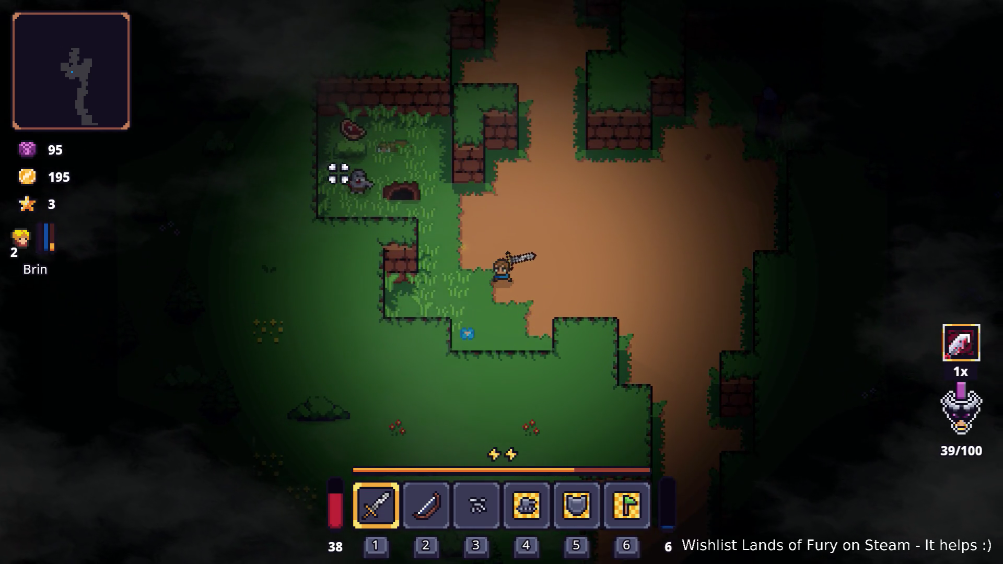
pyautogui.press('w')
pyautogui.press('a')
pyautogui.click(359, 203)
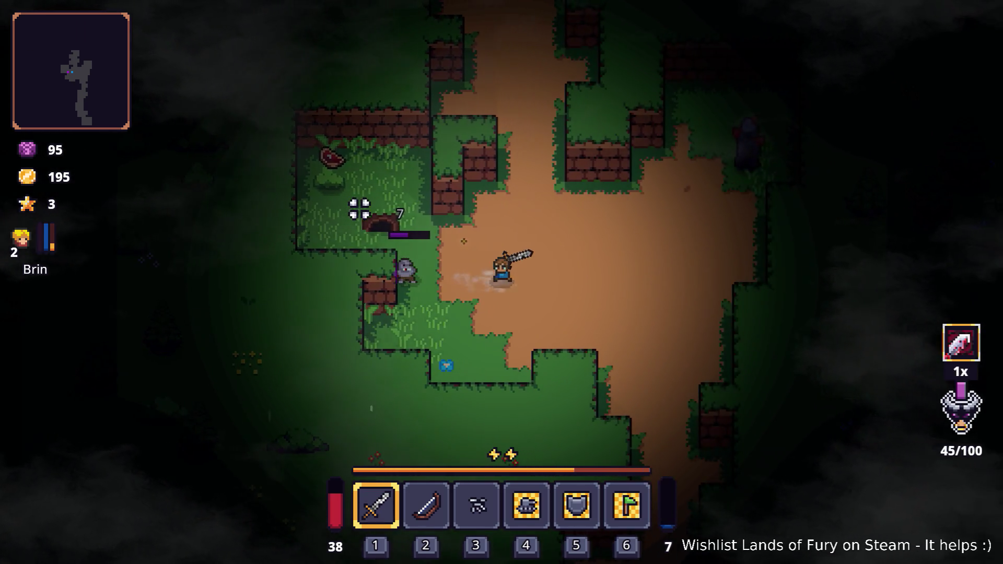
pyautogui.click(358, 211)
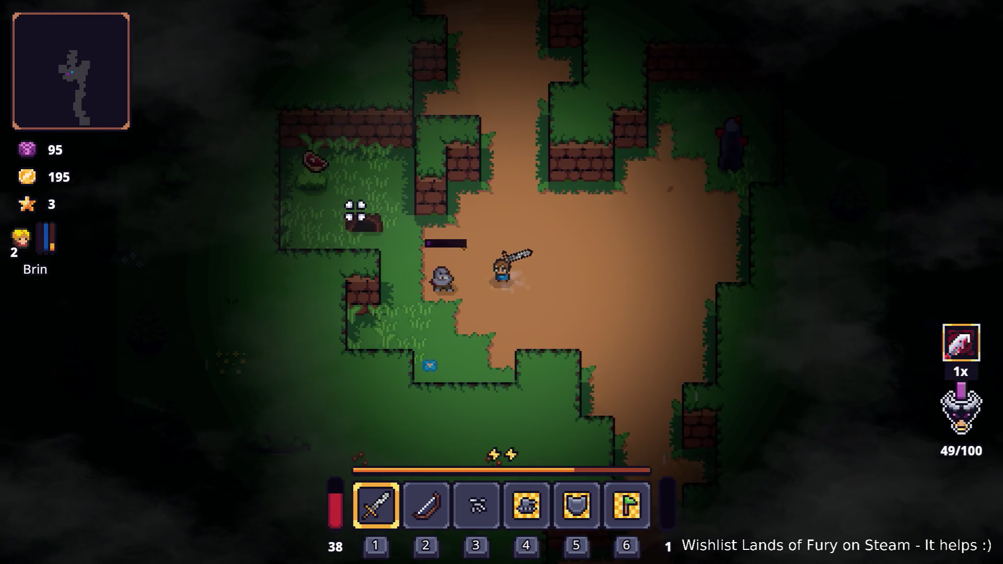
# Finish off the critter in the grass patch and collect its raw steak.
pyautogui.press('a')
pyautogui.press('w')
pyautogui.click(353, 208)
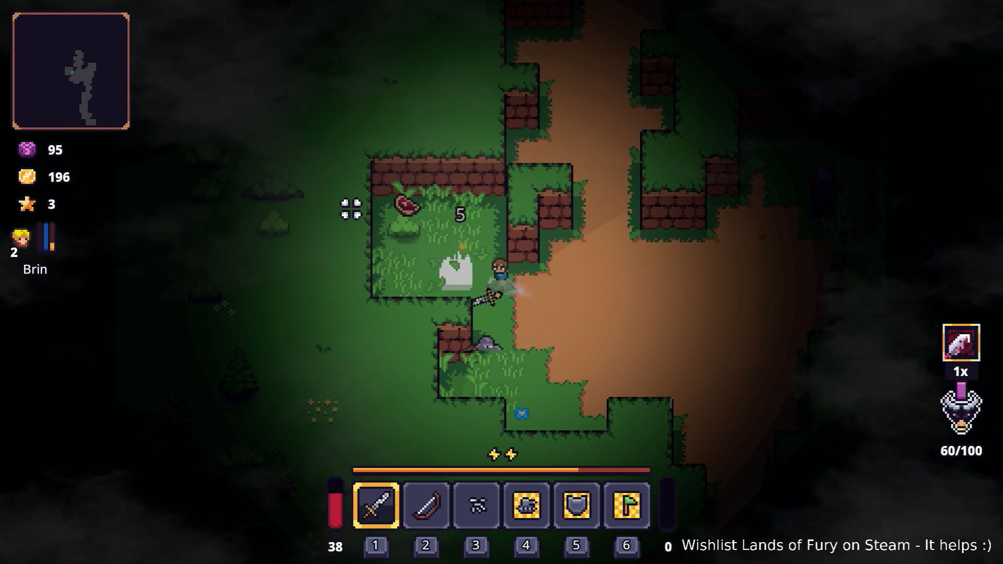
pyautogui.click(351, 209)
pyautogui.click(361, 202)
pyautogui.press('a')
pyautogui.press('w')
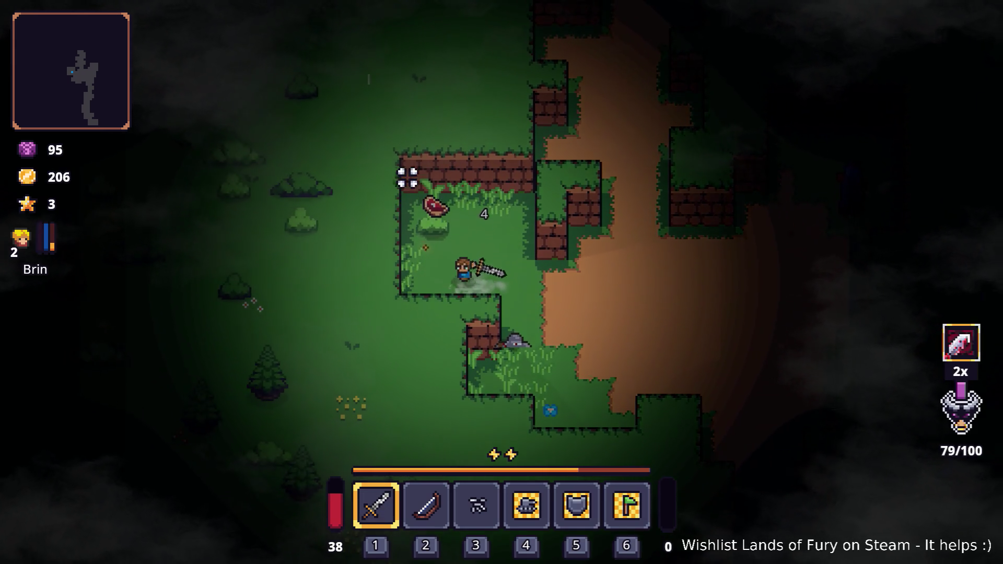
pyautogui.press('e')
pyautogui.press('d')
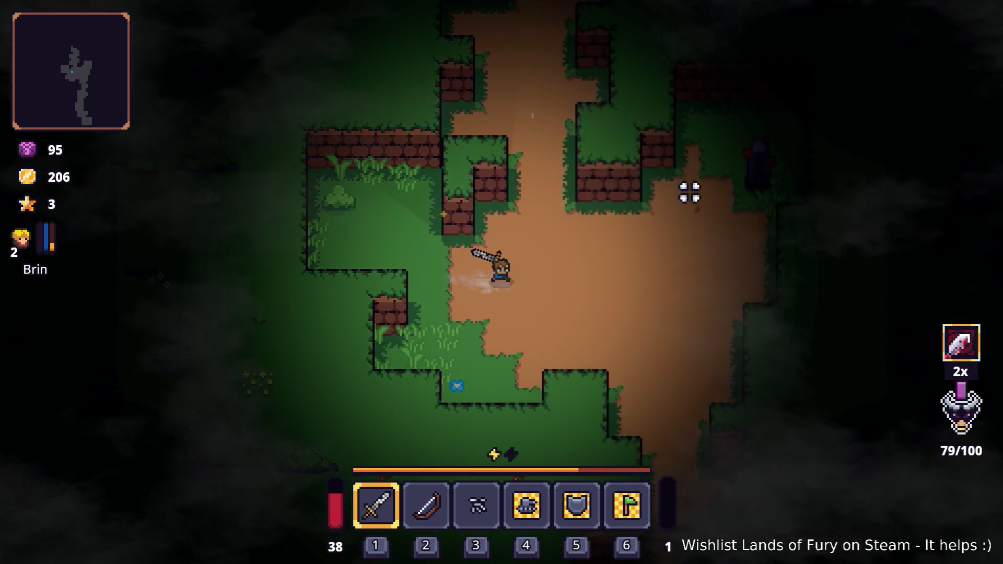
# Head north up the dirt corridor and strike the approaching wolf twice.
pyautogui.press('w')
pyautogui.press('a')
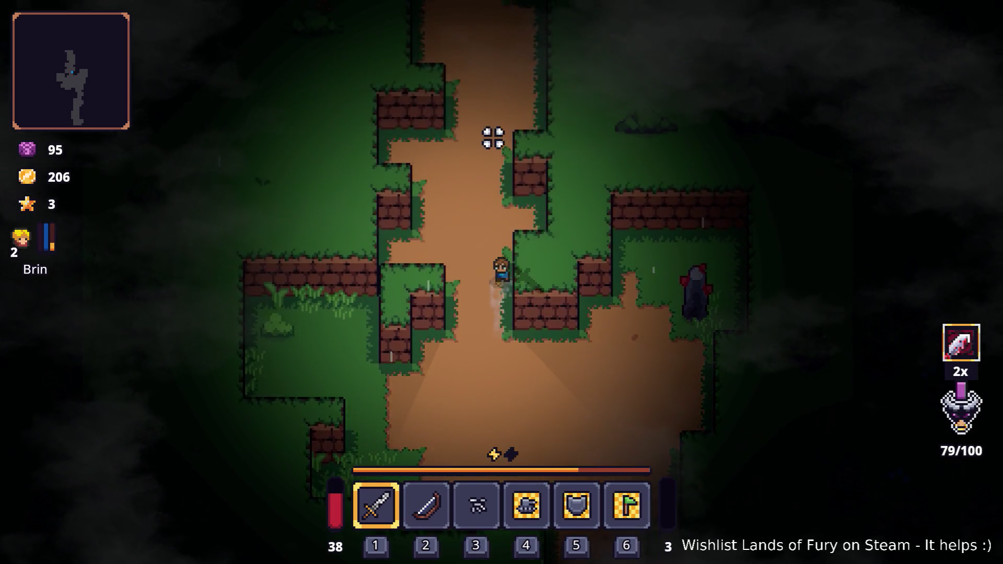
pyautogui.press('w')
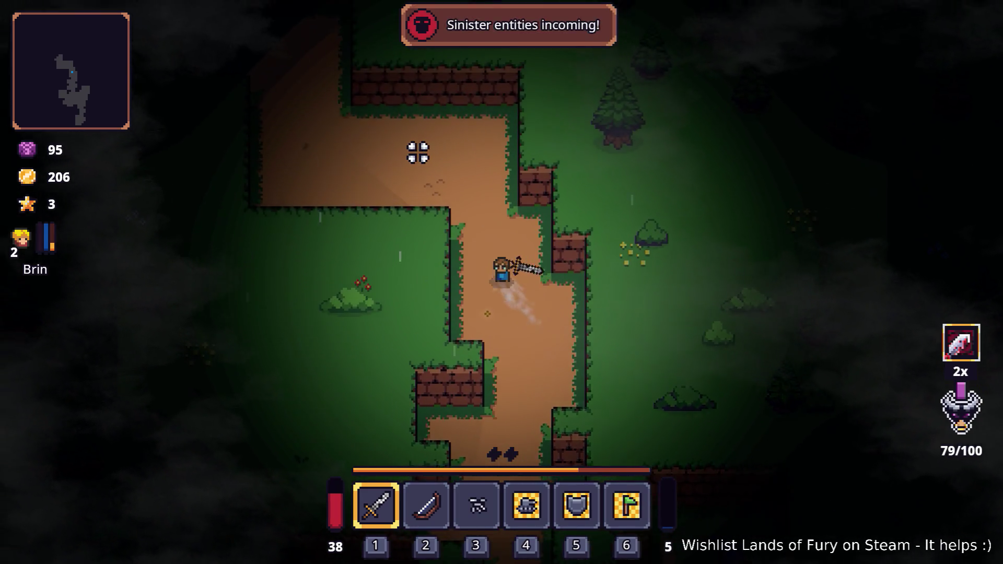
pyautogui.press('w')
pyautogui.press('a')
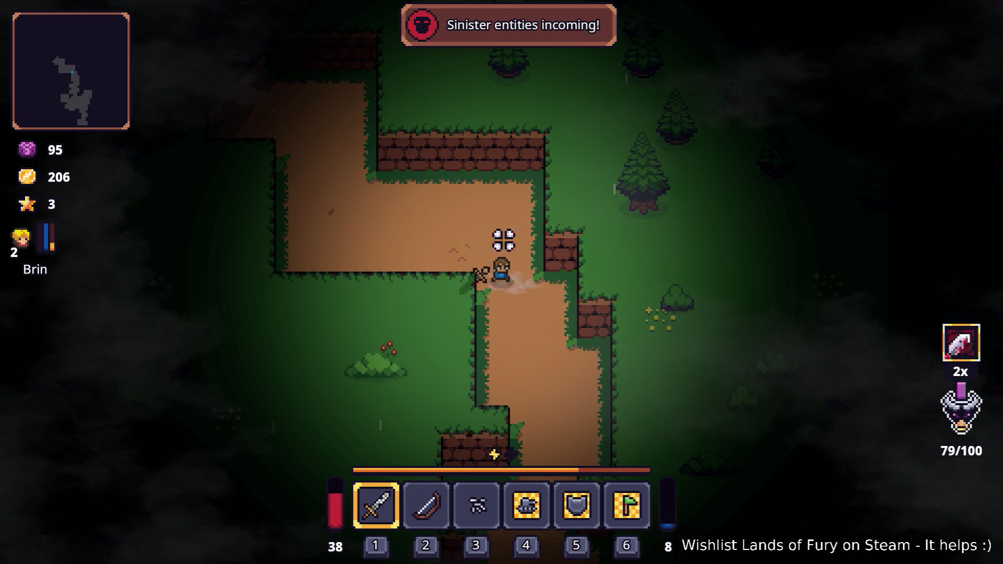
pyautogui.press('s')
pyautogui.press('w')
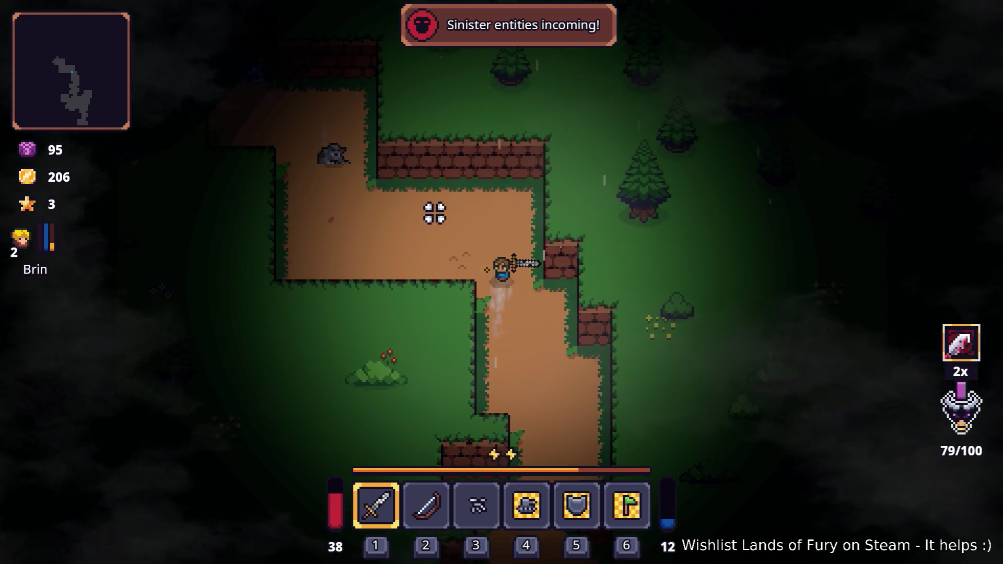
pyautogui.click(413, 220)
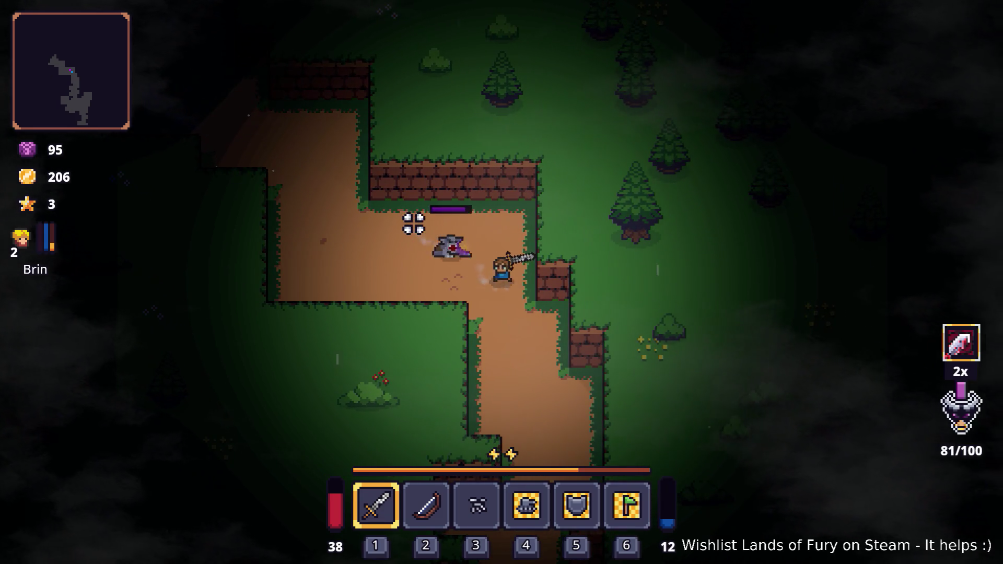
pyautogui.click(416, 228)
# Back south down the corridor and attack the nearby wolves.
pyautogui.press('s')
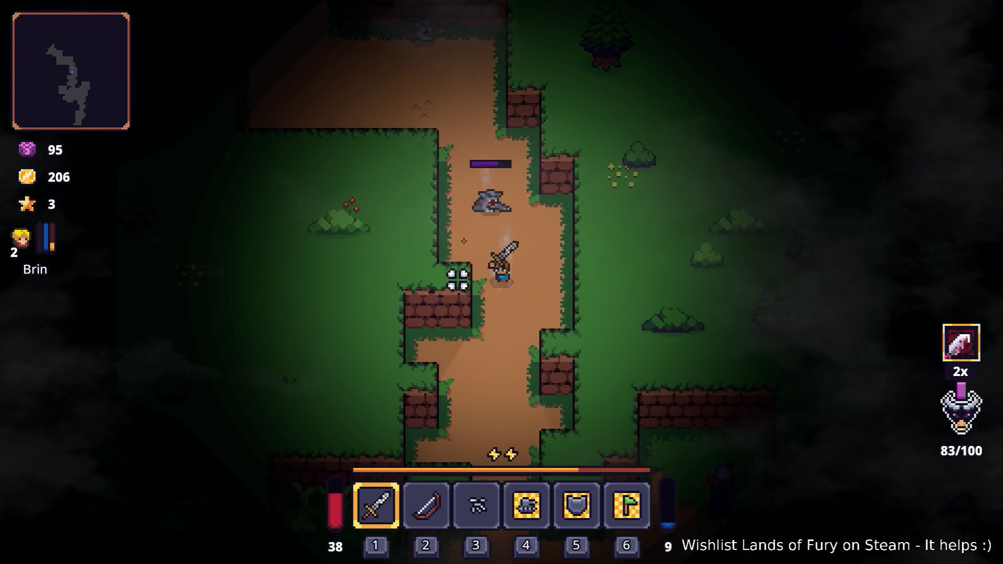
pyautogui.press('s')
pyautogui.press('a')
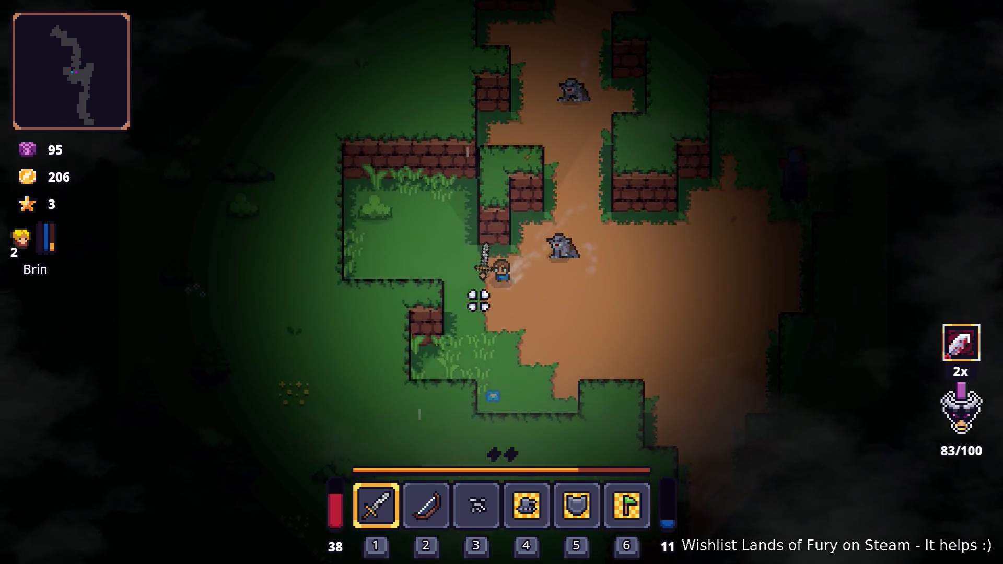
pyautogui.click(557, 134)
pyautogui.press('d')
pyautogui.click(520, 144)
pyautogui.click(419, 195)
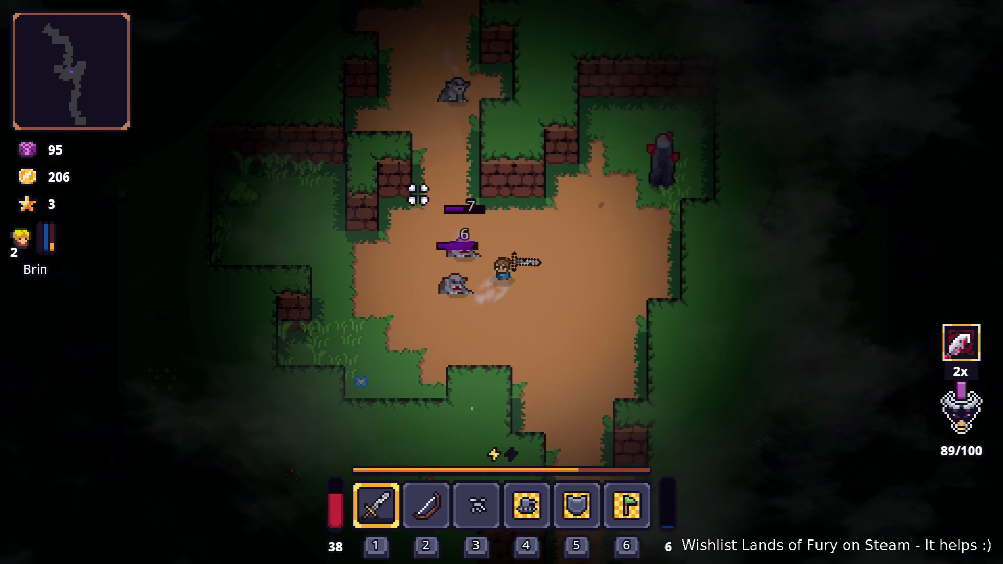
pyautogui.click(410, 205)
# Push east and keep hitting the wolves to finish them off.
pyautogui.press('d')
pyautogui.click(392, 222)
pyautogui.click(381, 246)
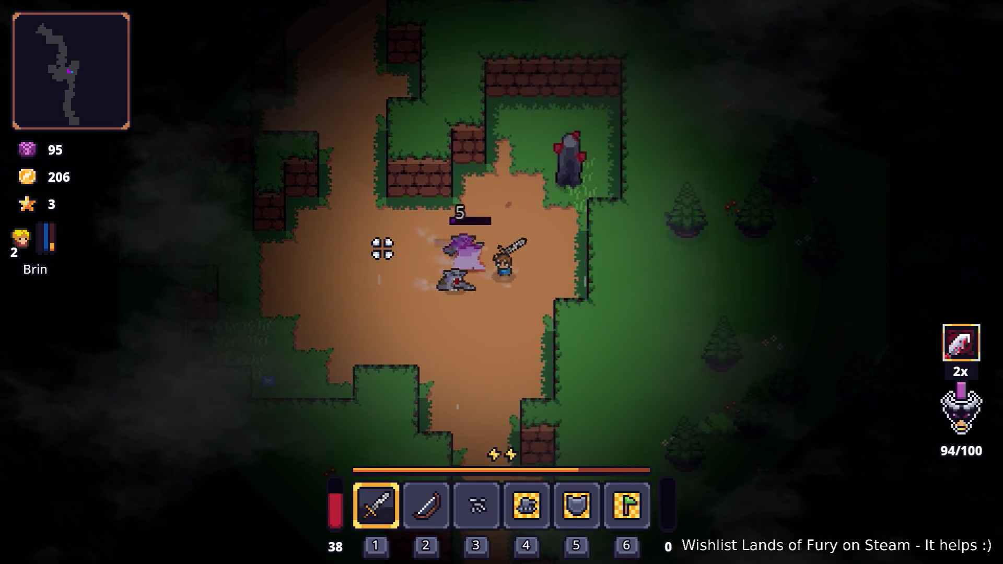
pyautogui.click(382, 248)
pyautogui.click(381, 246)
# Retreat onto the grass, strike the pursuing wolf, then quit to main menu and exit after Game Over.
pyautogui.press('s')
pyautogui.press('a')
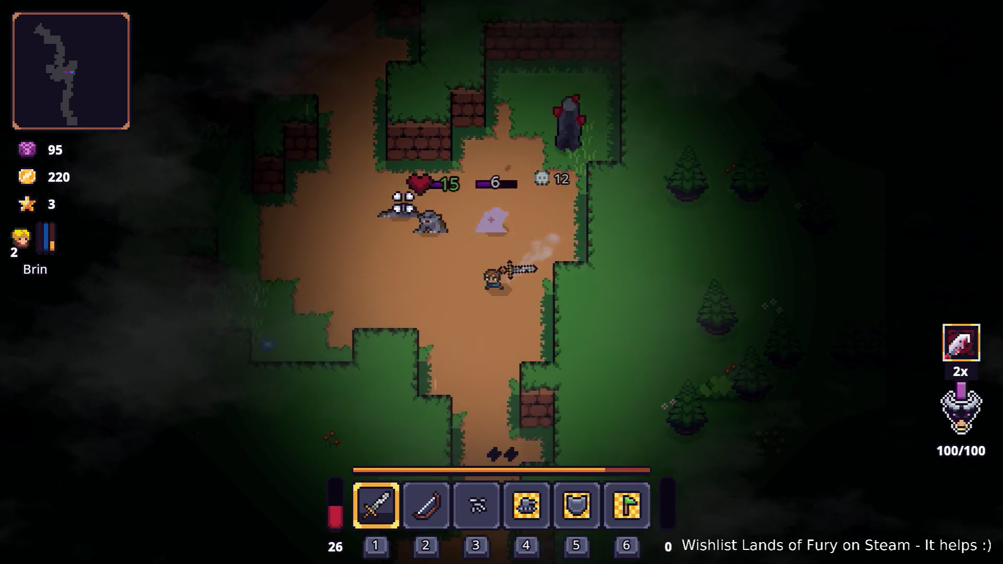
pyautogui.press('a')
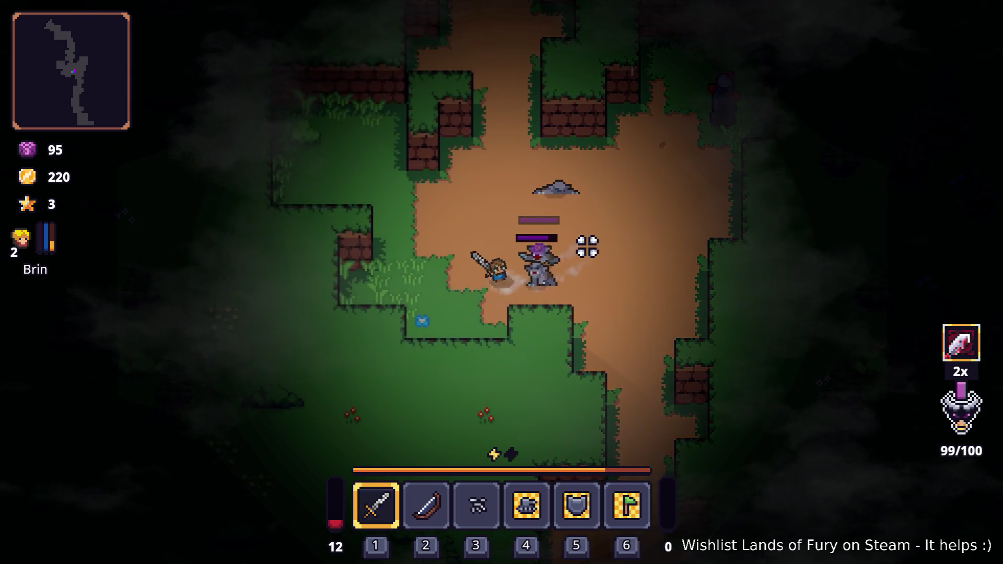
pyautogui.press('w')
pyautogui.press('d')
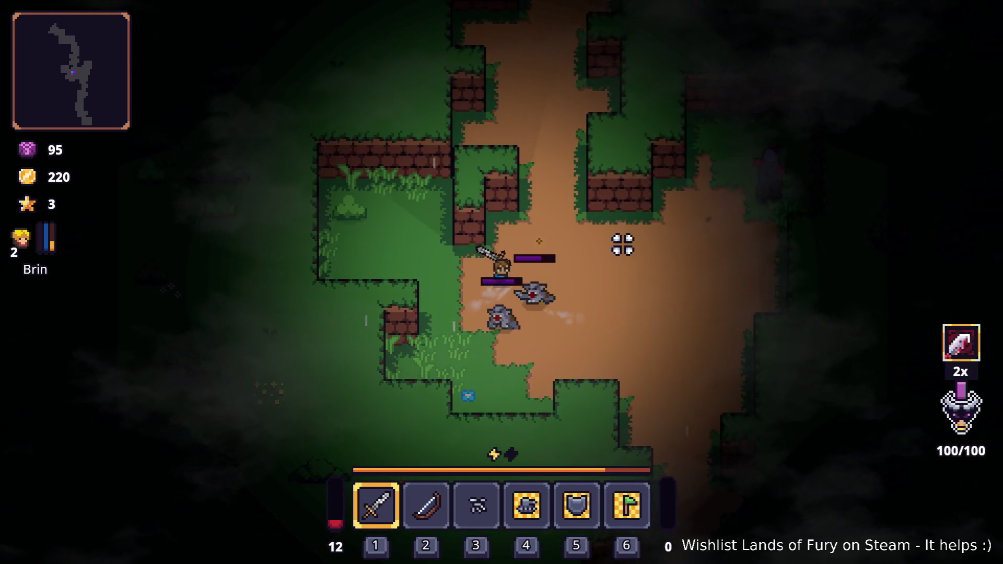
pyautogui.click(520, 321)
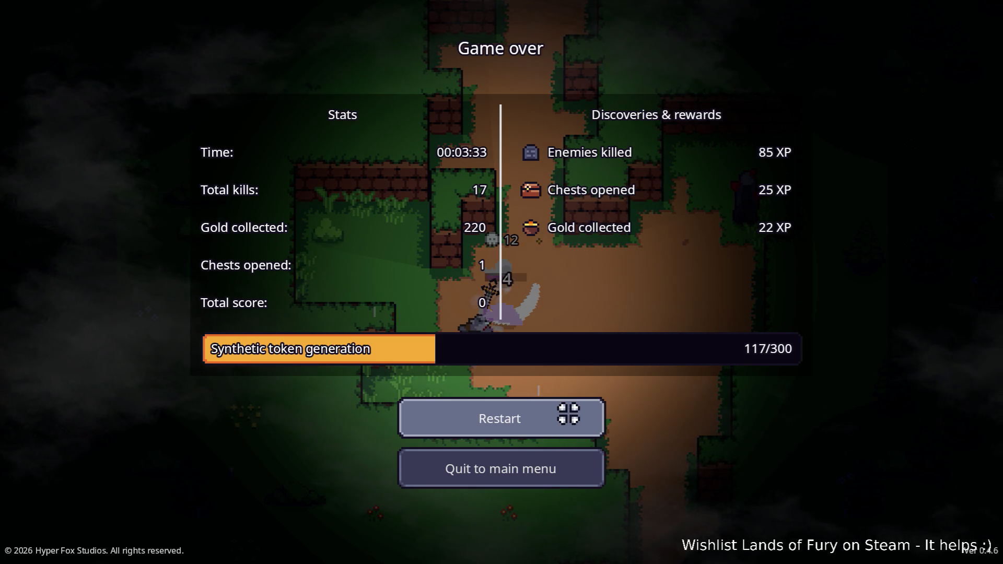
pyautogui.click(527, 466)
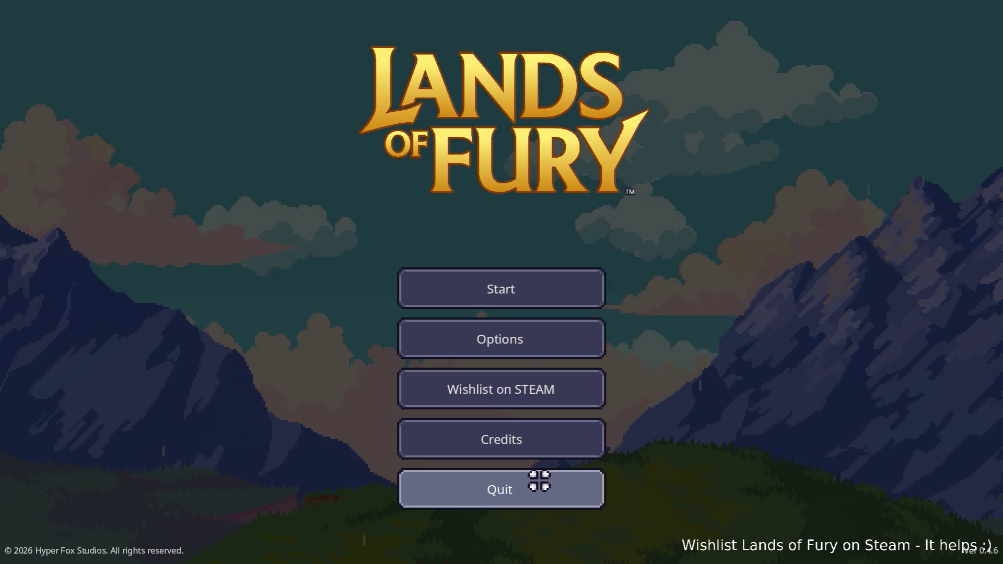
pyautogui.click(539, 481)
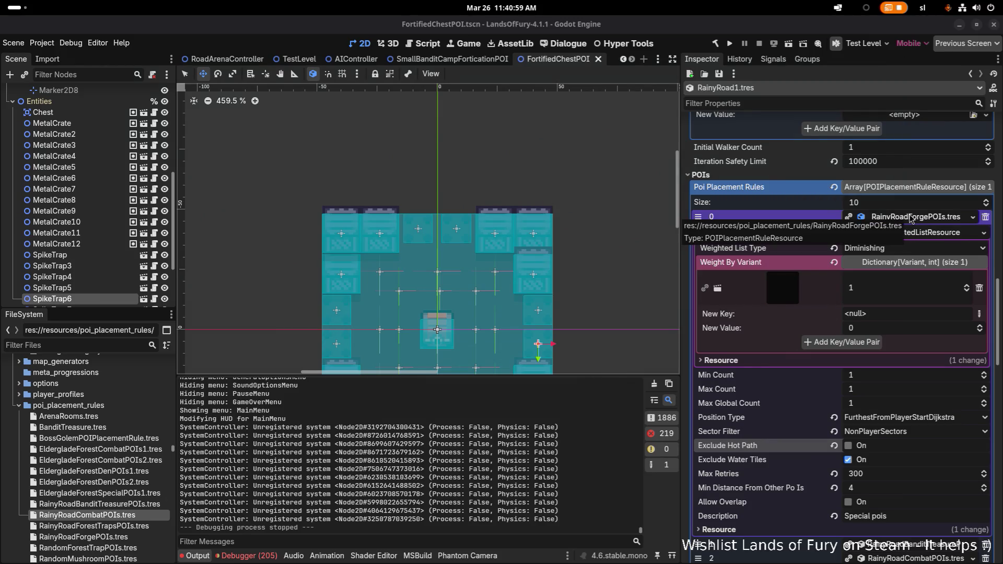
# Set the RainyRoadForgePOIs rule's Sector Filter to LevelChangerSectors, collapse it, and save FortifiedChestPOI.tscn.
pyautogui.click(914, 439)
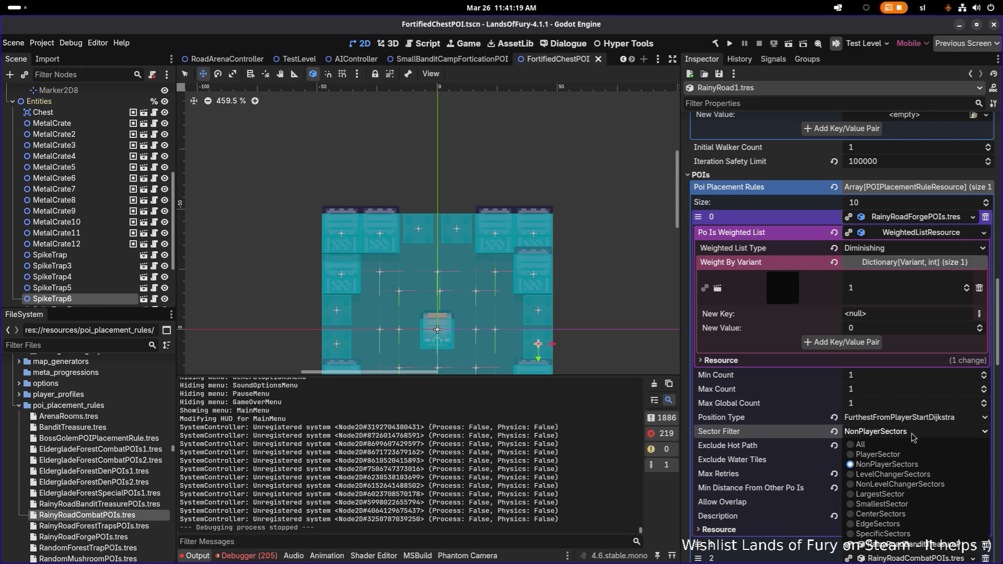
pyautogui.click(911, 476)
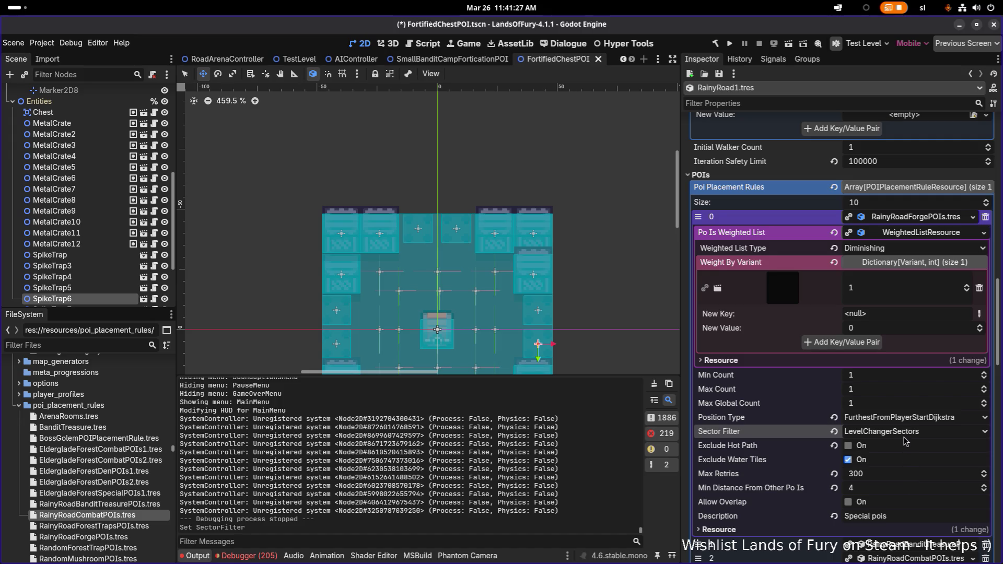
pyautogui.click(913, 216)
pyautogui.hotkey('ctrl', 's')
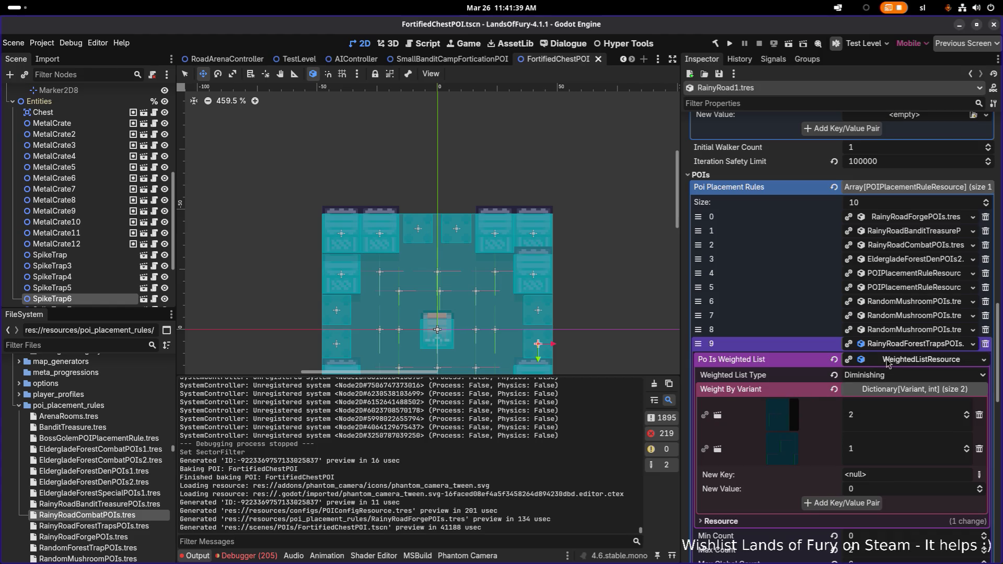
# Uncheck Exclude Hot Path on the RainyRoadForestTrapsPOIs rule (element 9) and save.
pyautogui.scroll(-5, 909, 396)
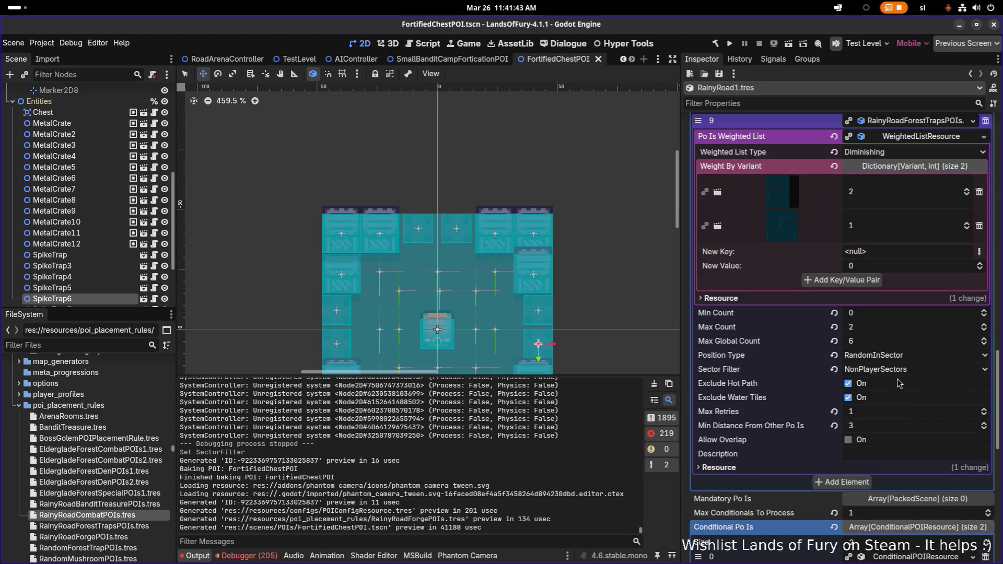
pyautogui.click(849, 384)
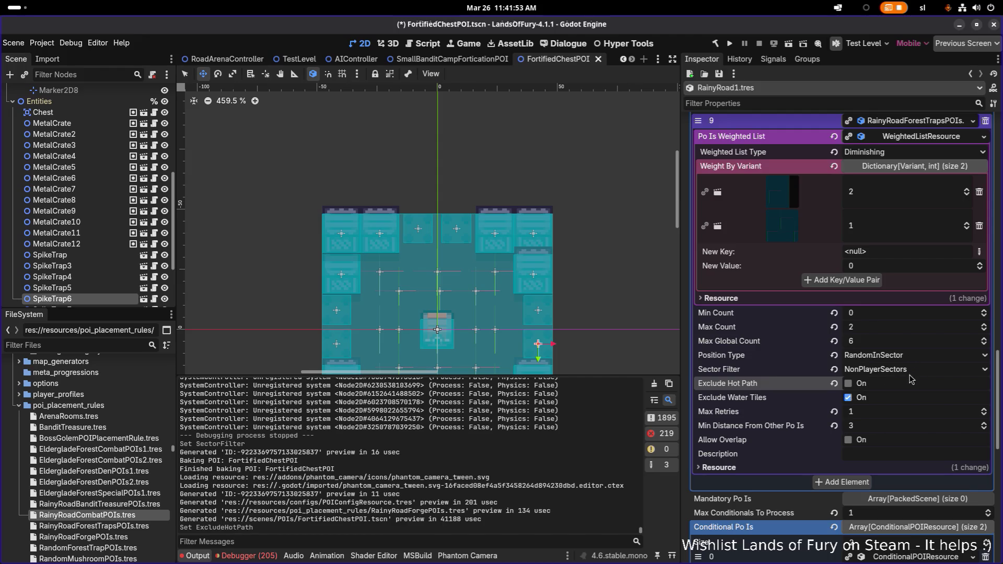
pyautogui.hotkey('ctrl', 's')
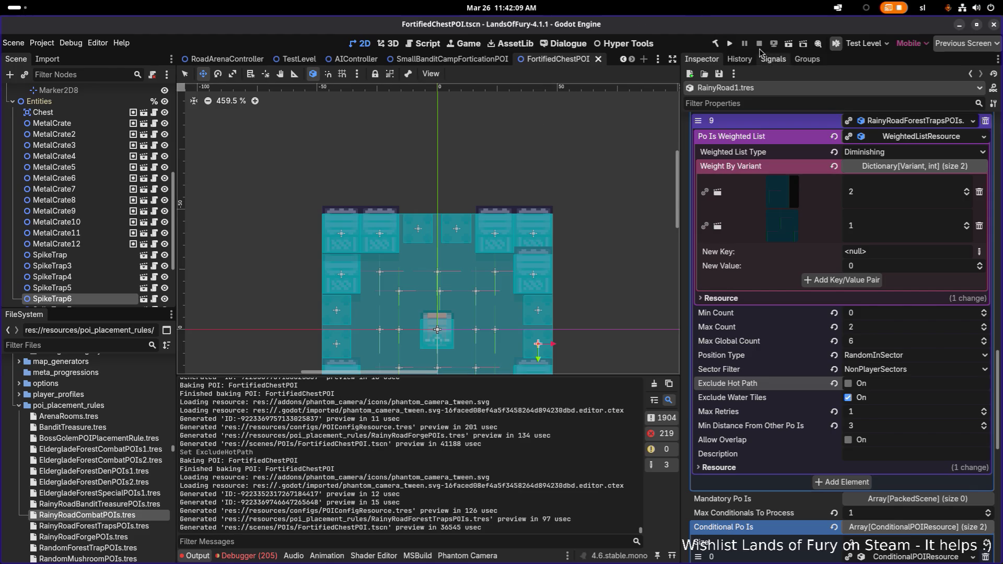
# Run the project from Godot, then start a new game with the first profile.
pyautogui.click(730, 46)
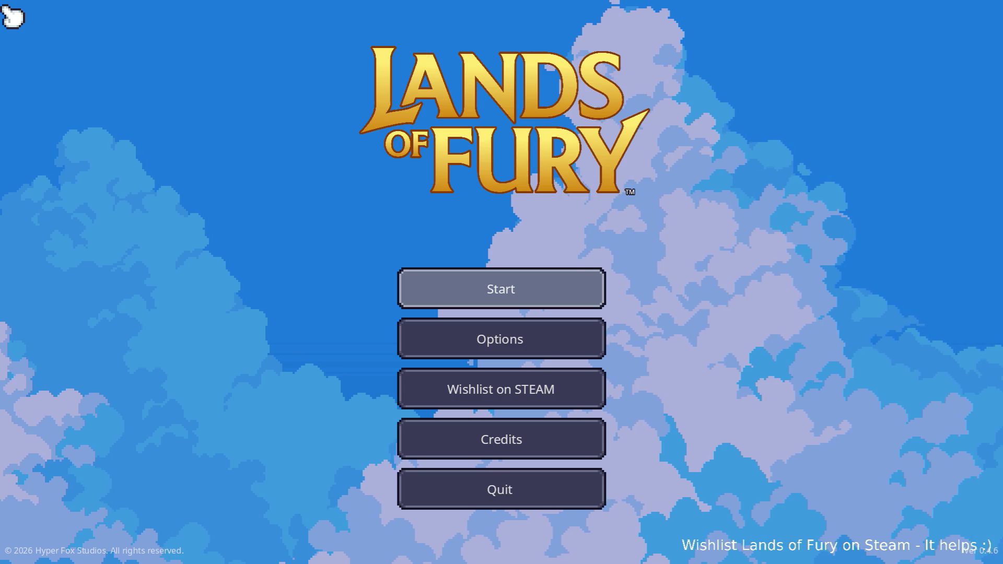
pyautogui.click(439, 284)
pyautogui.click(446, 285)
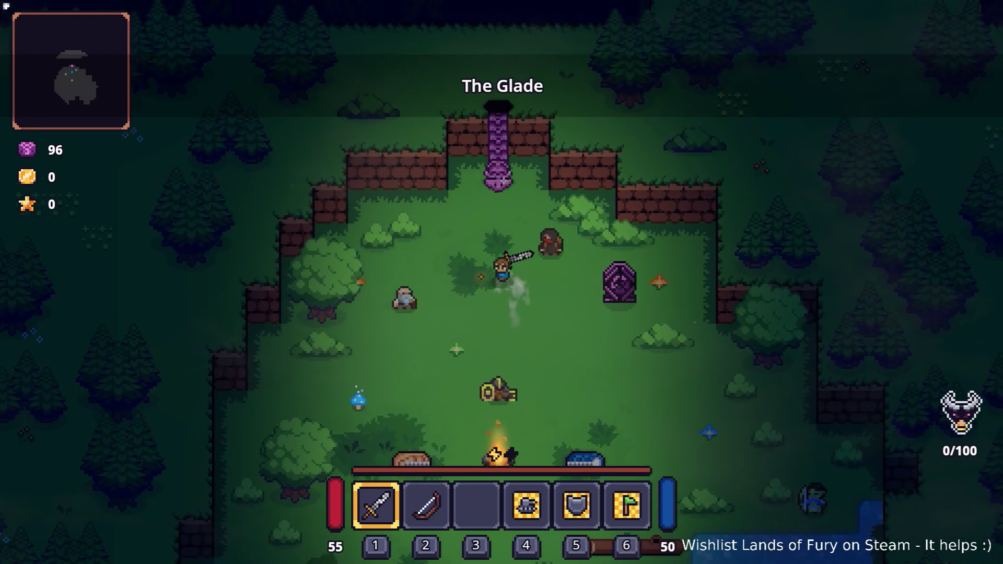
# Walk to Lilith by the river bank and tell her 'Follow me.'.
pyautogui.press('s')
pyautogui.press('s')
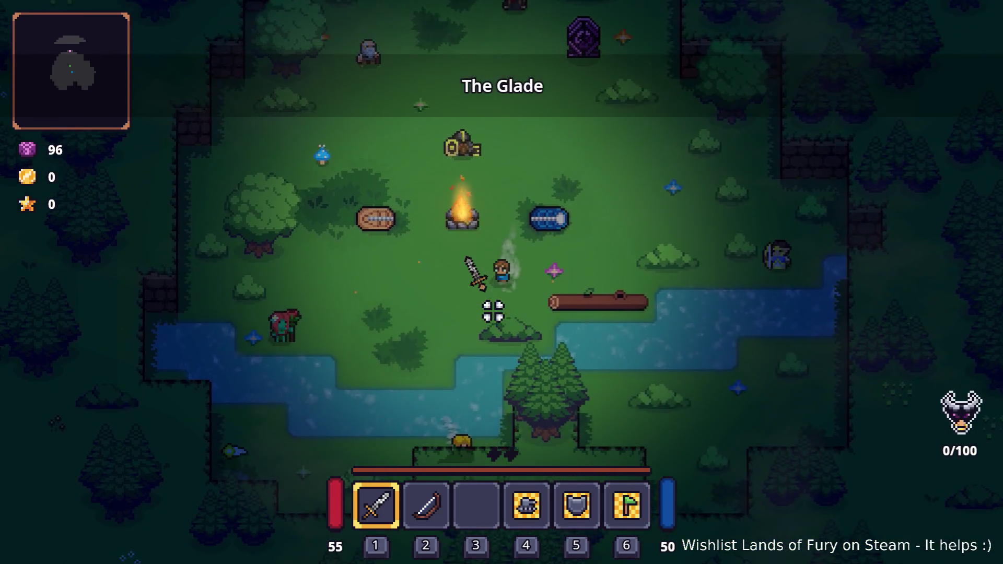
pyautogui.press('a')
pyautogui.press('a')
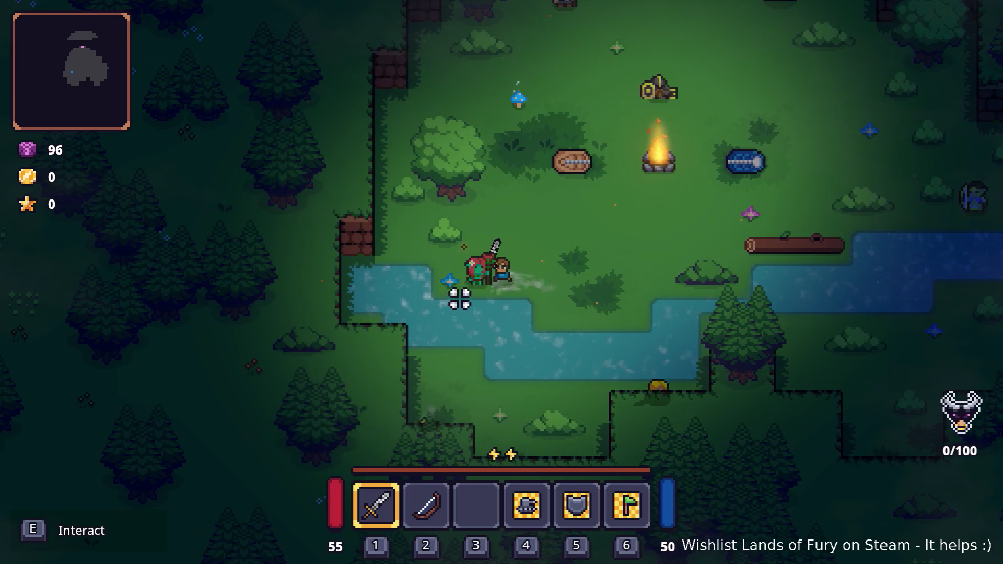
pyautogui.press('e')
pyautogui.press('e')
pyautogui.press('e')
pyautogui.press('e')
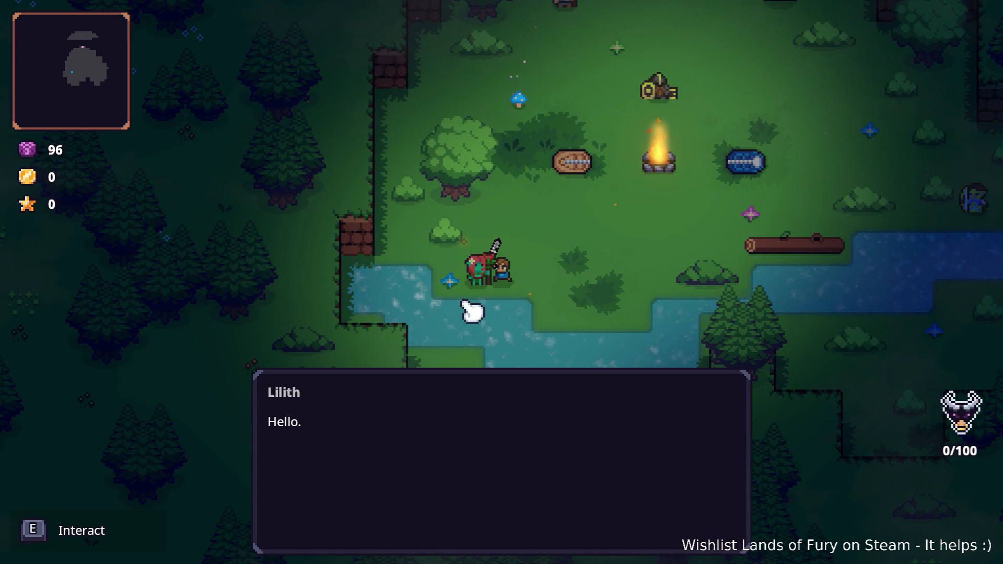
pyautogui.press('w')
pyautogui.press('w')
pyautogui.press('e')
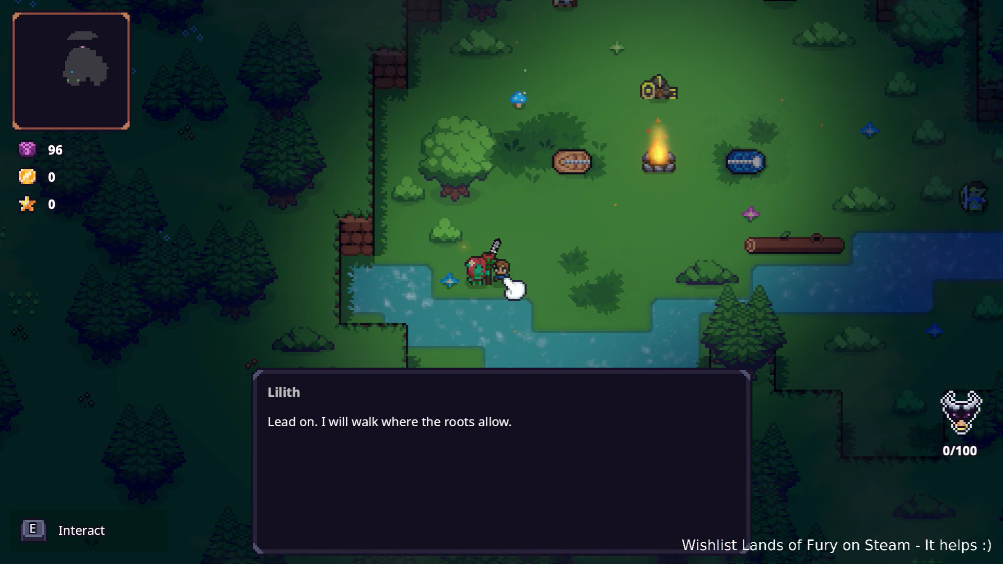
pyautogui.press('e')
# Ask Gothar by the campfire to accompany the hero, then walk north into the portal.
pyautogui.press('w')
pyautogui.press('d')
pyautogui.press('w')
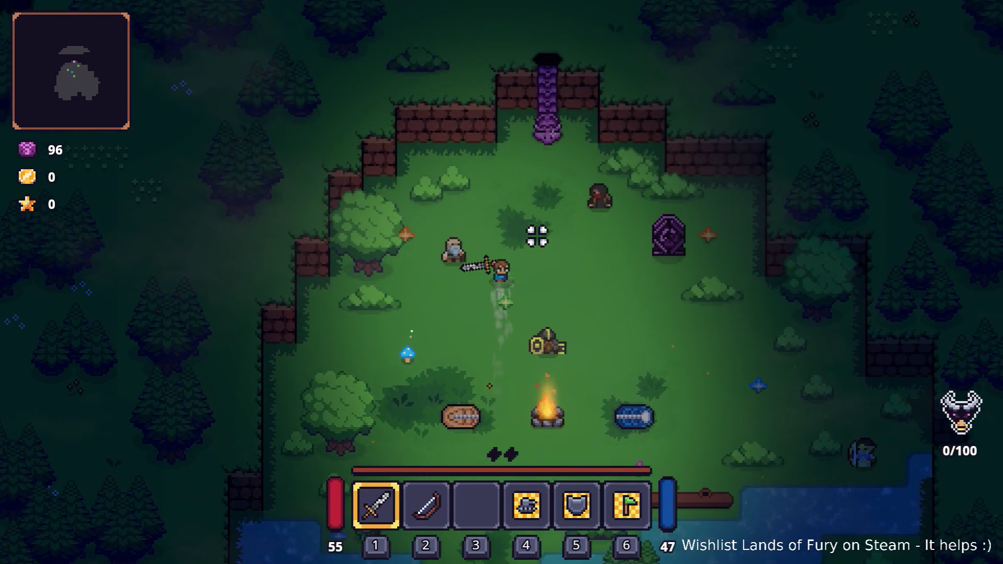
pyautogui.press('s')
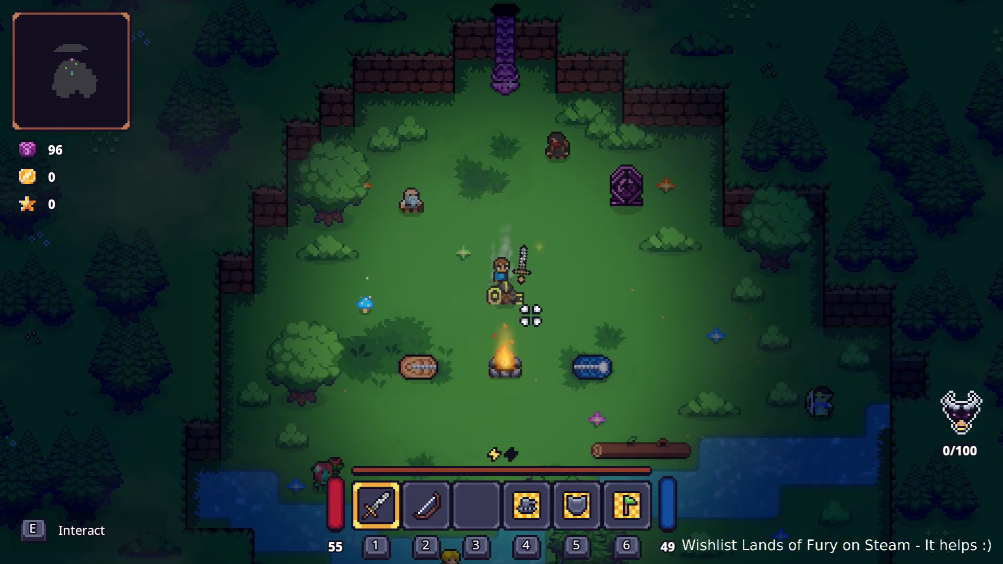
pyautogui.press('e')
pyautogui.press('s')
pyautogui.press('s')
pyautogui.press('s')
pyautogui.press('s')
pyautogui.press('s')
pyautogui.press('e')
pyautogui.click(558, 278)
pyautogui.press('w')
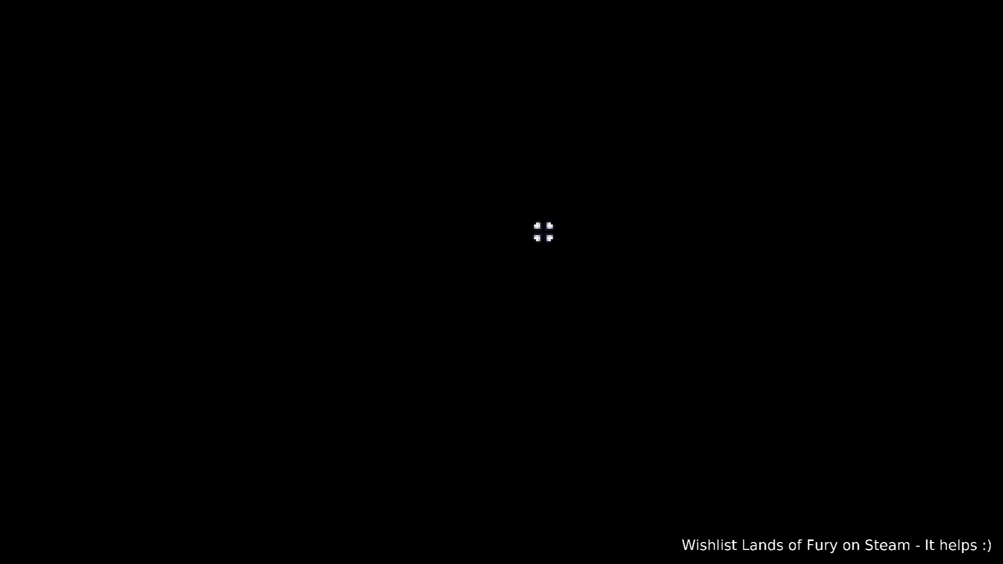
# Run up the Rainy Road past the anvil and fight the enemy by the wall.
pyautogui.press('d')
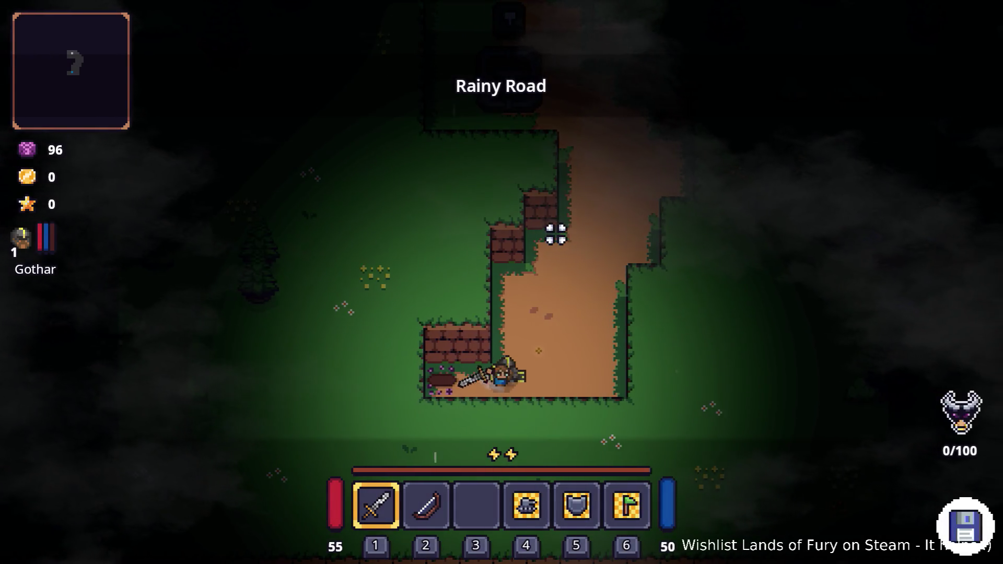
pyautogui.press('w')
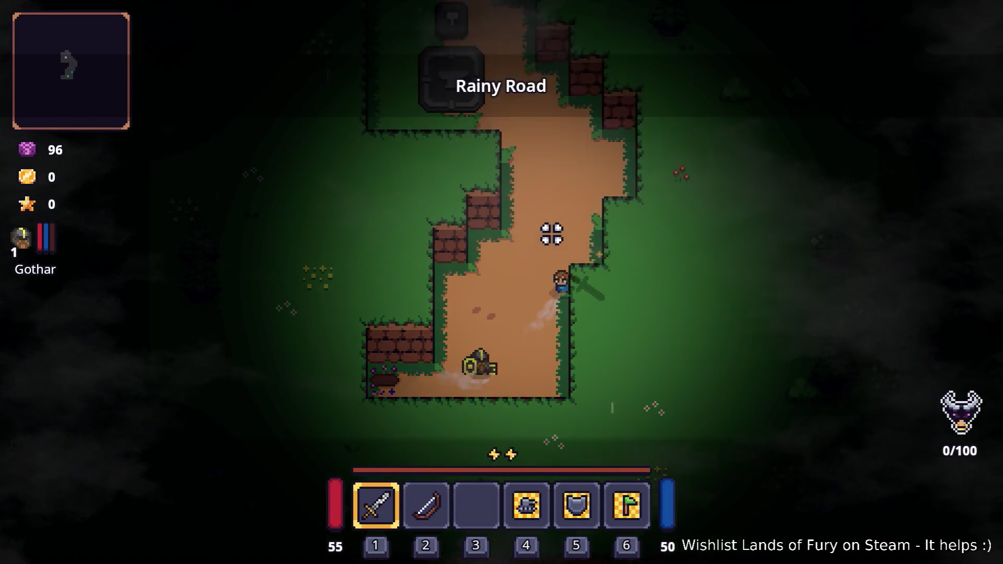
pyautogui.press('w')
pyautogui.press('a')
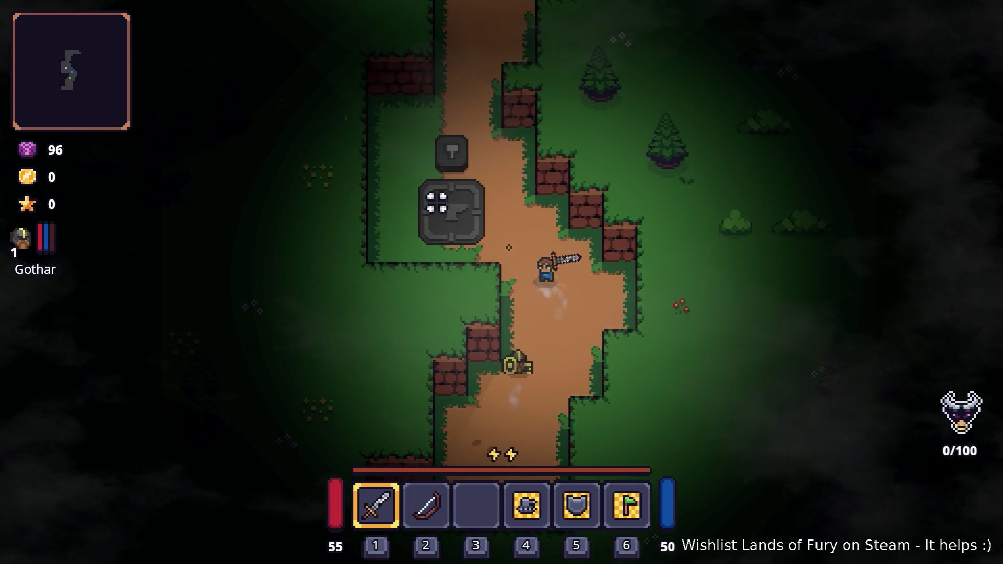
pyautogui.press('w')
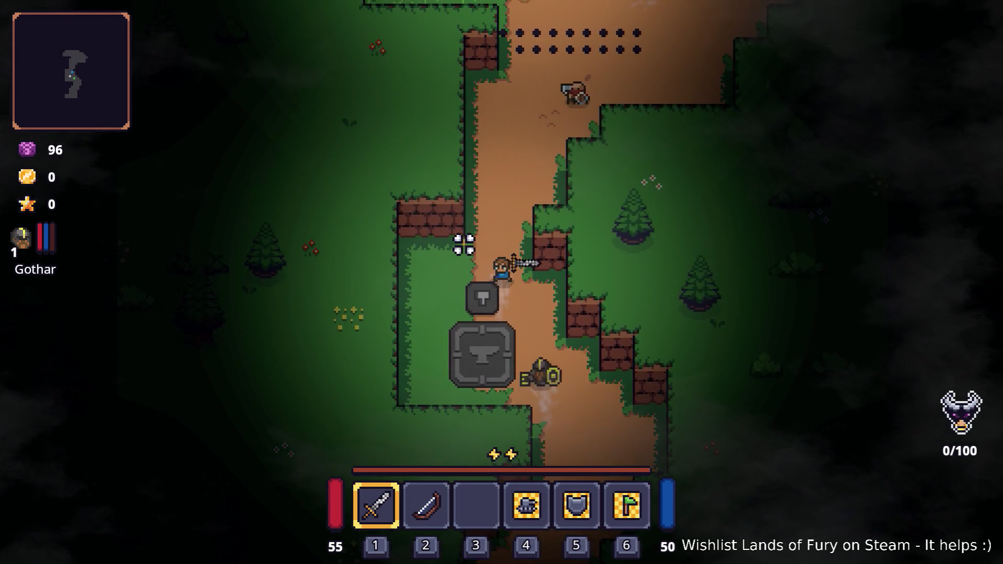
pyautogui.click(567, 215)
pyautogui.click(567, 209)
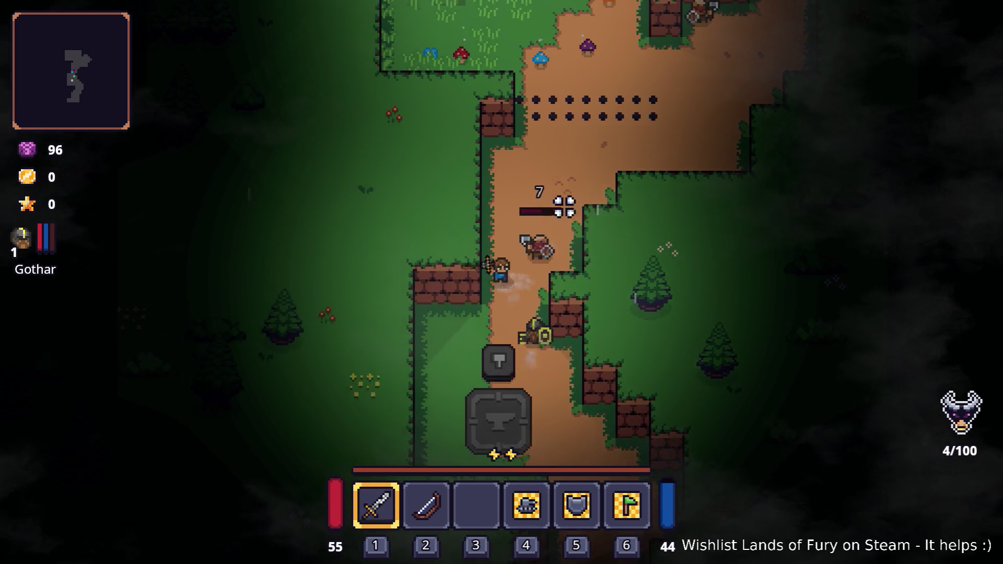
pyautogui.click(574, 206)
pyautogui.click(580, 203)
pyautogui.click(579, 203)
pyautogui.press('w')
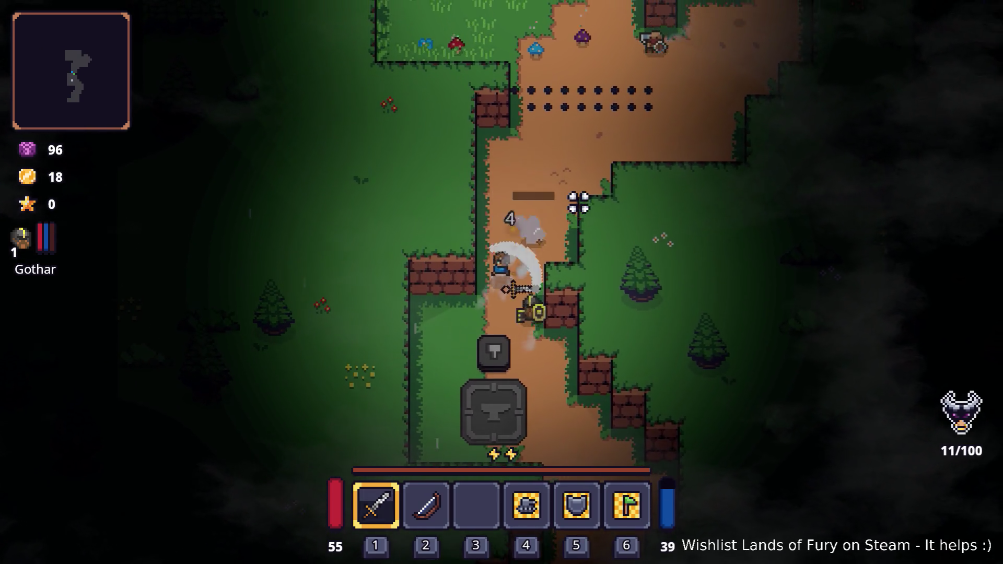
# Fight along the road and kill both axe bandits.
pyautogui.click(672, 231)
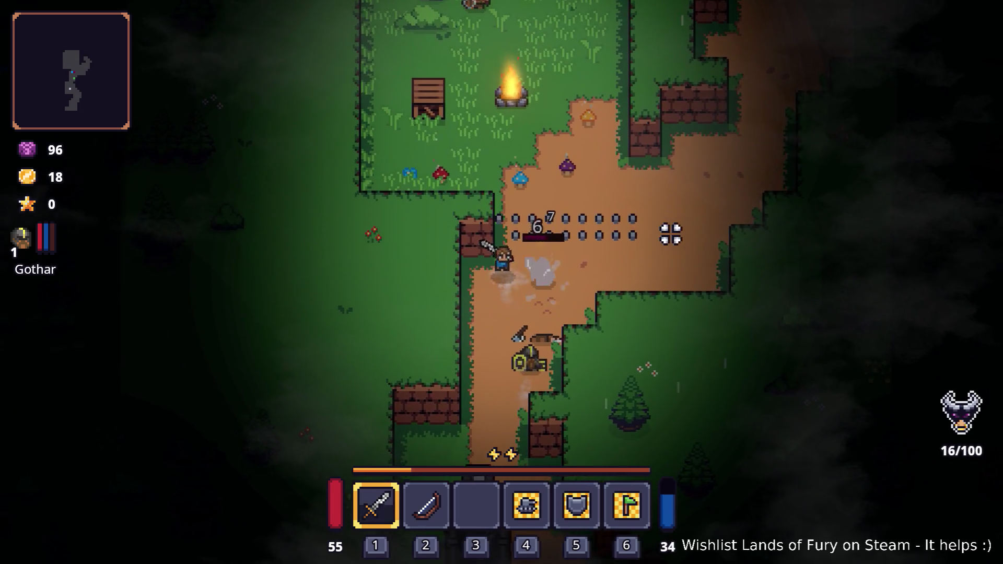
pyautogui.press('s')
pyautogui.click(679, 233)
pyautogui.click(477, 277)
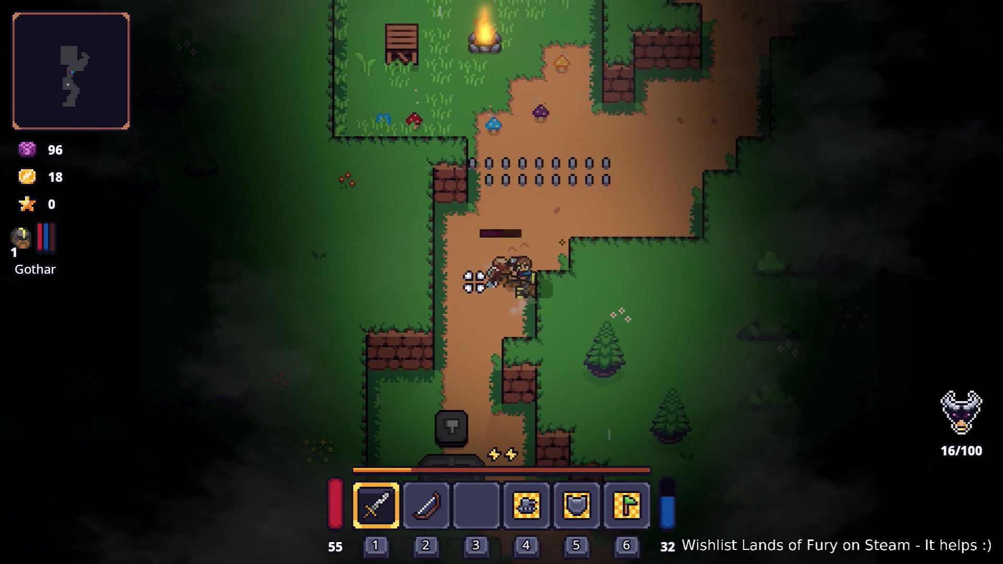
pyautogui.click(467, 305)
pyautogui.press('w')
pyautogui.click(587, 298)
pyautogui.press('w')
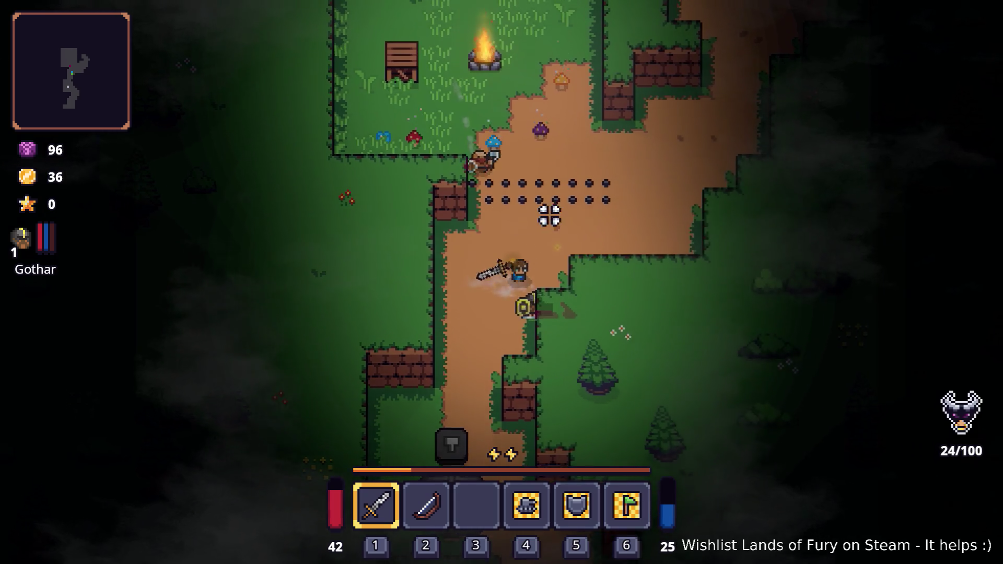
pyautogui.click(497, 202)
pyautogui.press('d')
pyautogui.press('d')
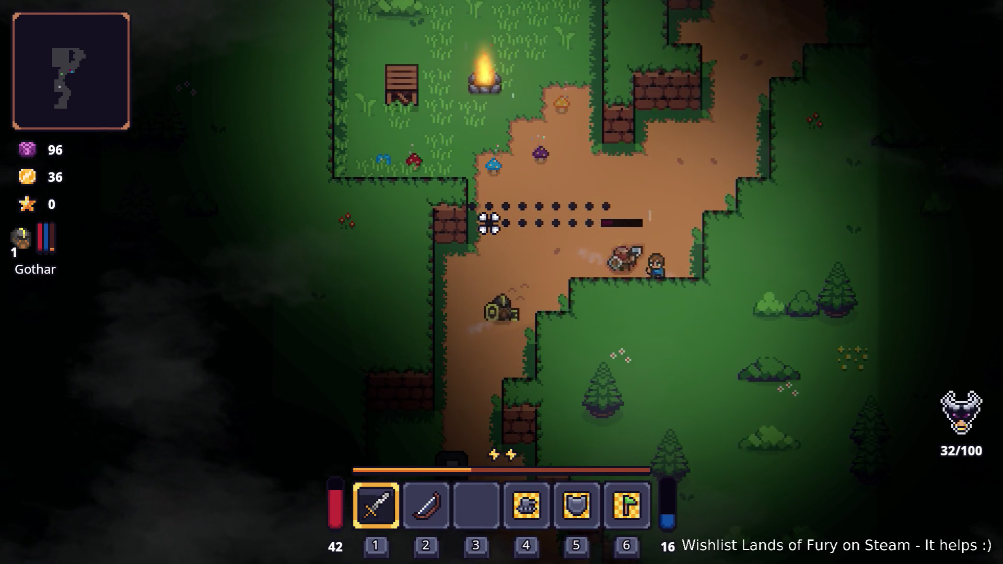
pyautogui.click(489, 223)
pyautogui.press('a')
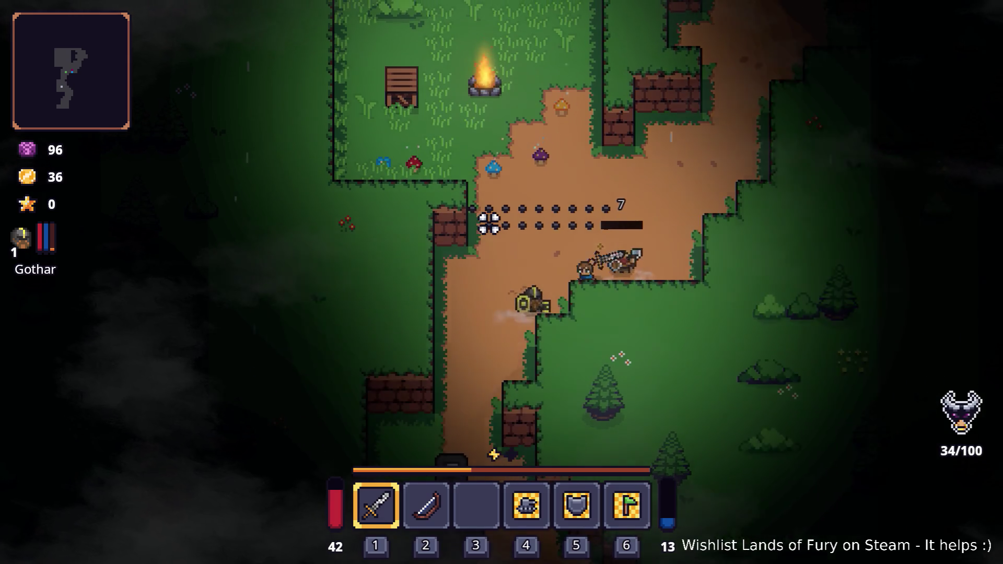
# Cross the grass by the campfire and follow the dirt path up to the purple enemies.
pyautogui.press('w')
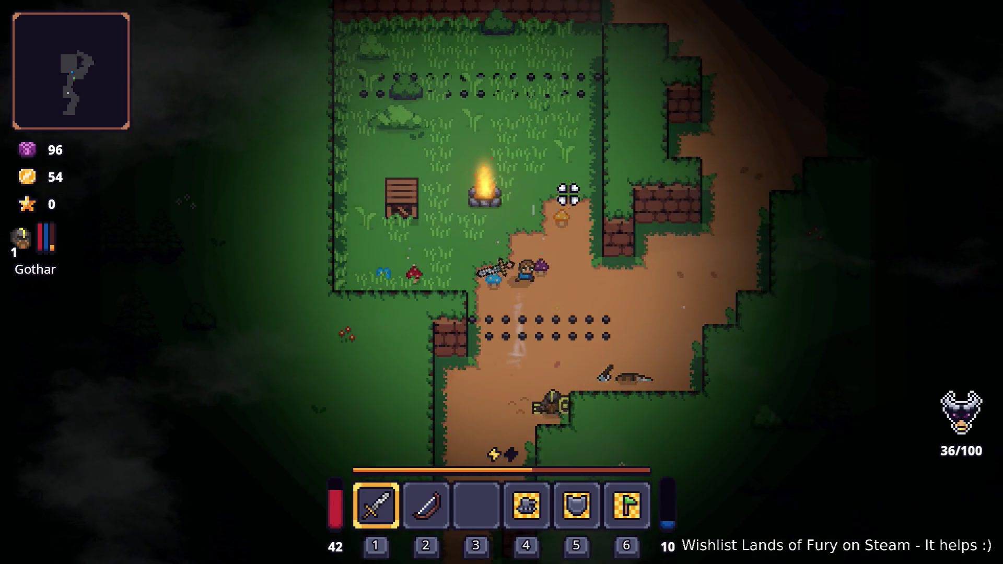
pyautogui.press('w')
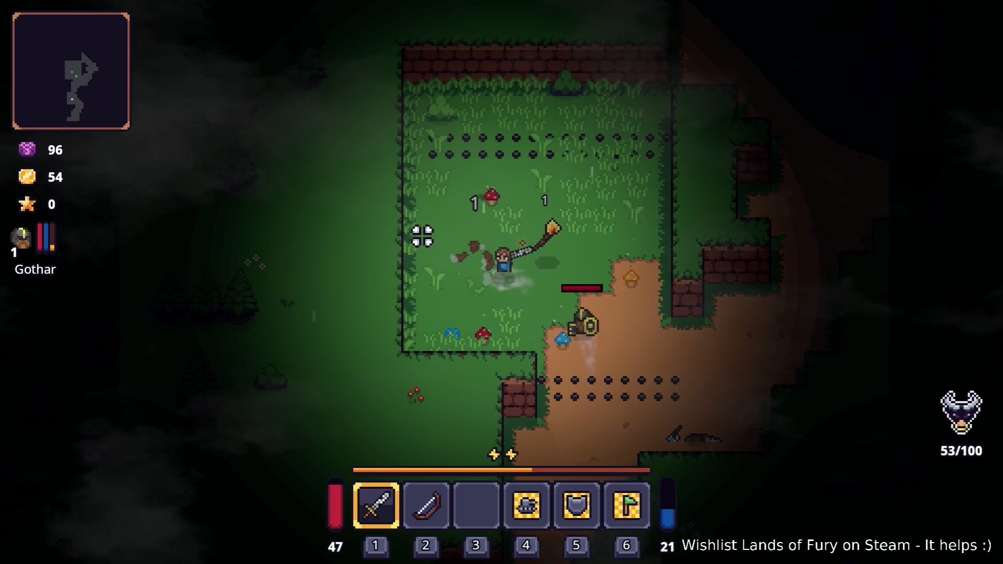
pyautogui.click(481, 182)
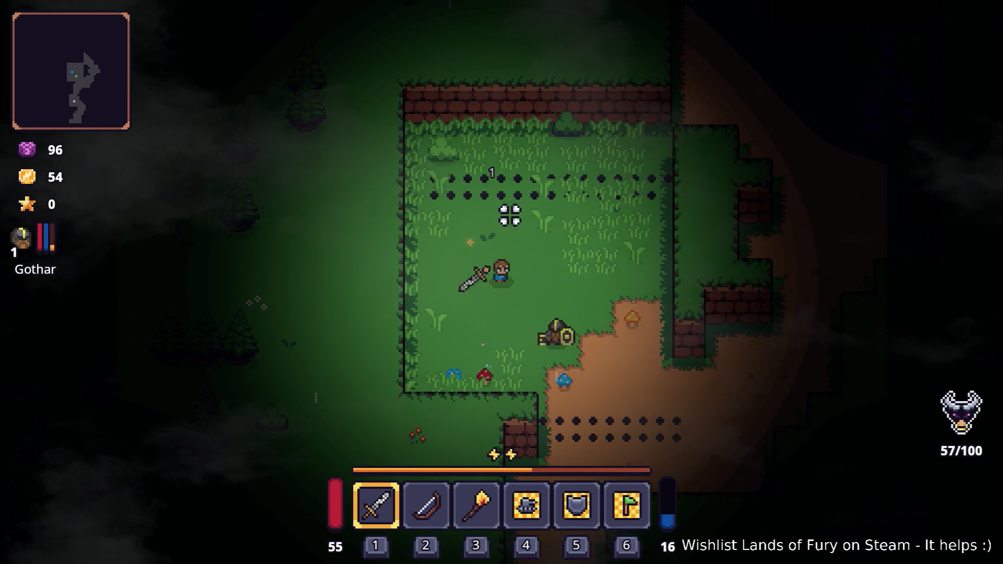
pyautogui.press('d')
pyautogui.press('w')
pyautogui.press('d')
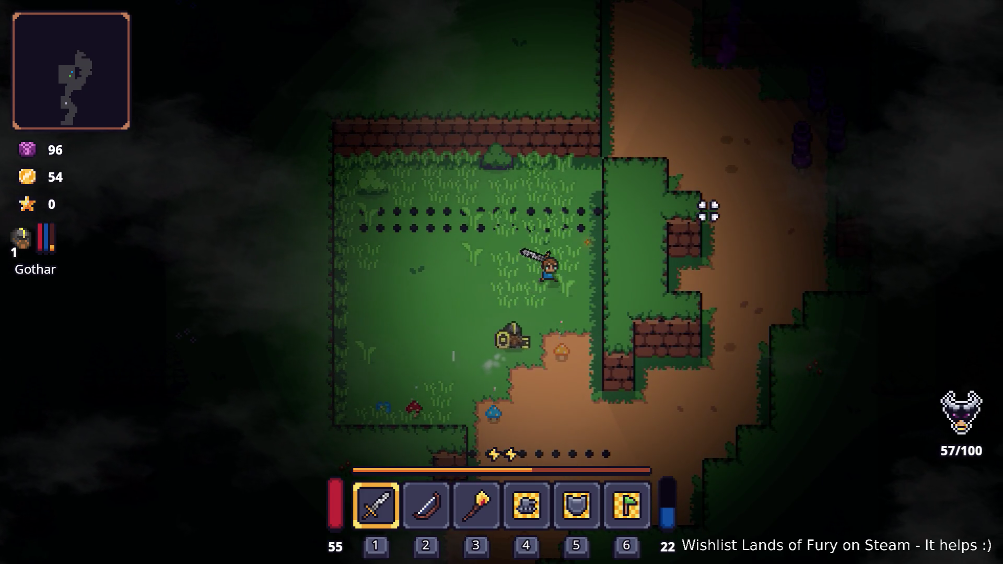
pyautogui.press('s')
pyautogui.press('d')
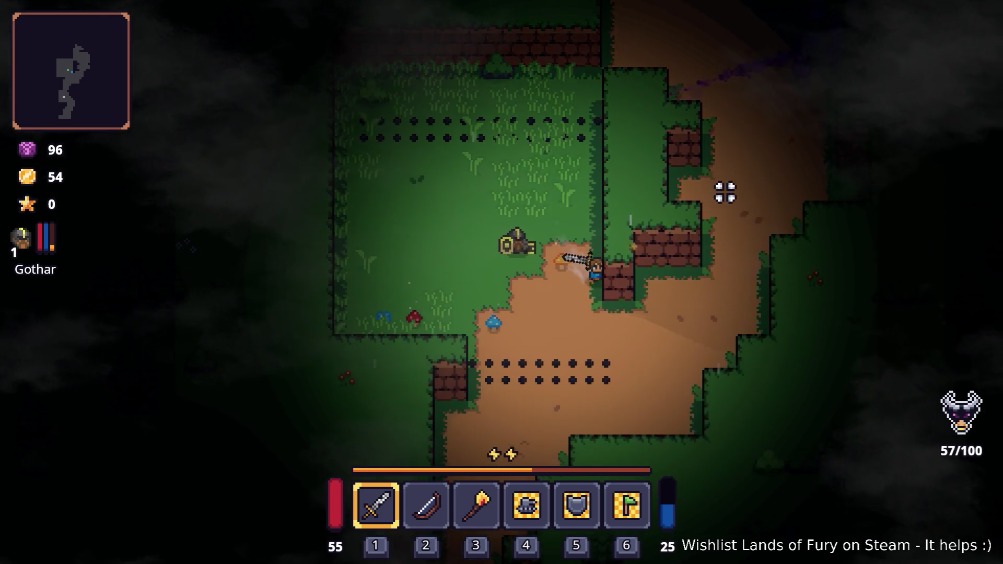
pyautogui.press('d')
pyautogui.press('w')
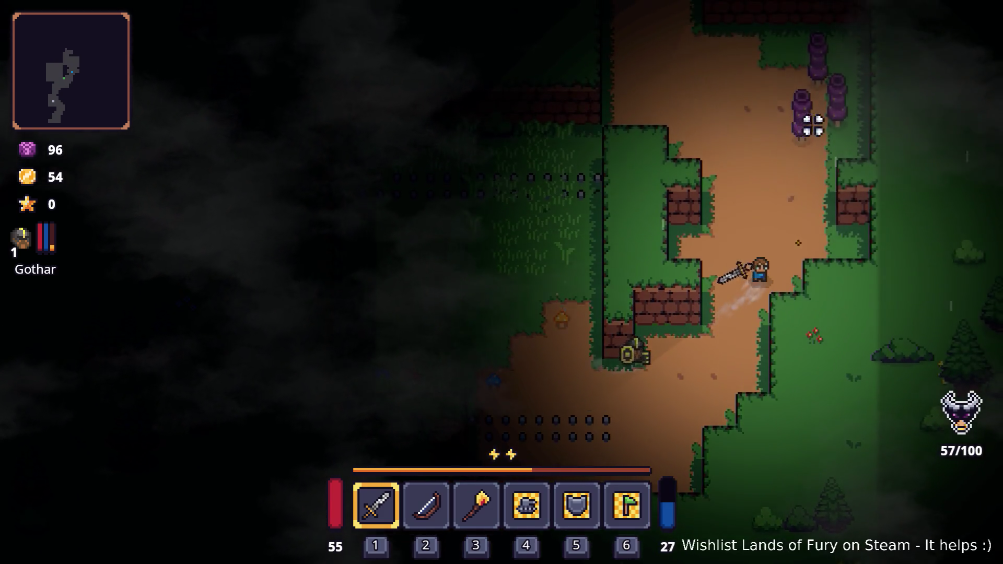
pyautogui.press('w')
pyautogui.press('d')
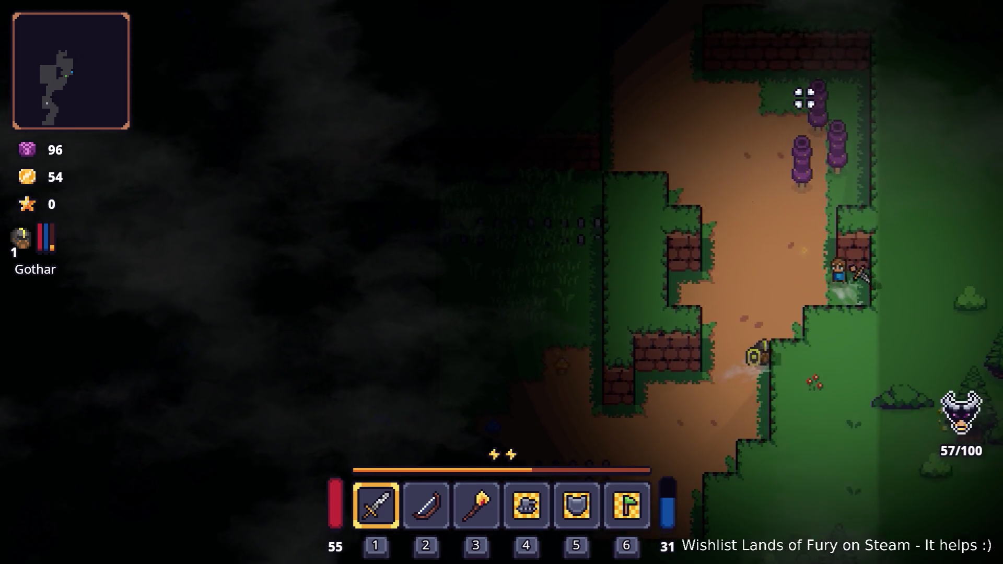
pyautogui.press('w')
# Attack and destroy the purple enemy on the path.
pyautogui.click(811, 139)
pyautogui.press('a')
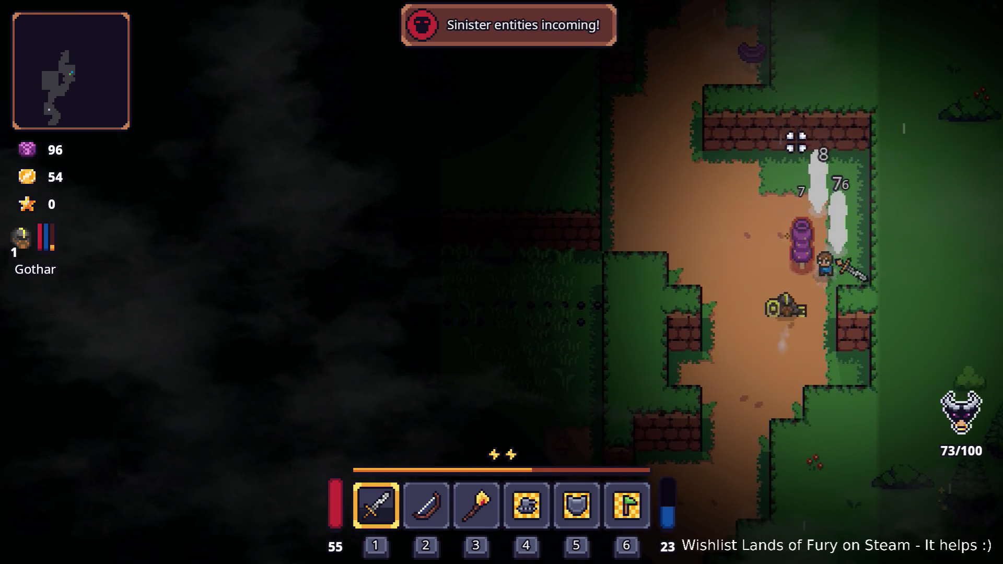
pyautogui.press('w')
pyautogui.click(822, 127)
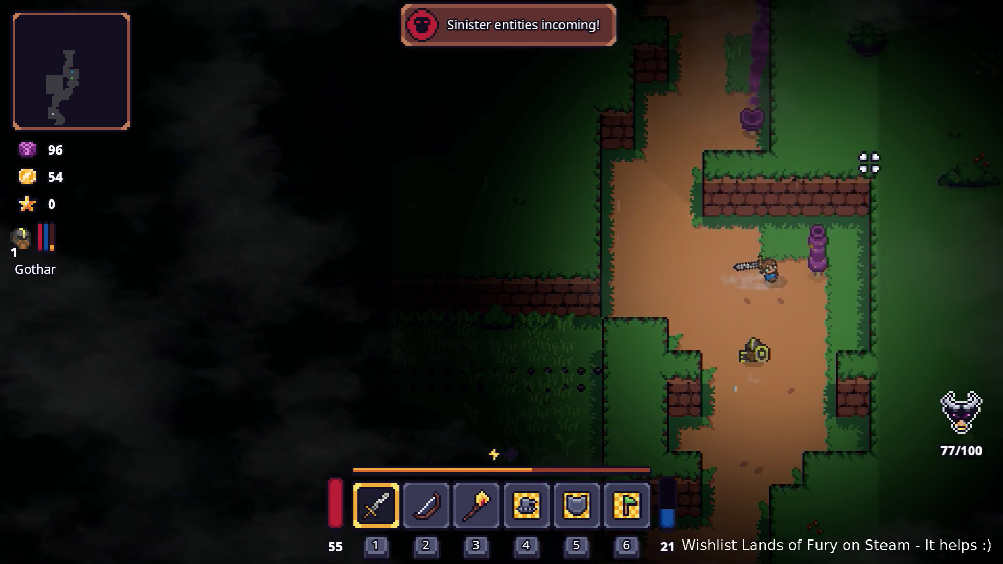
pyautogui.click(865, 163)
pyautogui.click(813, 173)
# Strike the goblin, then hit the grey enemy for 6 damage.
pyautogui.press('a')
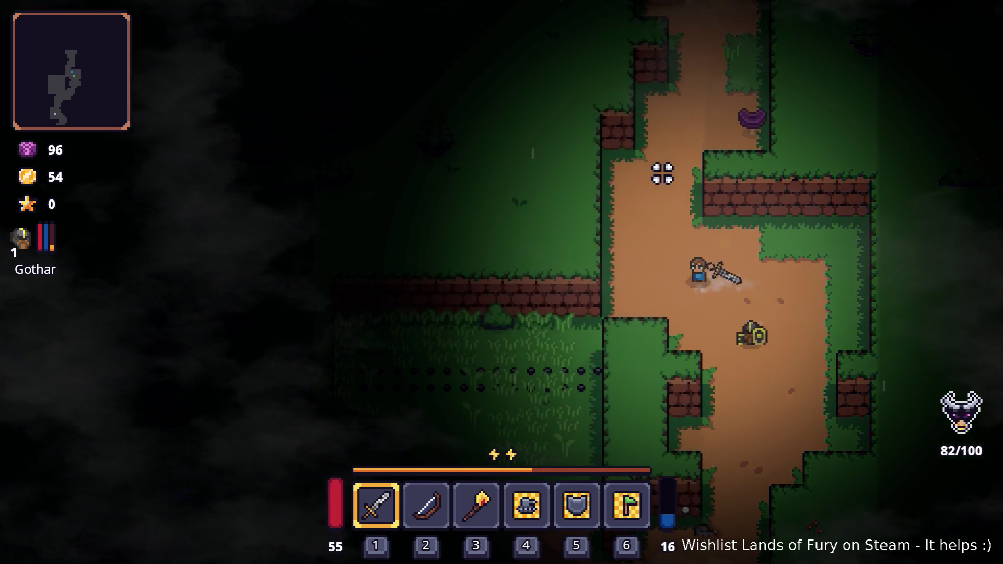
pyautogui.press('s')
pyautogui.click(664, 221)
pyautogui.click(662, 228)
pyautogui.press('w')
pyautogui.click(680, 288)
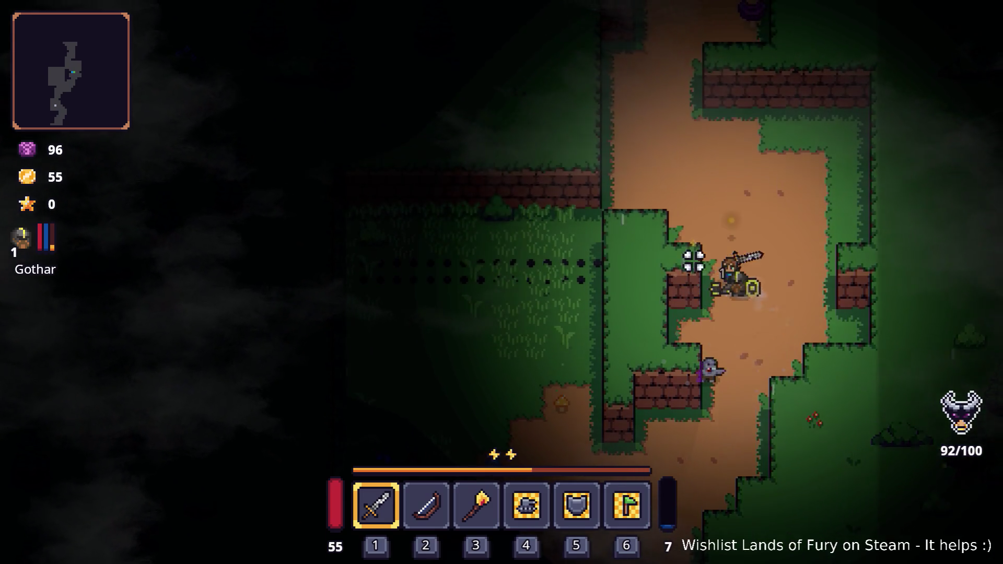
pyautogui.press('a')
pyautogui.click(587, 286)
pyautogui.click(572, 298)
pyautogui.click(572, 298)
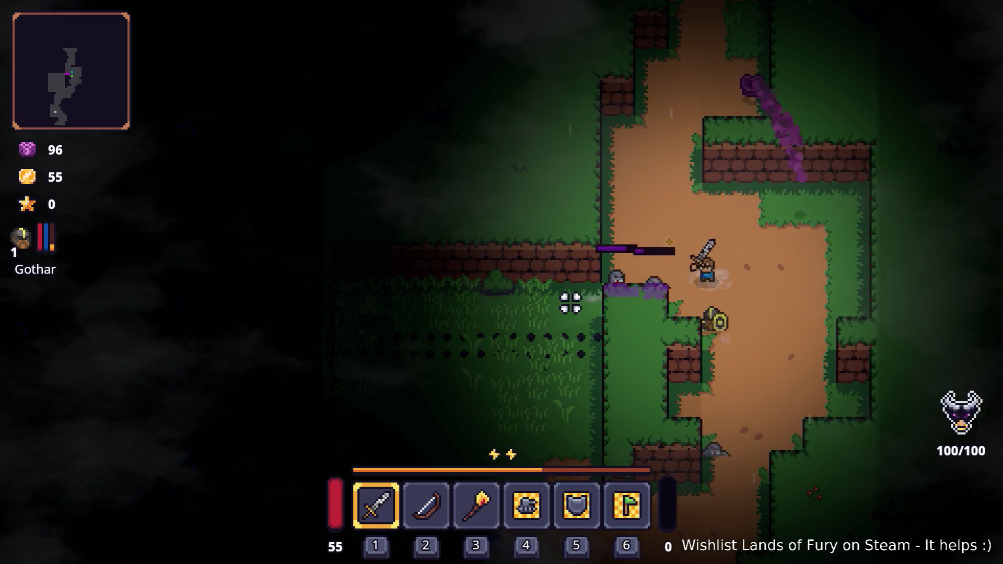
# Keep fighting up the path, hitting an enemy for 10 damage.
pyautogui.press('w')
pyautogui.click(589, 272)
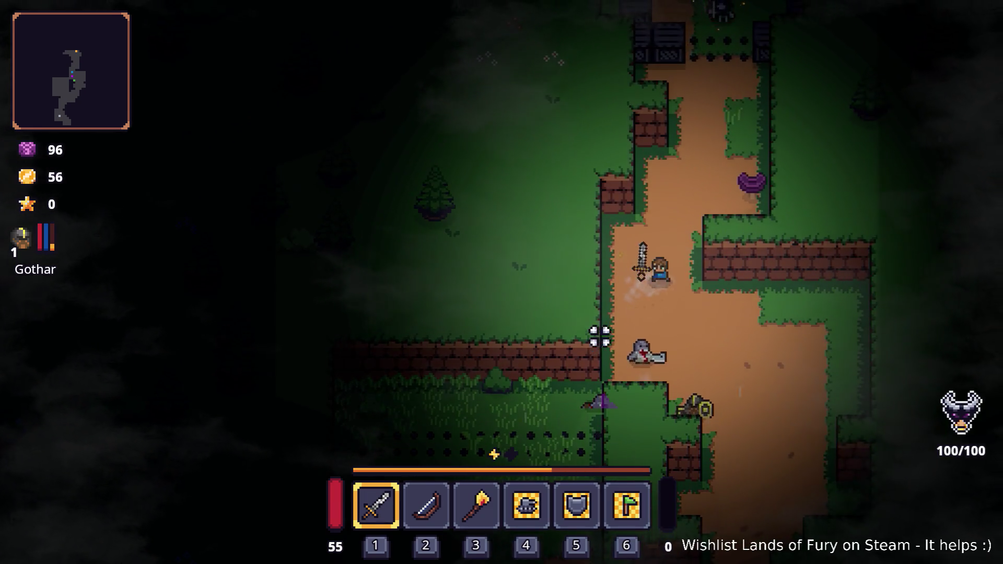
pyautogui.press('d')
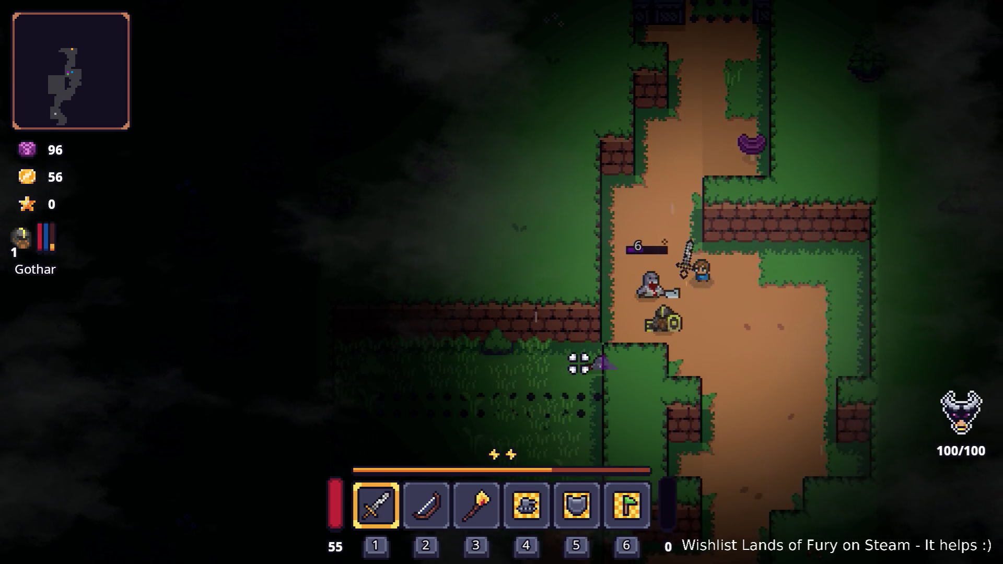
pyautogui.click(578, 360)
pyautogui.press('a')
pyautogui.click(685, 282)
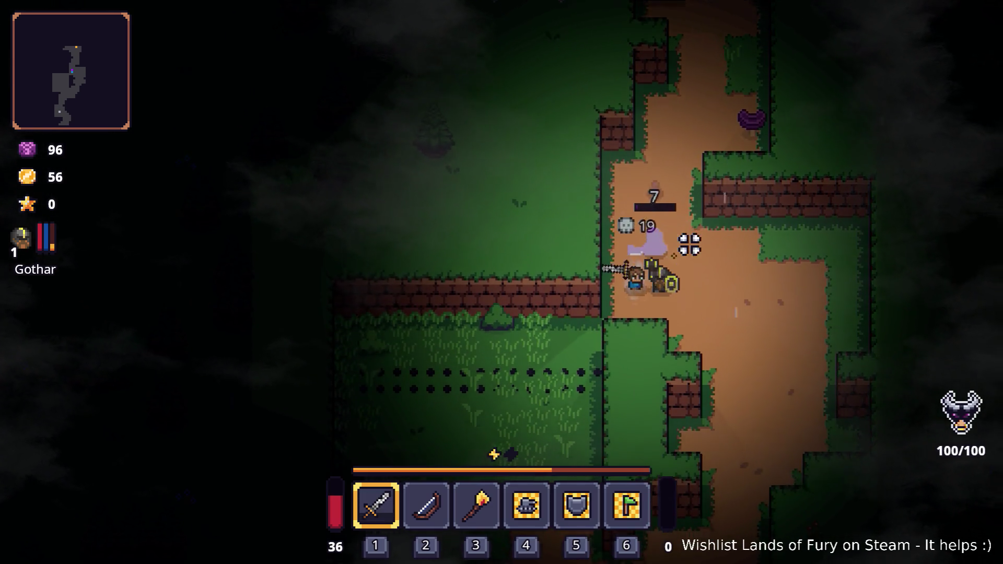
pyautogui.press('w')
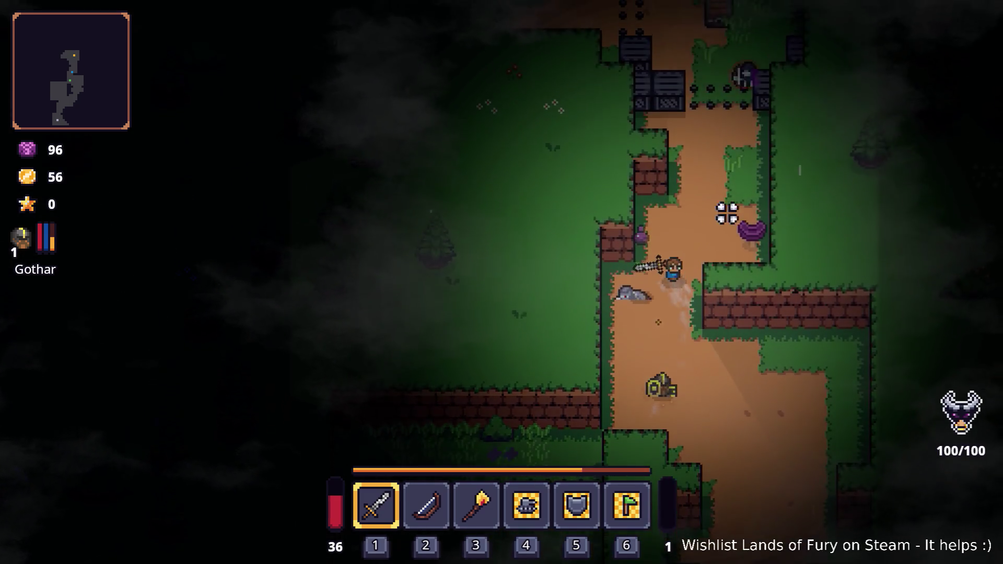
pyautogui.click(795, 227)
# Kill the shield skeleton and strike the next skeleton for 5 damage.
pyautogui.press('s')
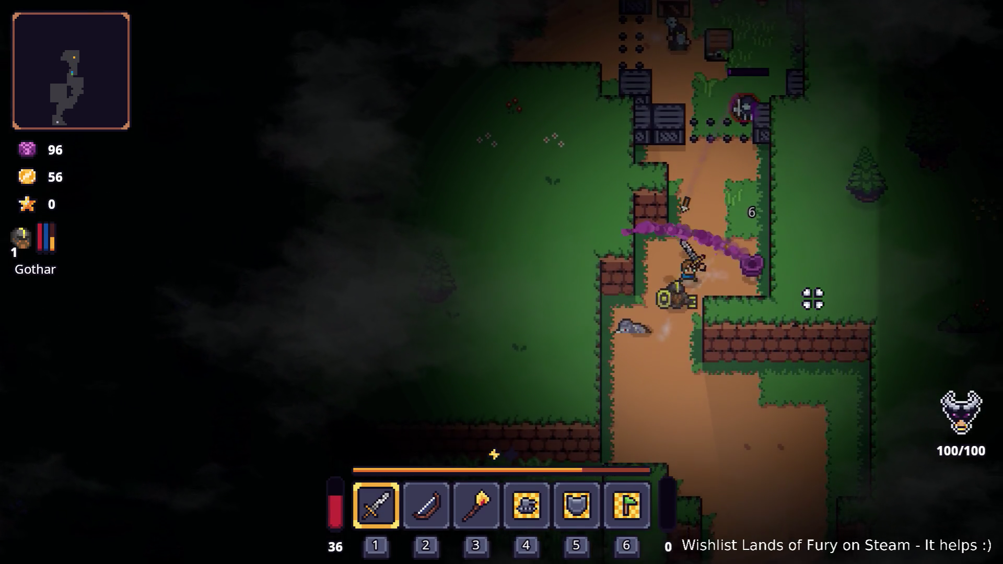
pyautogui.click(796, 256)
pyautogui.press('d')
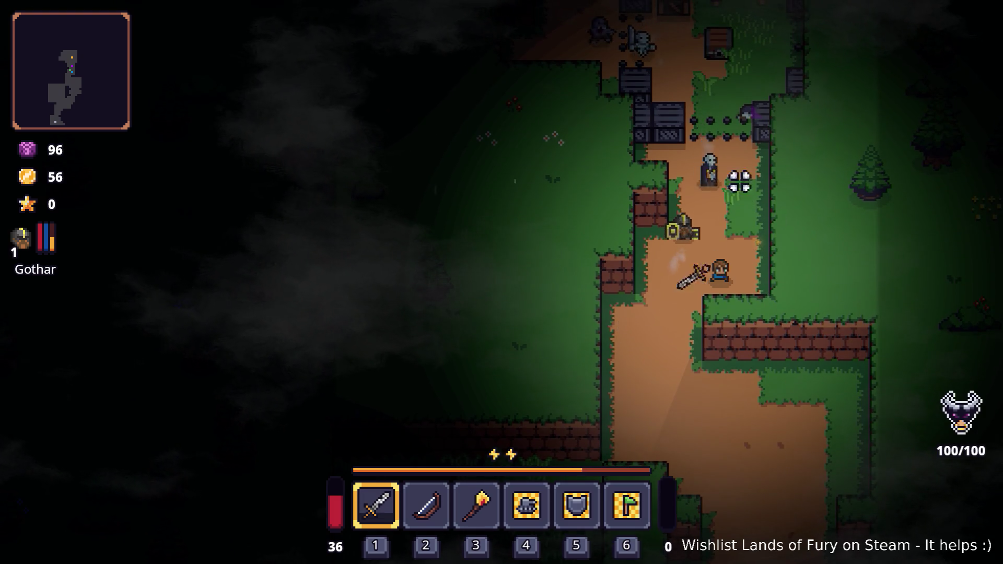
pyautogui.press('w')
pyautogui.click(731, 195)
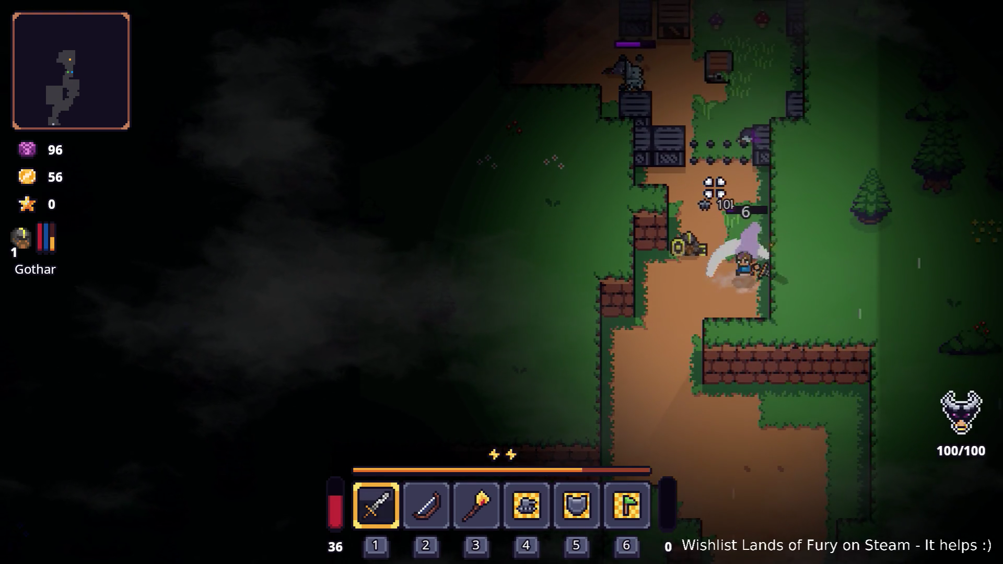
pyautogui.click(755, 180)
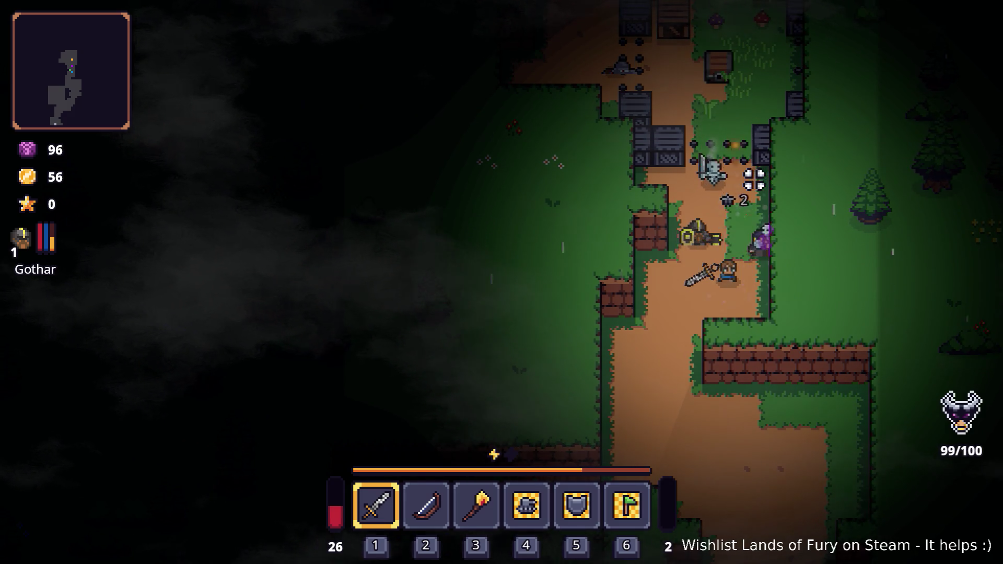
pyautogui.press('w')
pyautogui.click(716, 198)
pyautogui.click(718, 195)
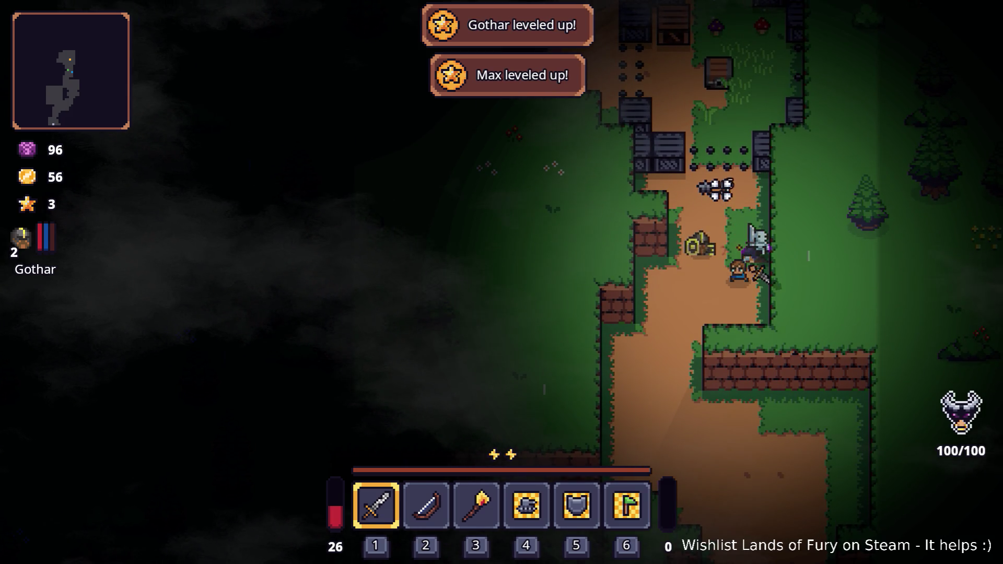
pyautogui.click(750, 167)
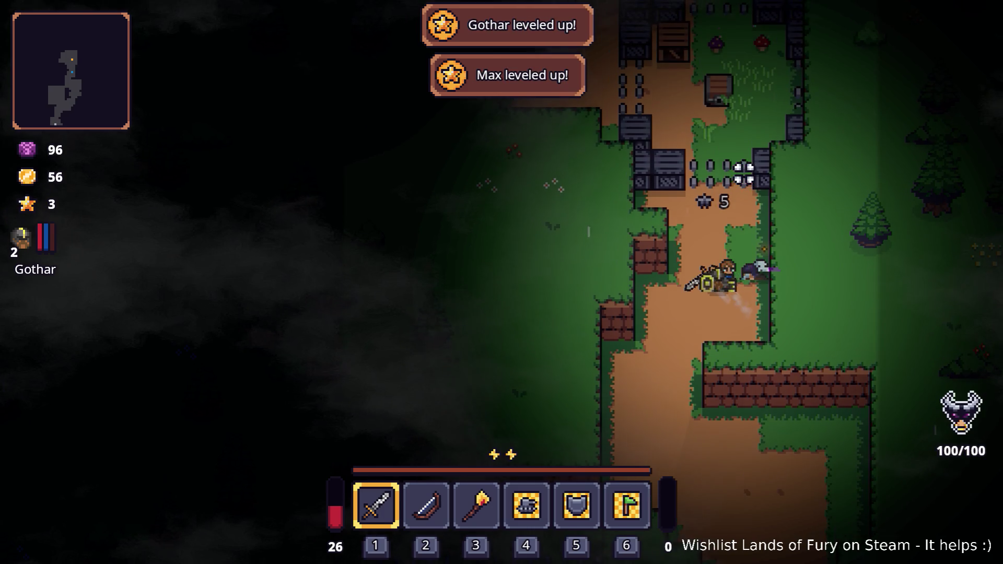
# Open the inventory to check the Rusty Sword, then cycle toward the code editor.
pyautogui.press('Tab')
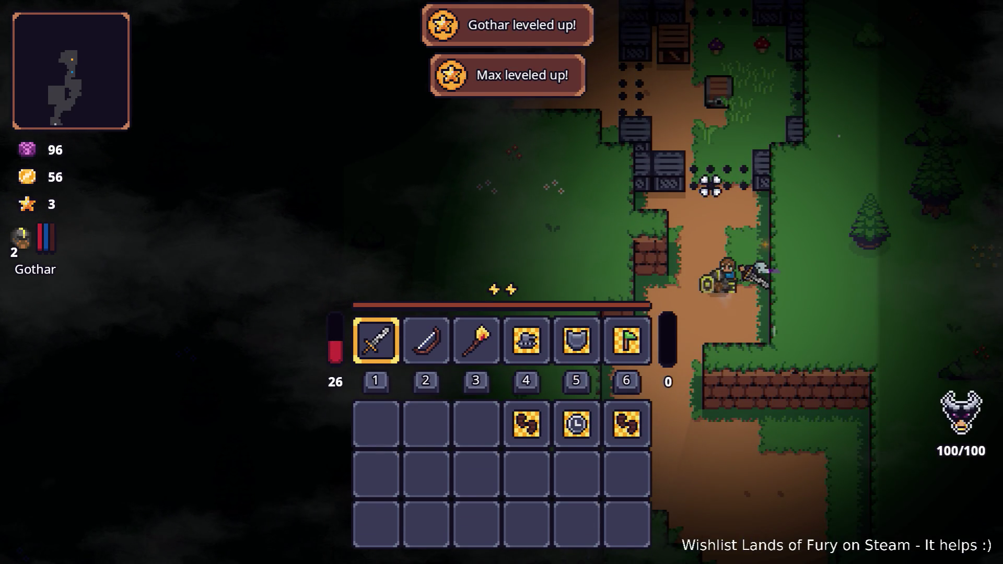
pyautogui.press('Tab')
pyautogui.hotkey('alt', 'Tab')
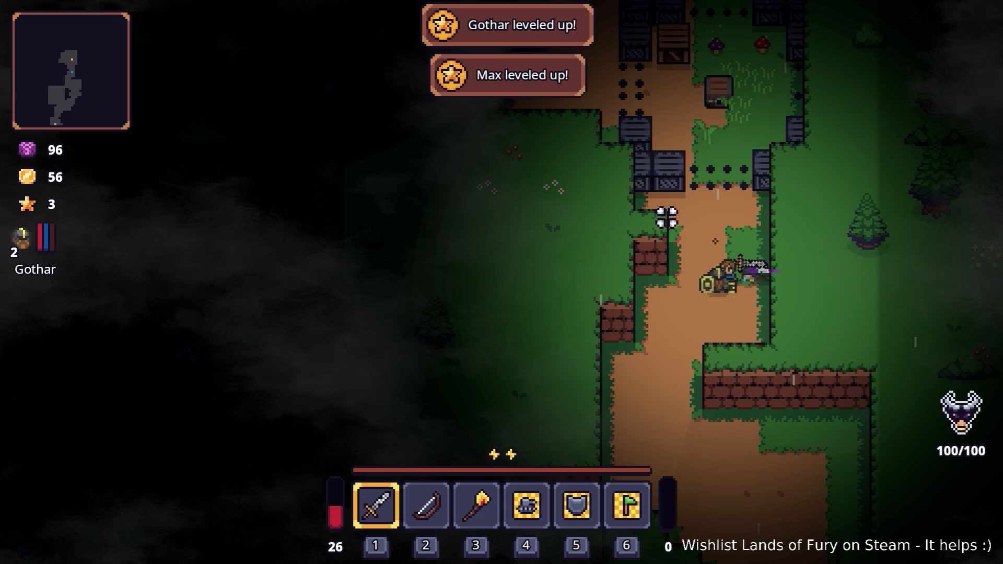
pyautogui.hotkey('alt', 'Tab')
pyautogui.hotkey('alt', 'Tab')
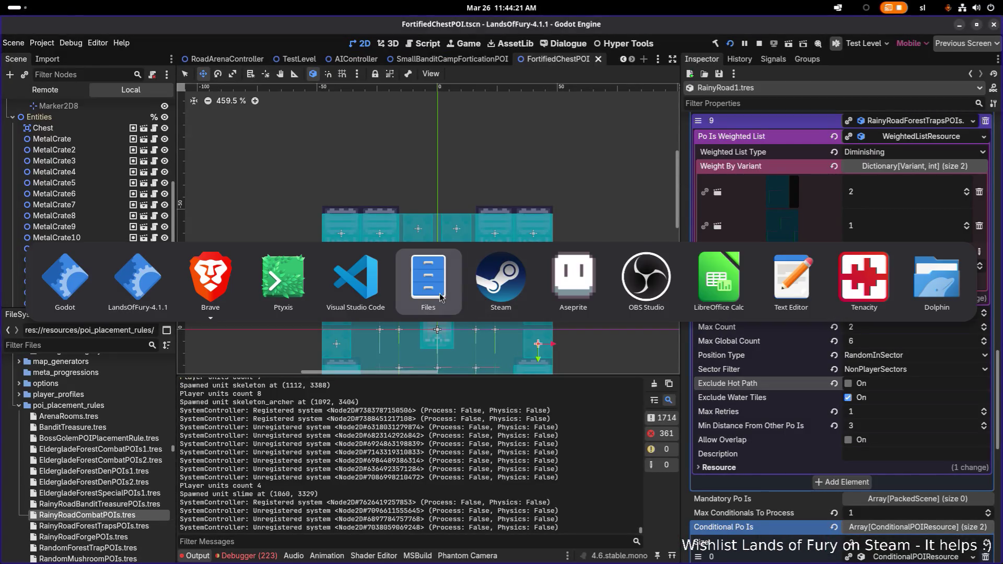
pyautogui.hotkey('alt', 'Tab')
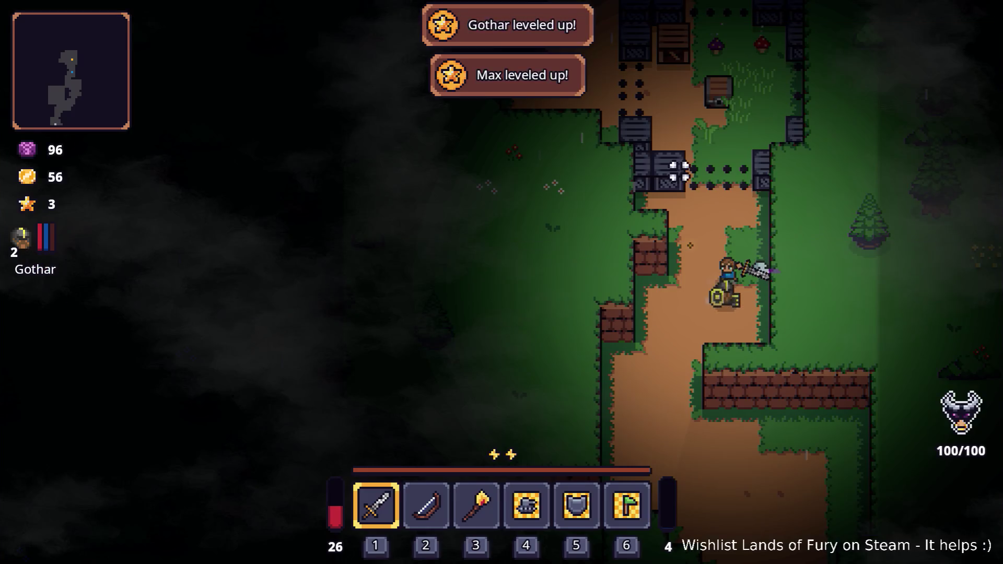
pyautogui.press('Tab')
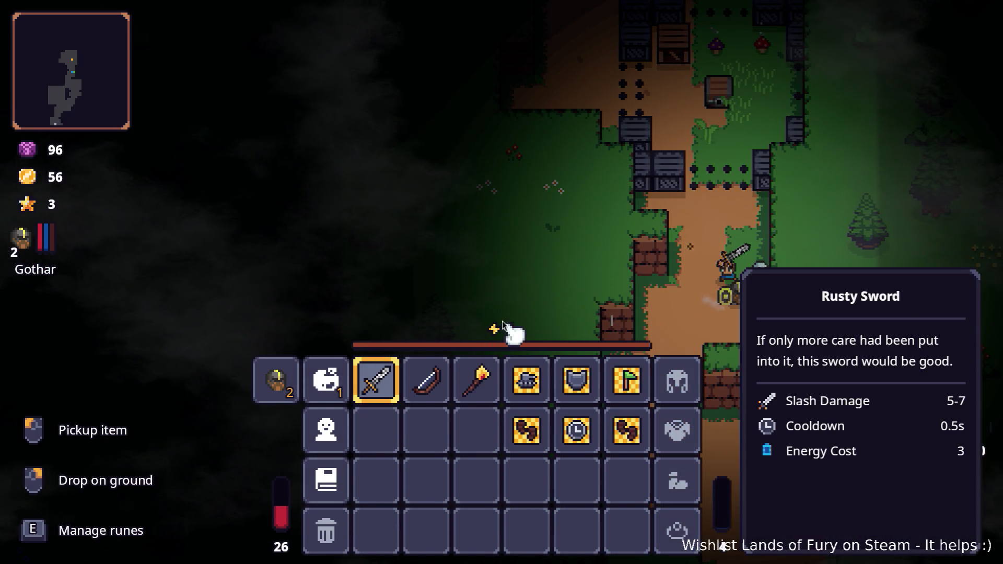
pyautogui.hotkey('alt', 'Tab')
pyautogui.press('Tab')
pyautogui.press('Tab')
pyautogui.press('Tab')
pyautogui.hotkey('shift', 'Tab')
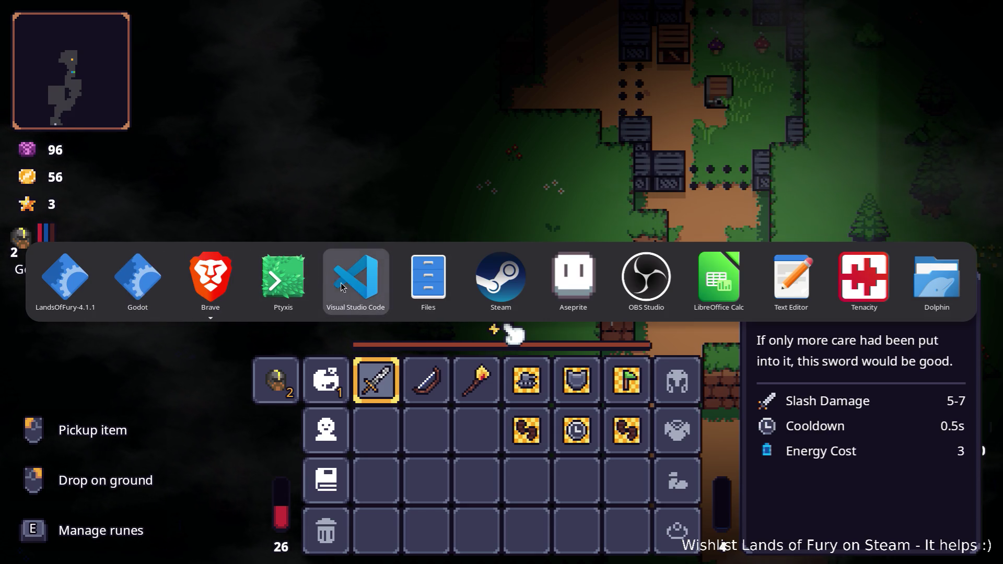
# Scroll the game's remove_child error log in Ptyxis, then return to the Godot editor.
pyautogui.click(285, 289)
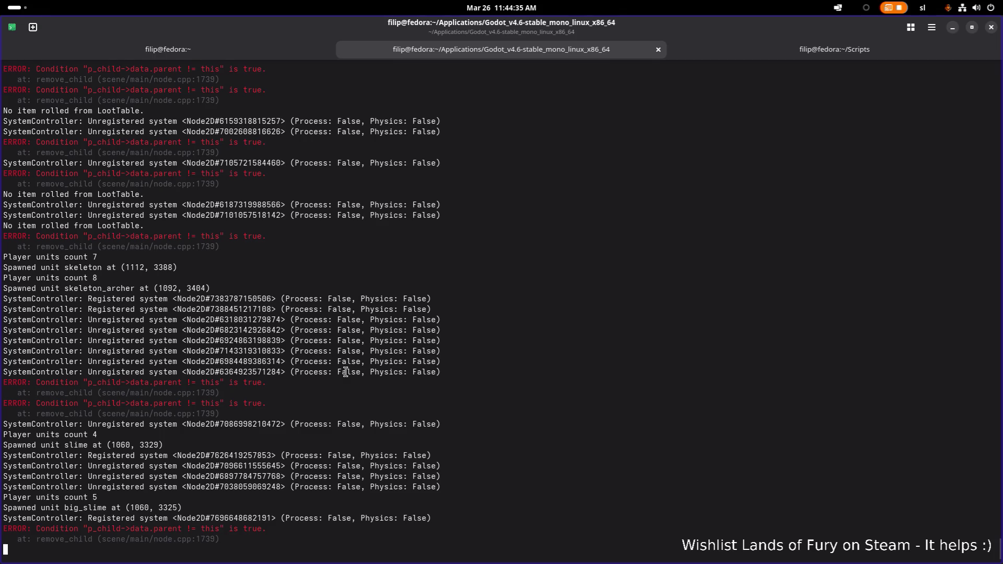
pyautogui.scroll(10, 346, 372)
pyautogui.scroll(-10, 346, 372)
pyautogui.hotkey('alt', 'Tab')
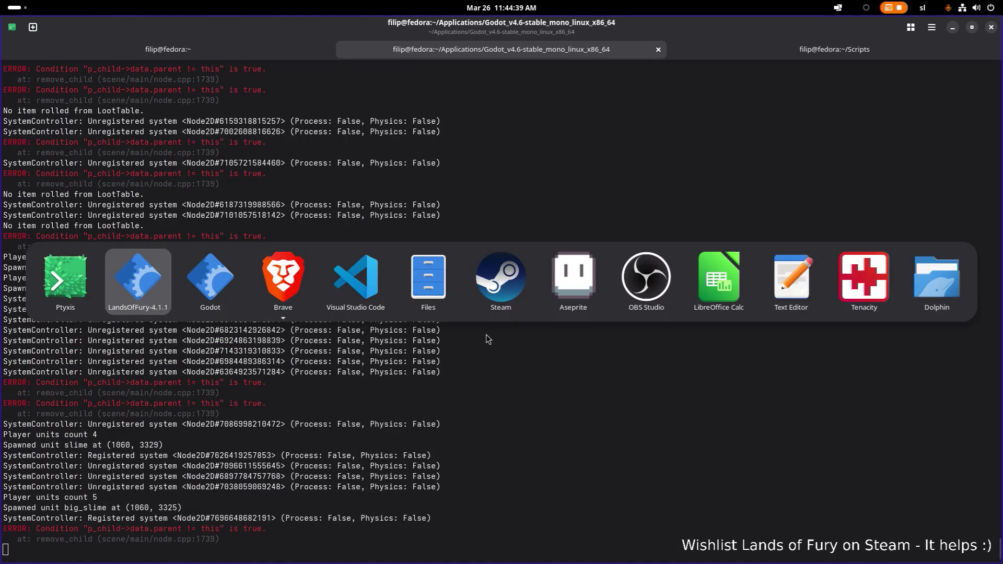
pyautogui.click(228, 284)
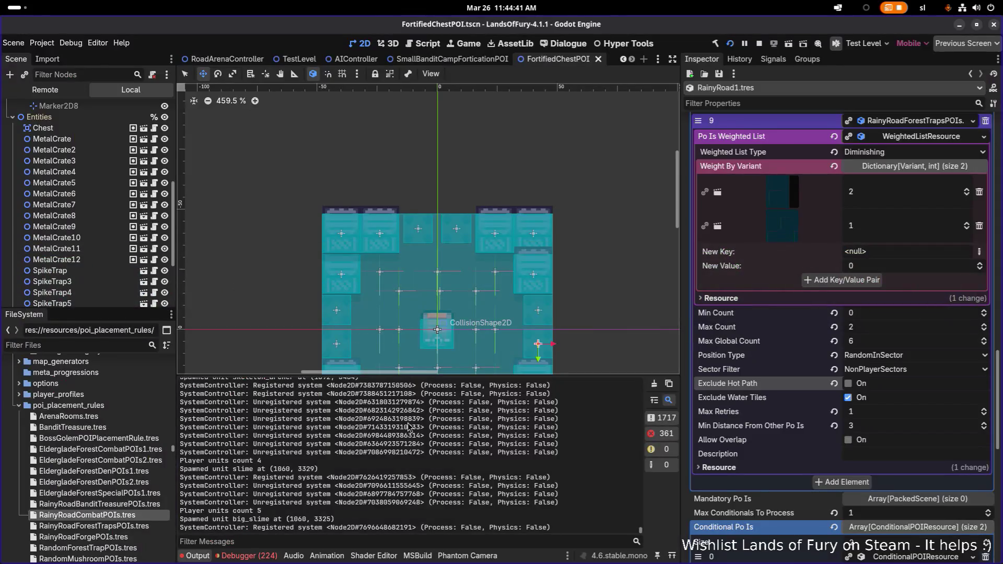
# In Debugger > Errors, expand the 0:01:49:647 ObjectDisposedException and scroll through its stack trace.
pyautogui.click(249, 557)
pyautogui.scroll(-15, 327, 488)
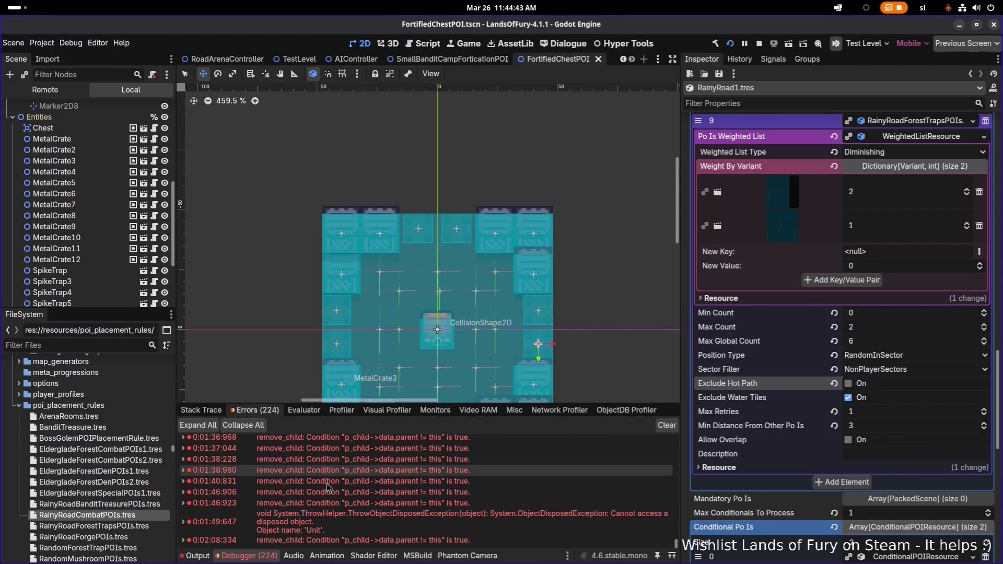
pyautogui.moveTo(375, 525)
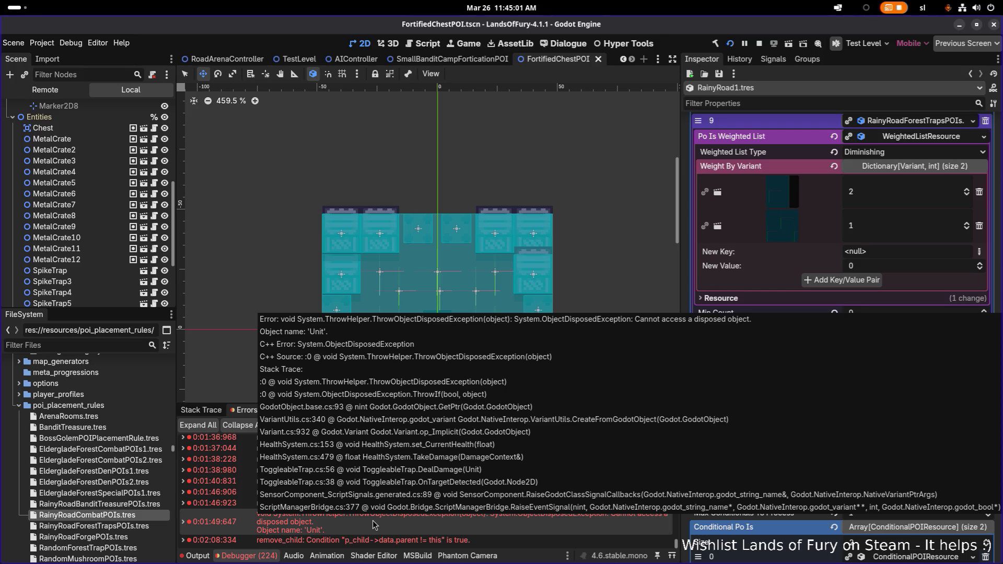
pyautogui.click(183, 524)
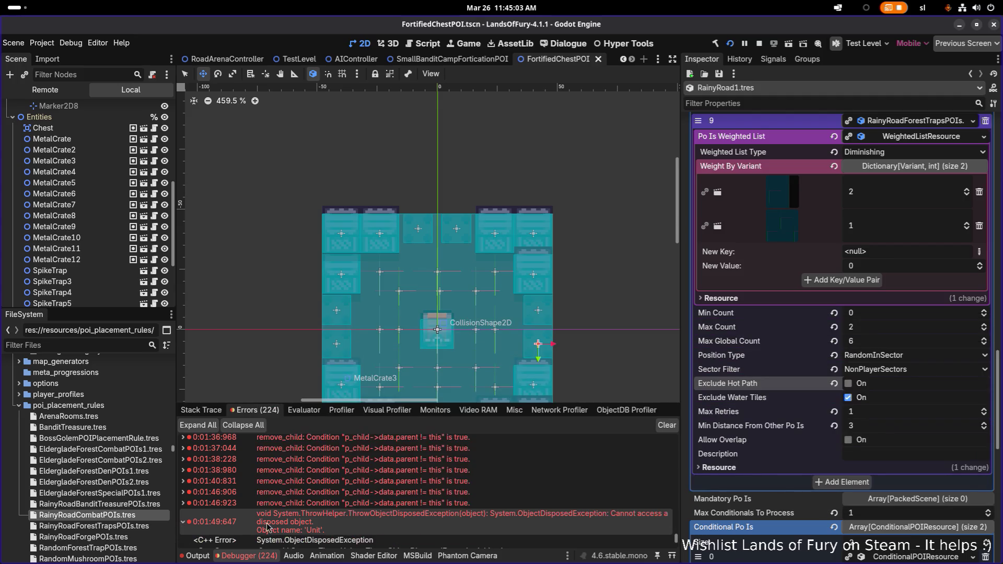
pyautogui.scroll(-5, 267, 528)
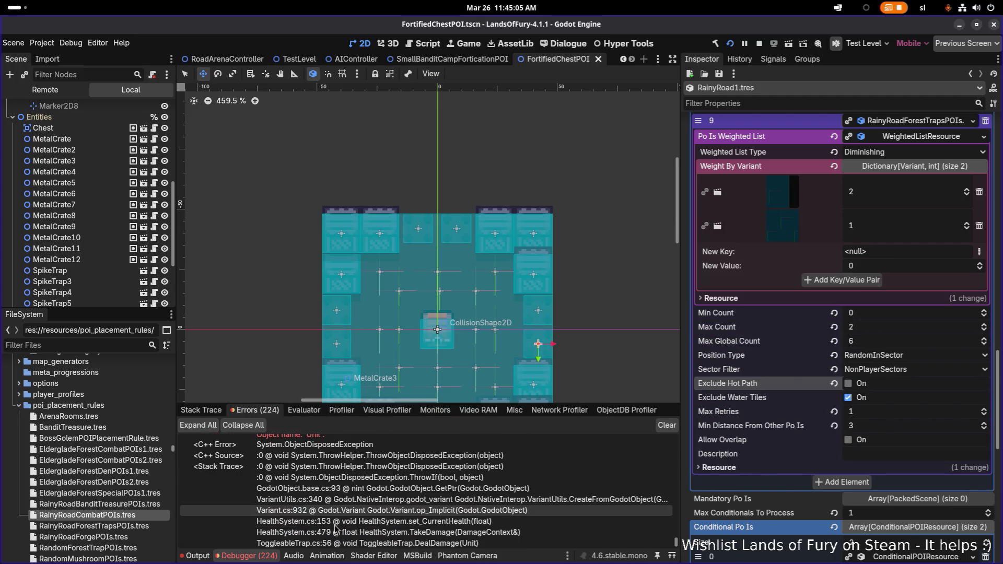
pyautogui.scroll(-1, 336, 529)
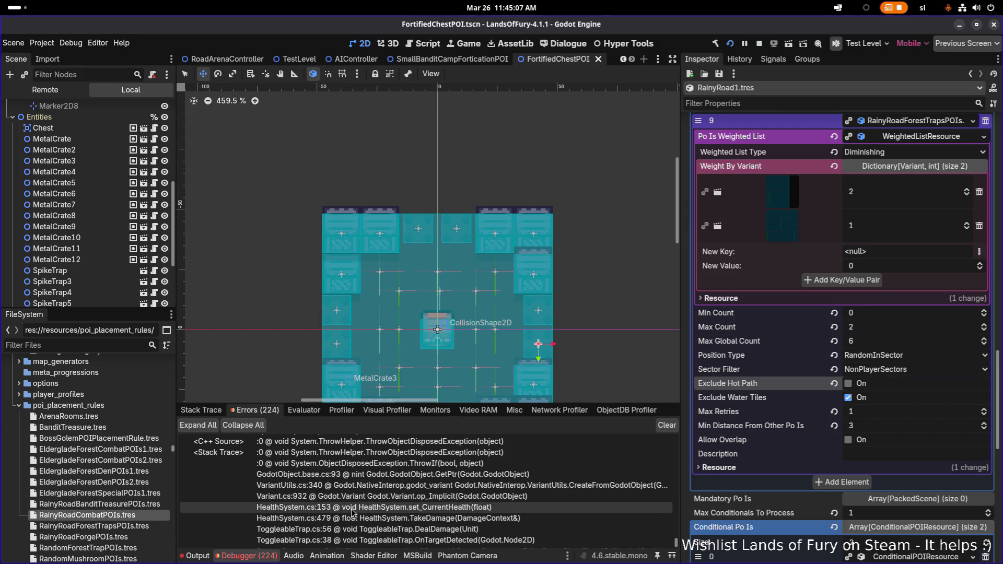
pyautogui.scroll(-1, 352, 526)
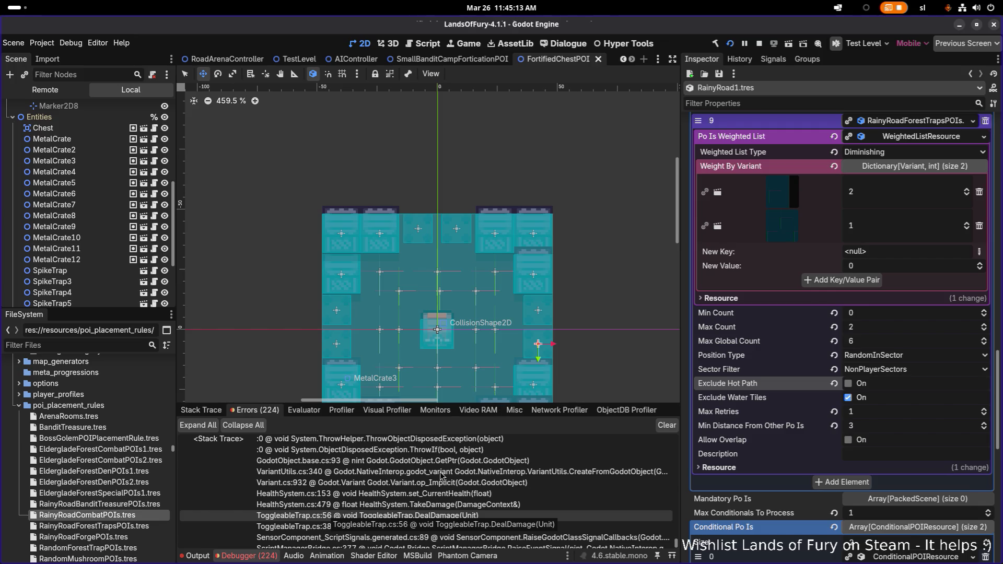
pyautogui.hotkey('alt', 'Tab')
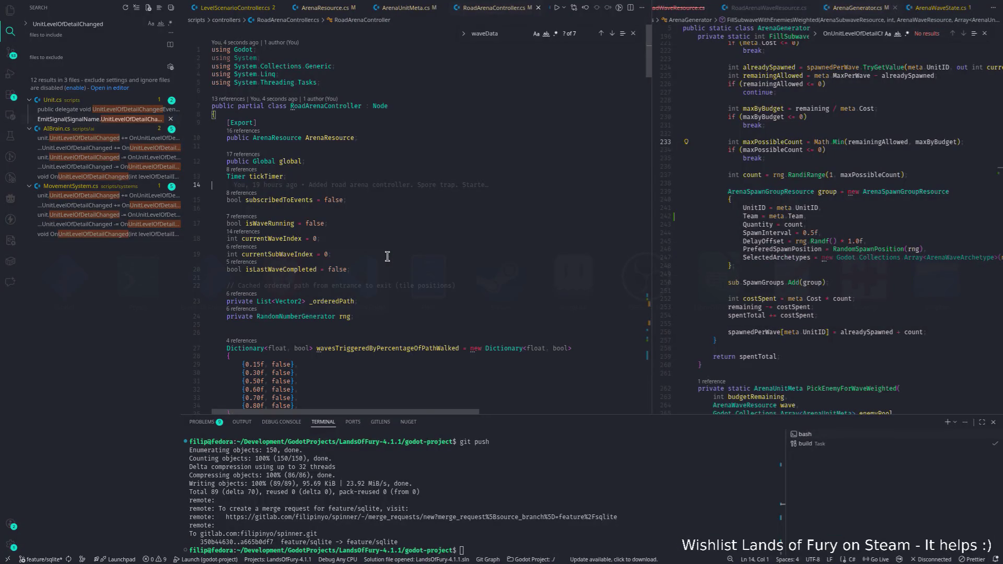
# Switch back and forth between Godot and Visual Studio Code to review the code.
pyautogui.hotkey('alt', 'Tab')
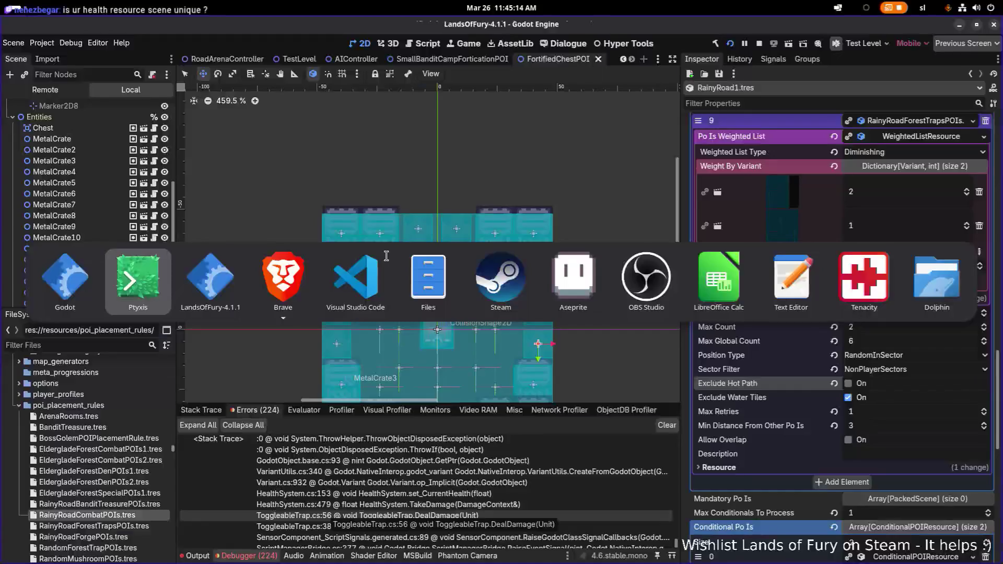
pyautogui.click(386, 256)
pyautogui.hotkey('alt', 'Tab')
pyautogui.hotkey('alt', 'Tab')
pyautogui.hotkey('alt', 'Tab')
pyautogui.hotkey('alt', 'Tab')
pyautogui.hotkey('alt', 'Tab')
pyautogui.hotkey('alt', 'Tab')
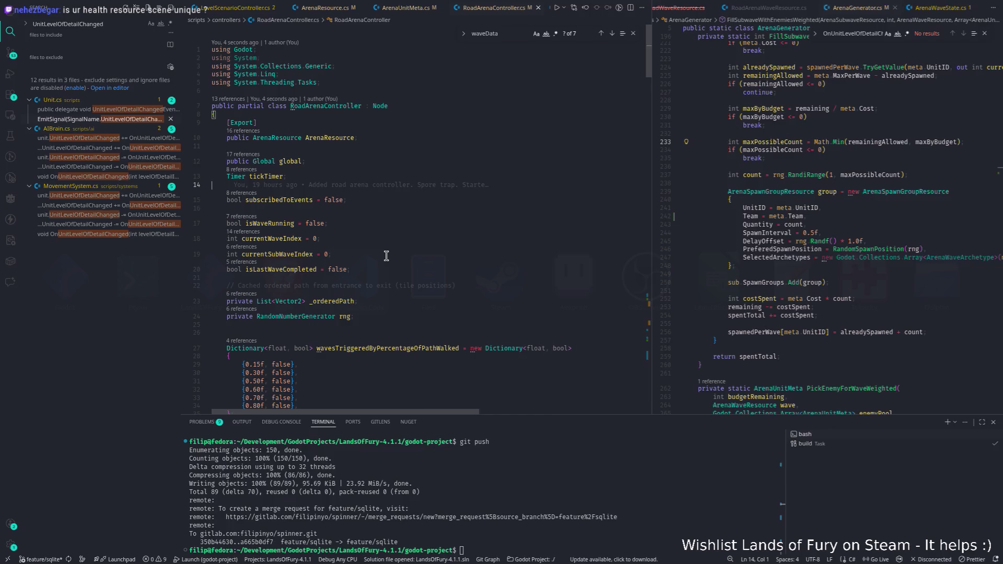
pyautogui.hotkey('alt', 'Tab')
pyautogui.hotkey('alt', 'Tab')
pyautogui.hotkey('alt', 'Tab')
pyautogui.hotkey('alt', 'Tab')
pyautogui.hotkey('alt', 'Tab')
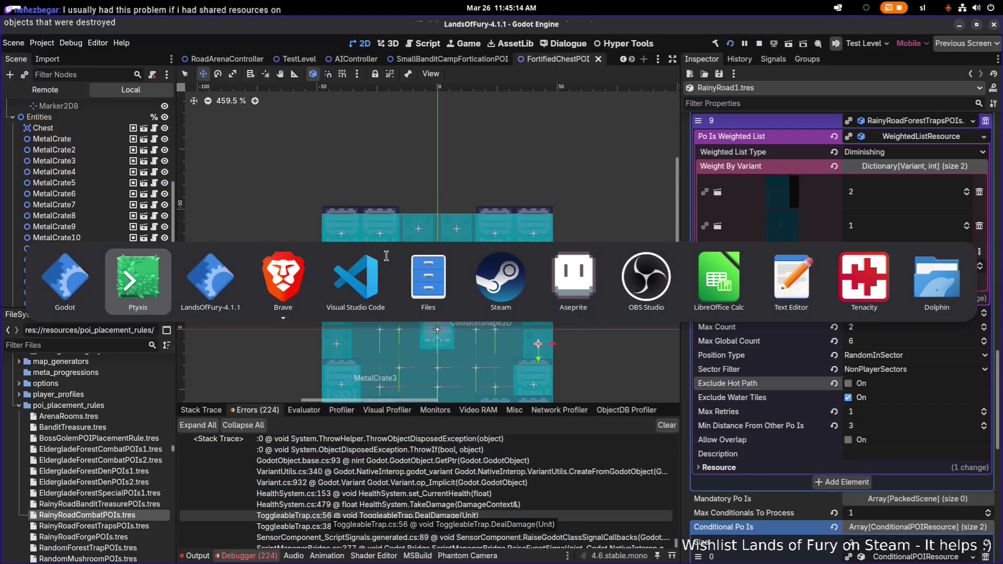
pyautogui.click(381, 256)
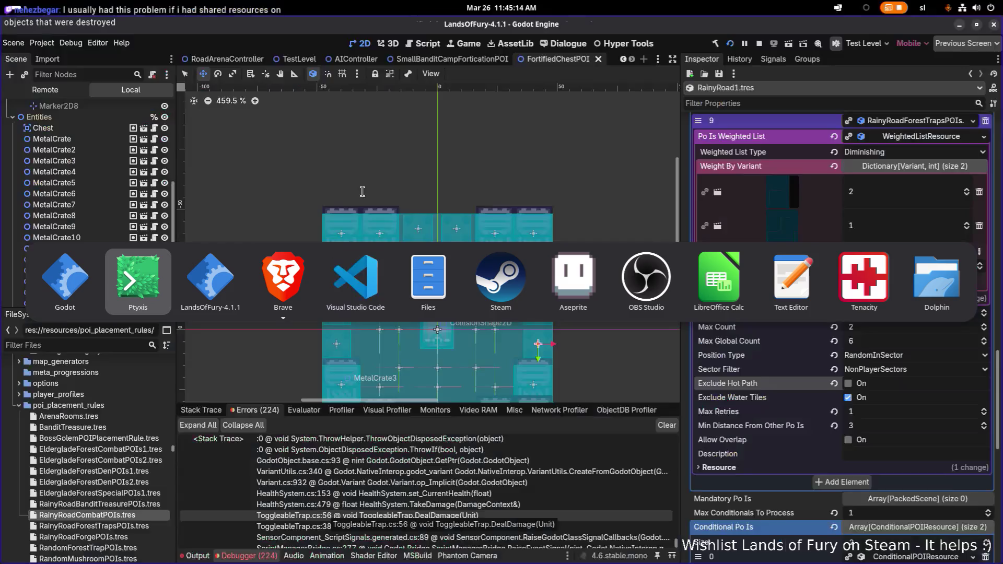
pyautogui.click(466, 241)
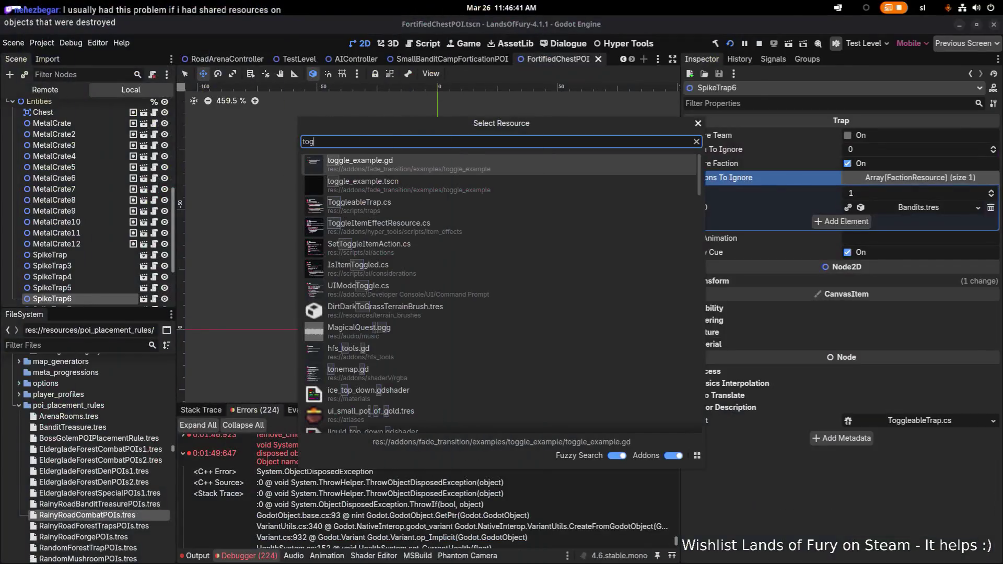
# Dismiss the 'togl' Select Resource search and scroll down SpikeTrap6's ToggleableTrap settings.
pyautogui.scroll(-2, 559, 161)
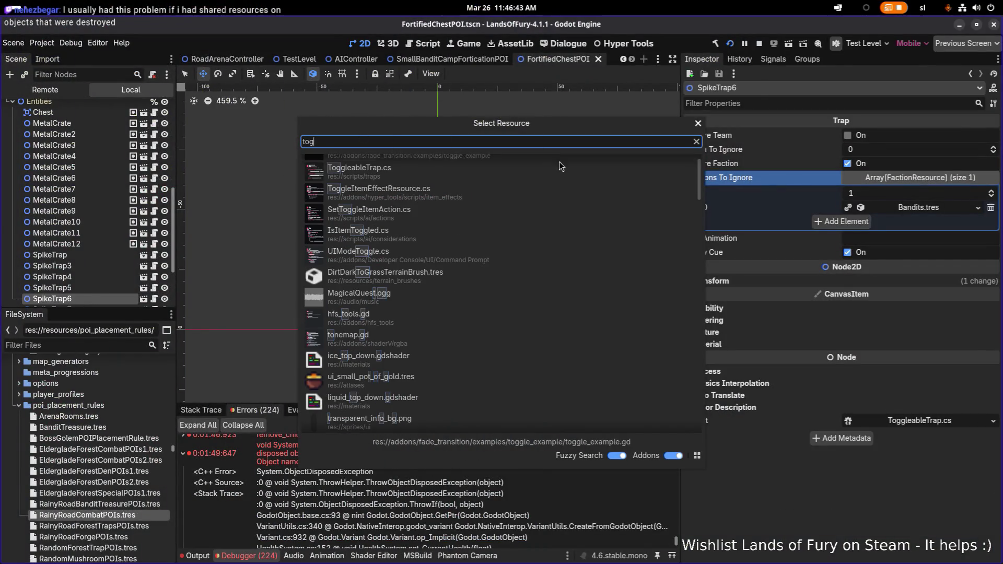
pyautogui.click(697, 125)
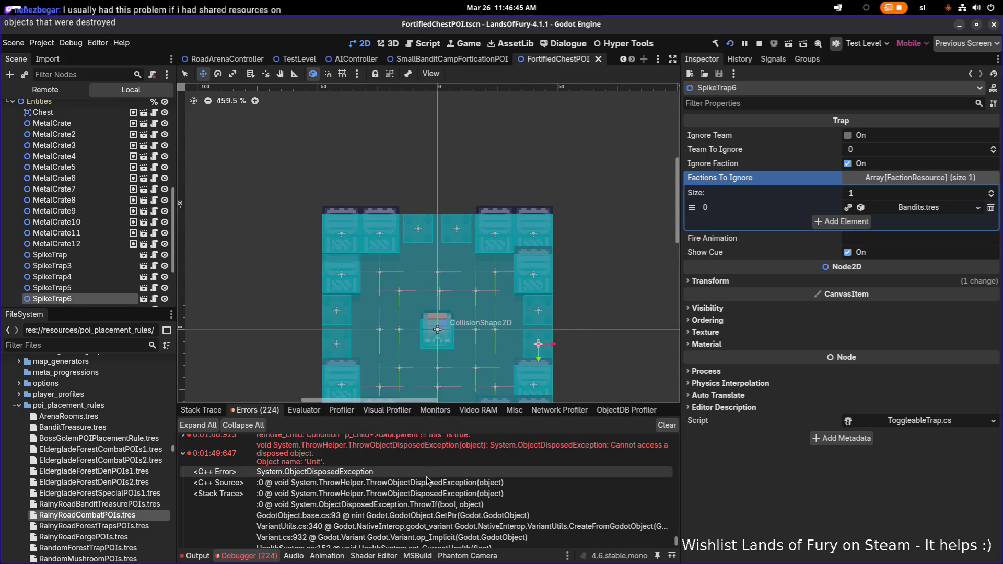
pyautogui.scroll(-1, 425, 480)
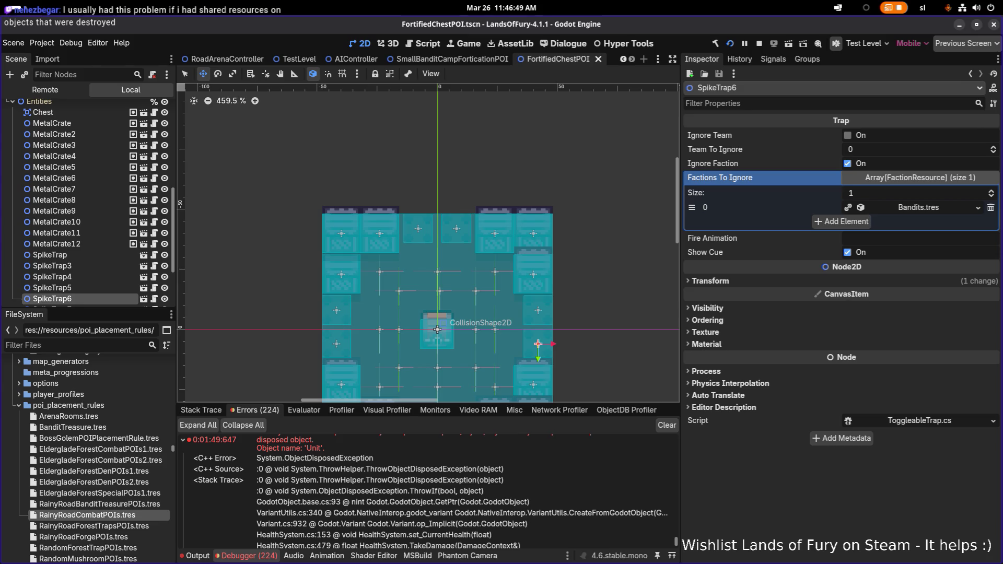
pyautogui.scroll(-2, 376, 520)
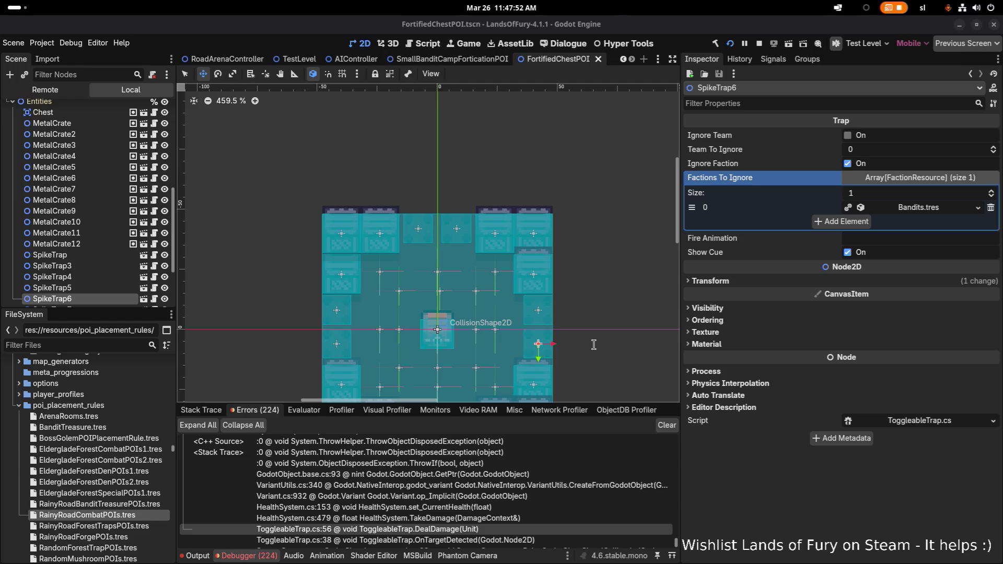
# Switch to Visual Studio Code showing HealthSystem.cs's CurrentHealth setter.
pyautogui.hotkey('alt', 'Tab')
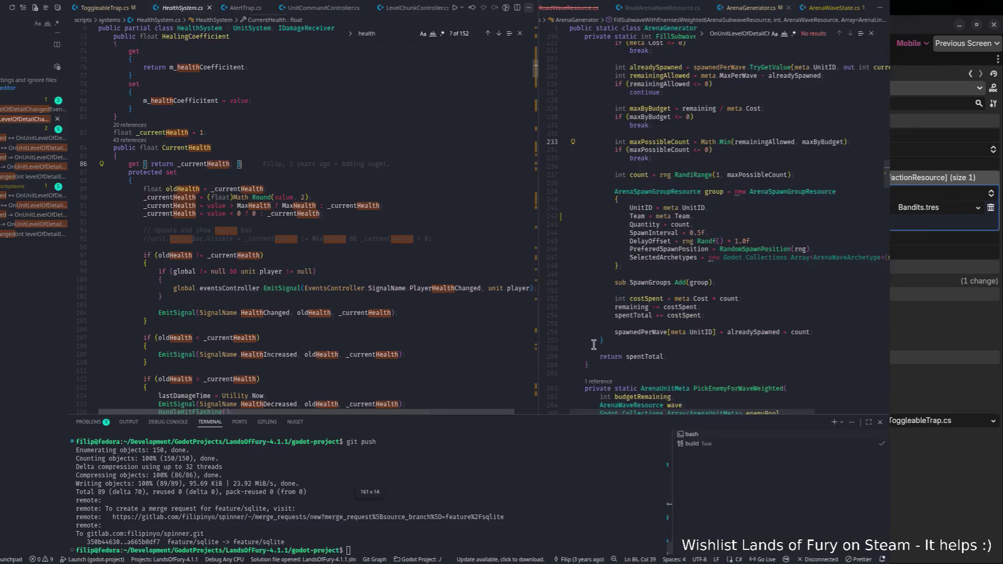
# Alt-Tab between windows and bring the Godot editor to the front.
pyautogui.hotkey('alt', 'Tab')
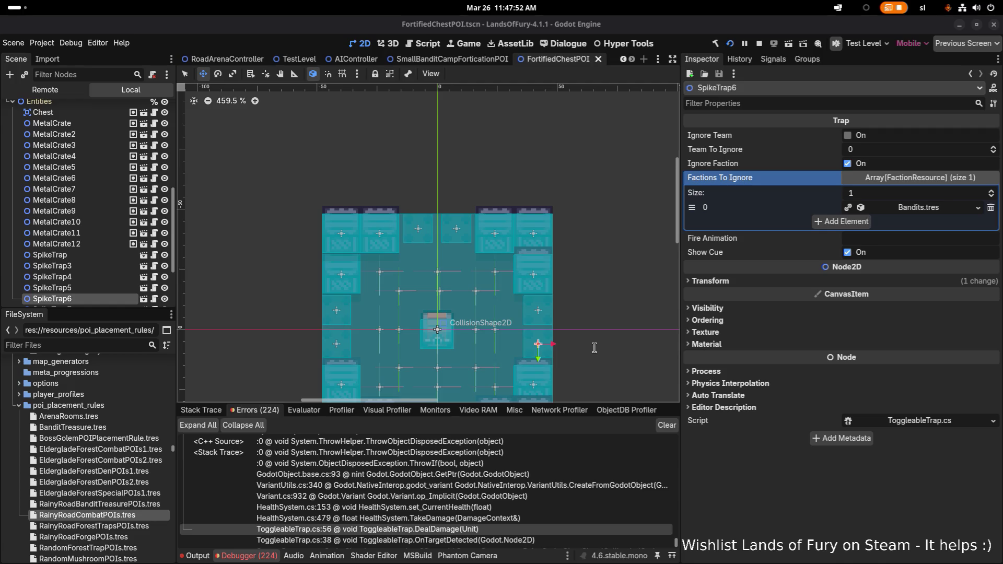
pyautogui.hotkey('alt', 'Tab')
pyautogui.hotkey('alt', 'Tab')
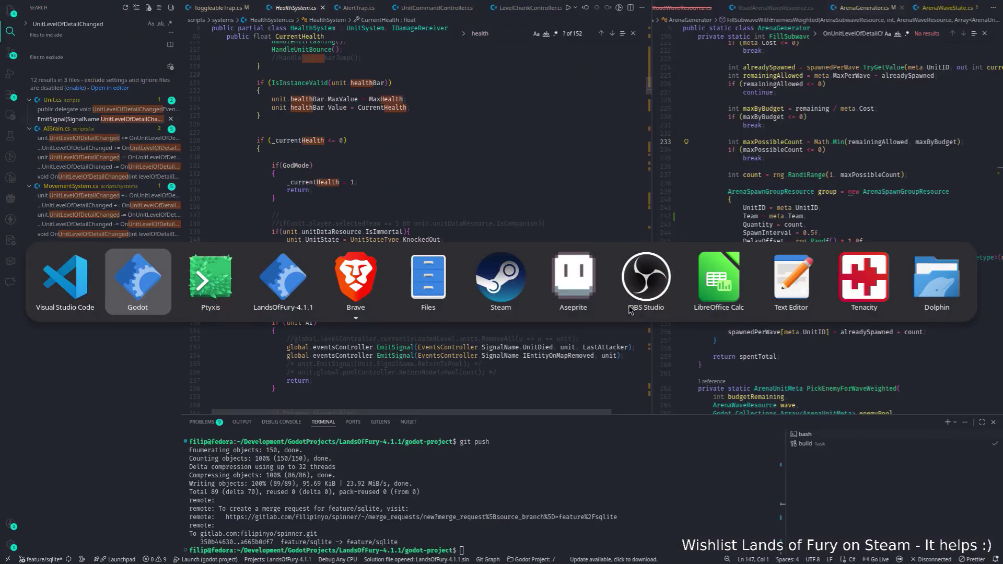
pyautogui.click(141, 289)
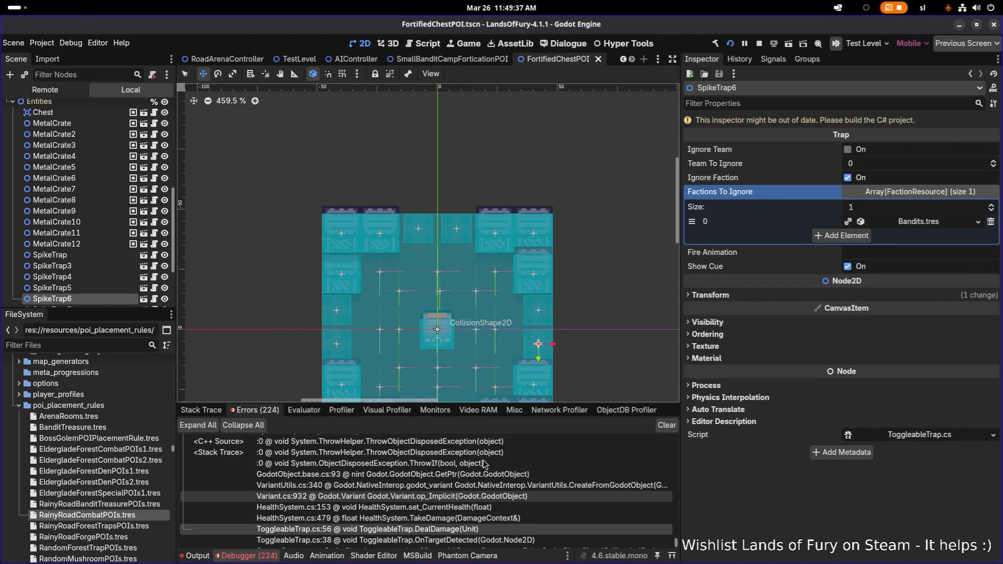
pyautogui.hotkey('alt', 'Tab')
pyautogui.press('Escape')
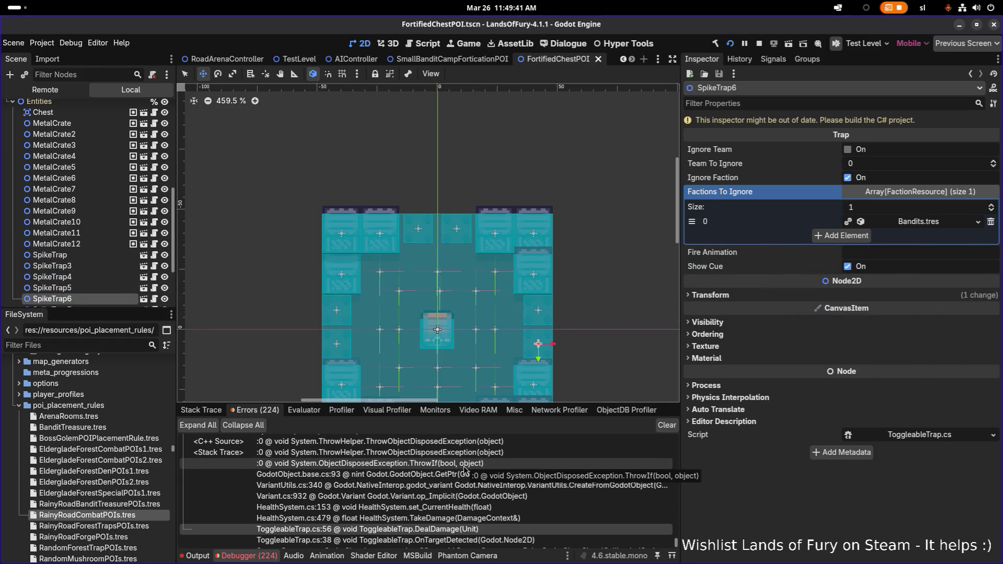
pyautogui.hotkey('alt', 'Tab')
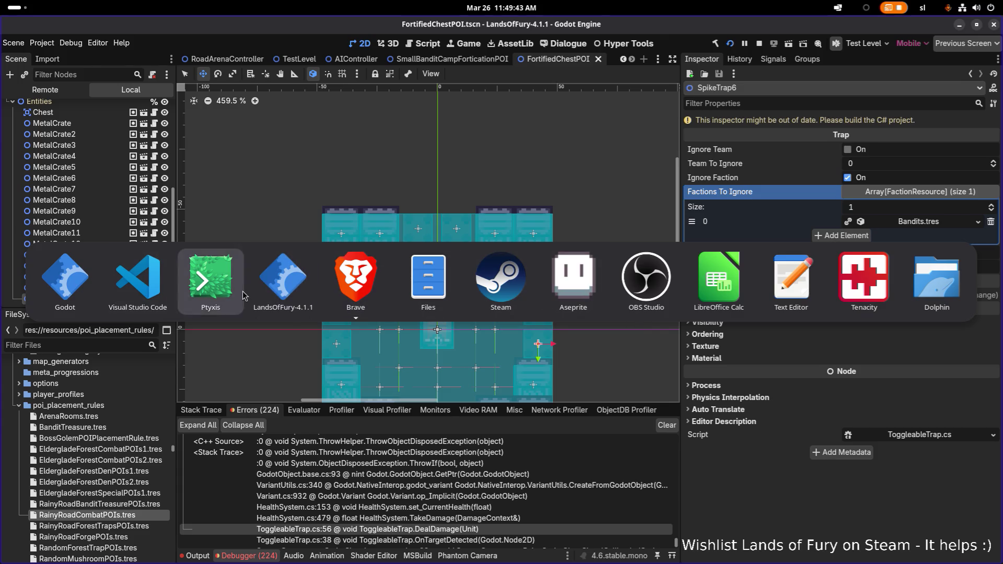
pyautogui.press('Tab')
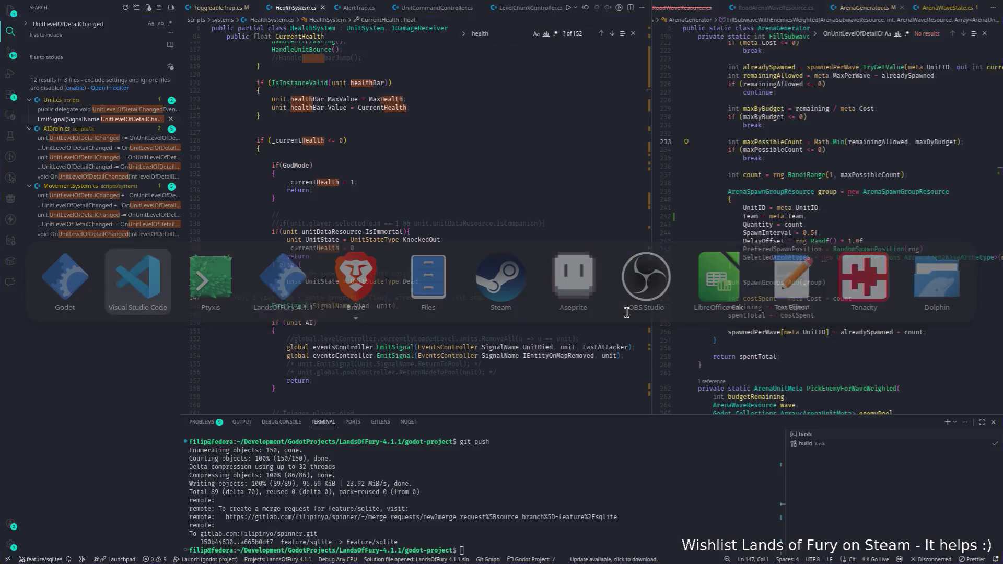
# Cycle the app switcher and land on the Godot editor with the ToggleableTrap stack trace.
pyautogui.hotkey('alt', 'Tab')
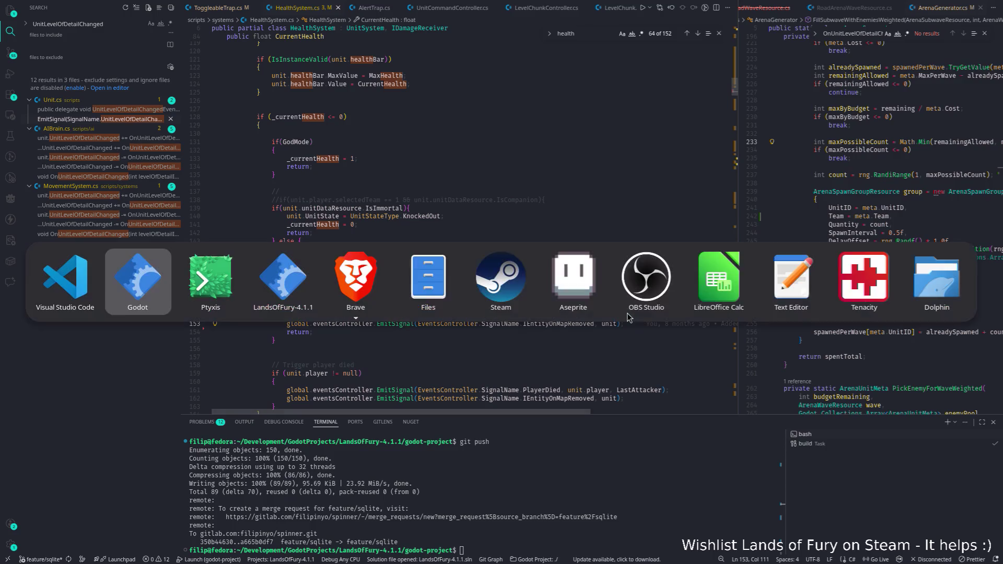
pyautogui.hotkey('alt', 'Tab')
pyautogui.hotkey('alt', 'Tab')
pyautogui.hotkey('alt', 'shift', 'Tab')
pyautogui.hotkey('alt', 'shift', 'Tab')
pyautogui.hotkey('alt', 'Tab')
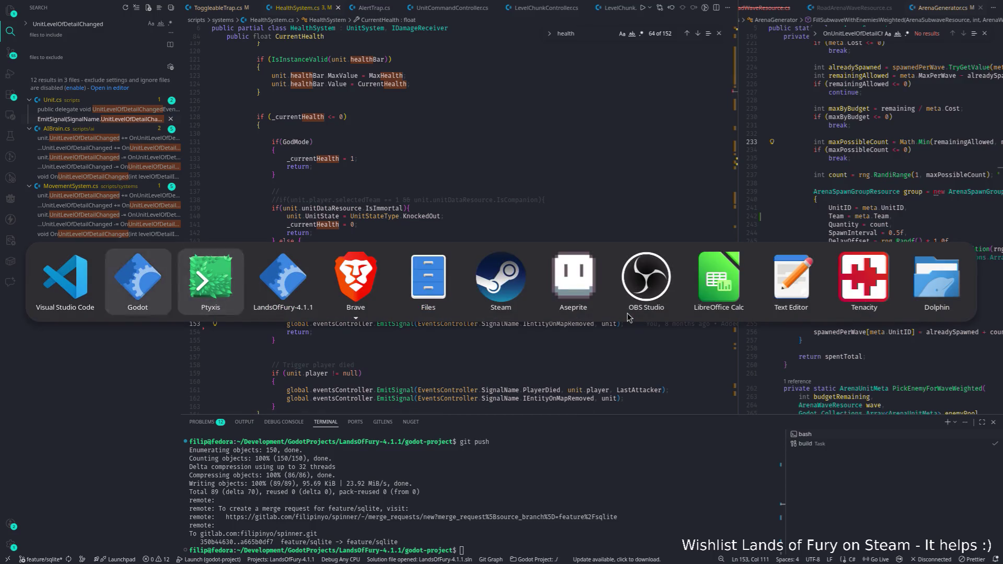
pyautogui.hotkey('alt', 'shift', 'Tab')
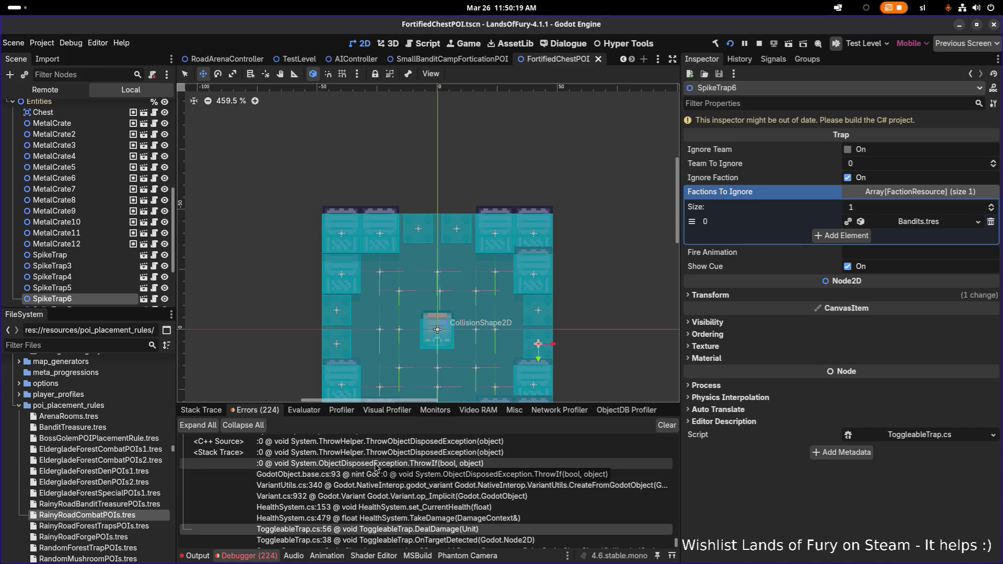
pyautogui.hotkey('alt', 'Tab')
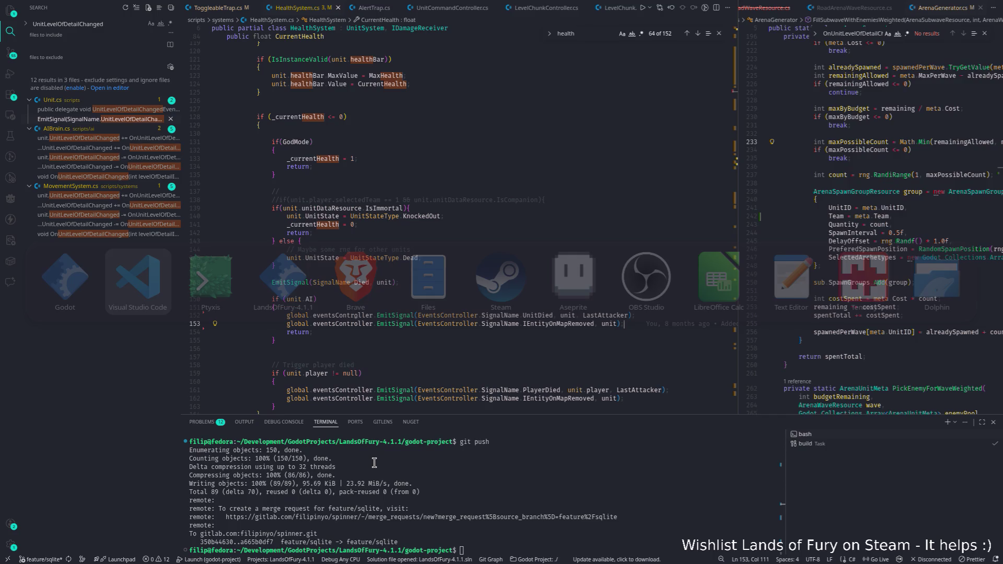
pyautogui.hotkey('alt', 'Tab')
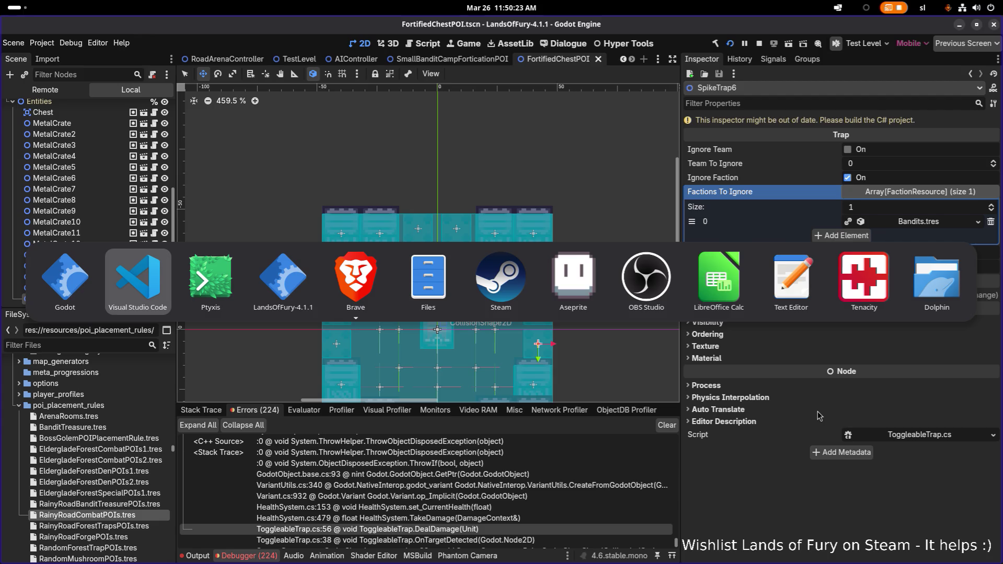
# Flip between Godot and Visual Studio Code, ending on HealthSystem.cs.
pyautogui.hotkey('alt', 'Tab')
pyautogui.press('alt')
pyautogui.hotkey('alt', 'Tab')
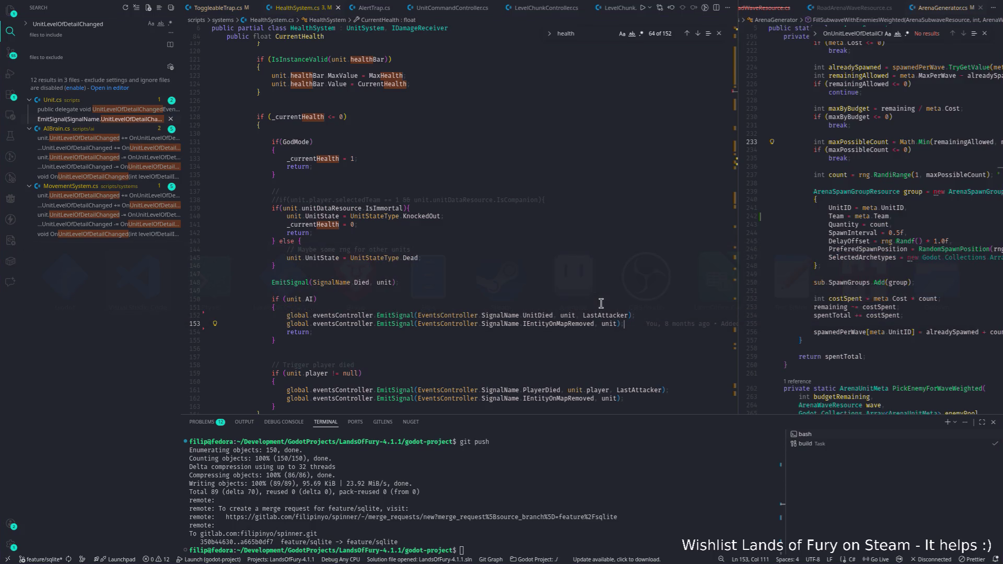
pyautogui.hotkey('alt', 'Tab')
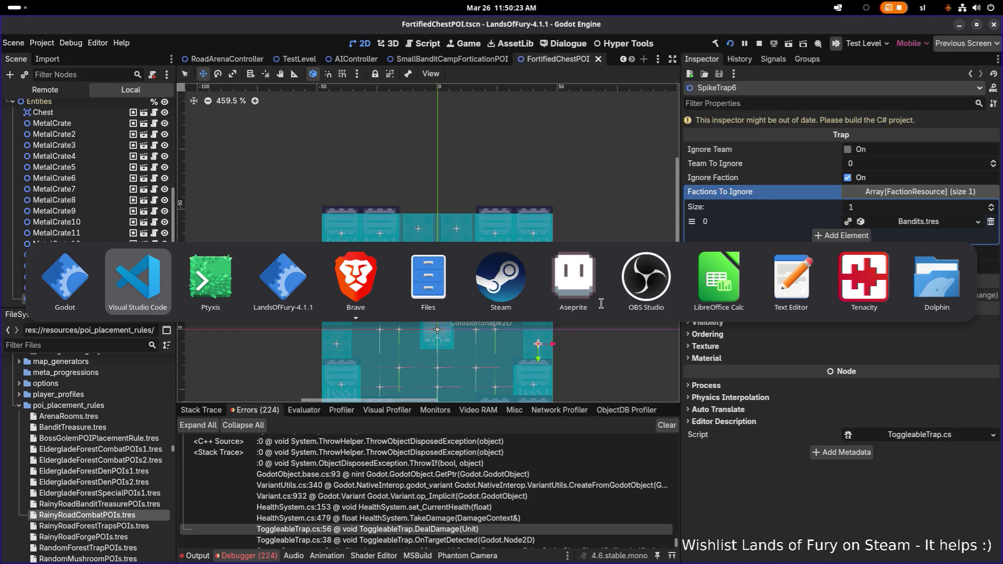
pyautogui.hotkey('alt', 'Tab')
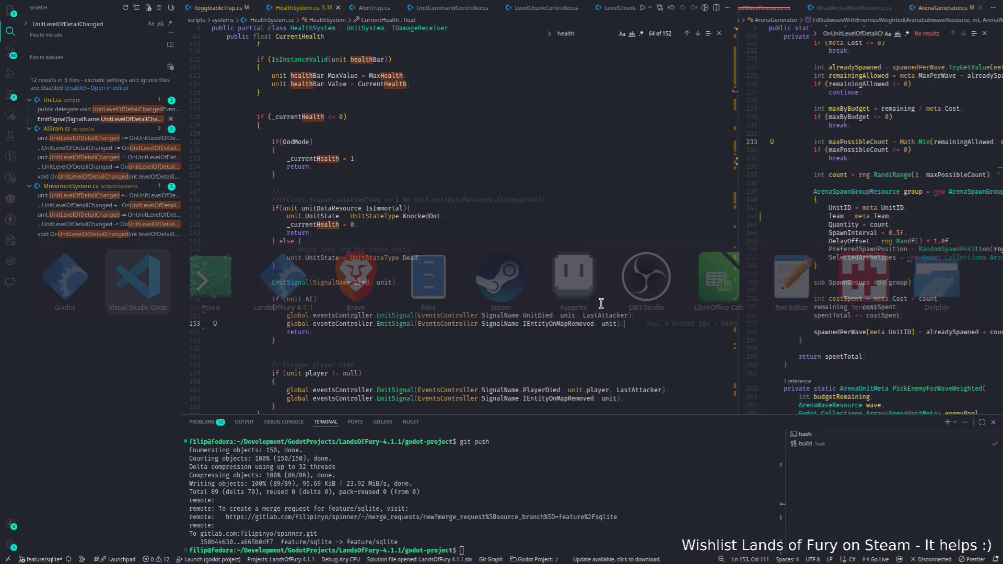
pyautogui.hotkey('alt', 'Tab')
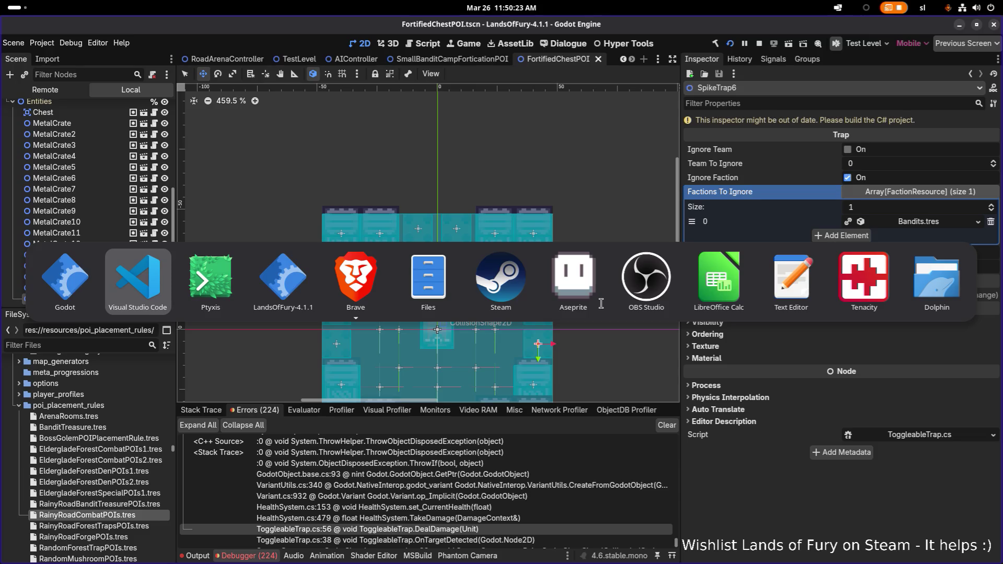
pyautogui.hotkey('alt', 'Tab')
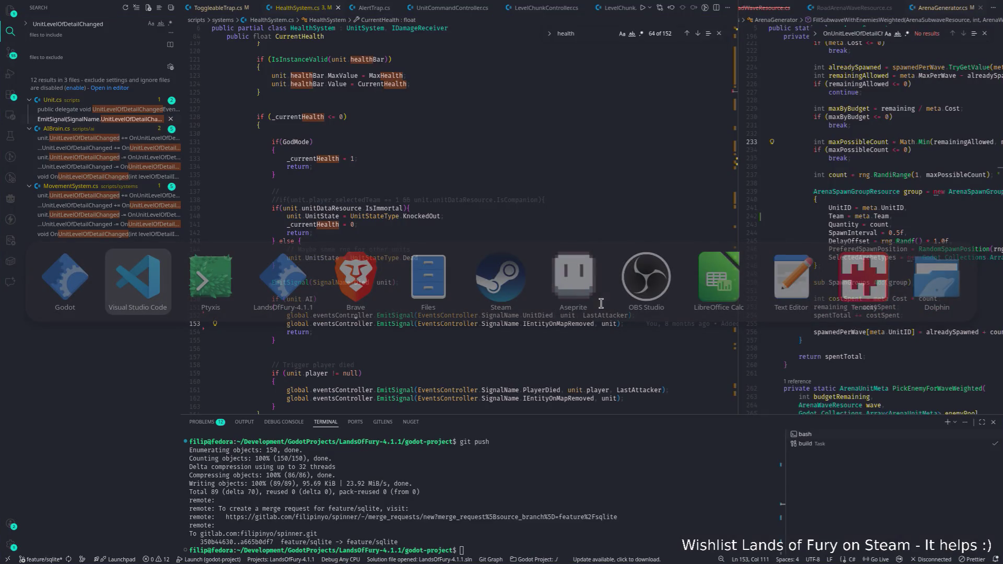
# Switch to Godot Engine to view the SpikeTrap6 exception stack trace.
pyautogui.hotkey('alt', 'Tab')
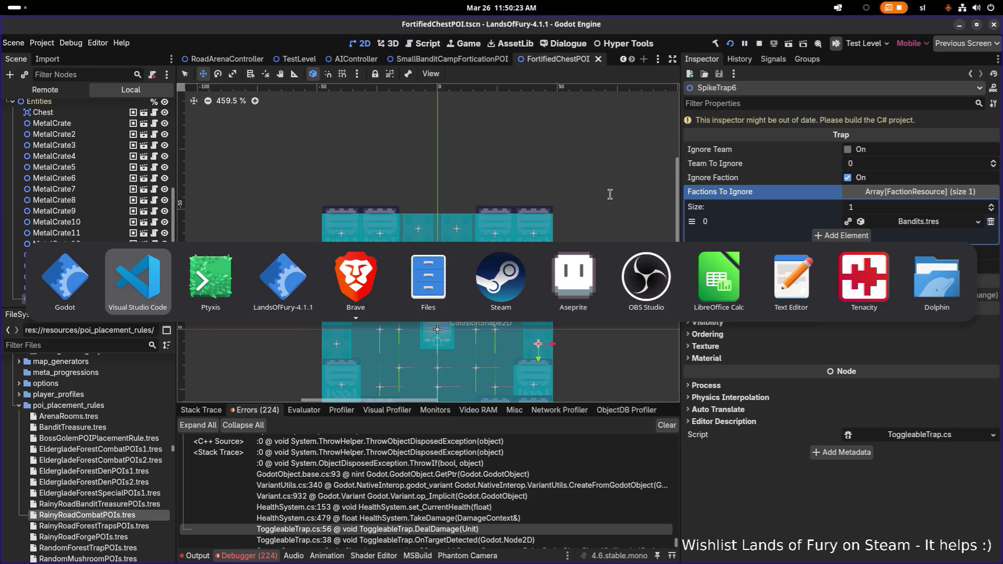
# Hide VS Code and run Lands of Fury from Godot, rebuilding the .NET project.
pyautogui.press('Return')
pyautogui.click(964, 28)
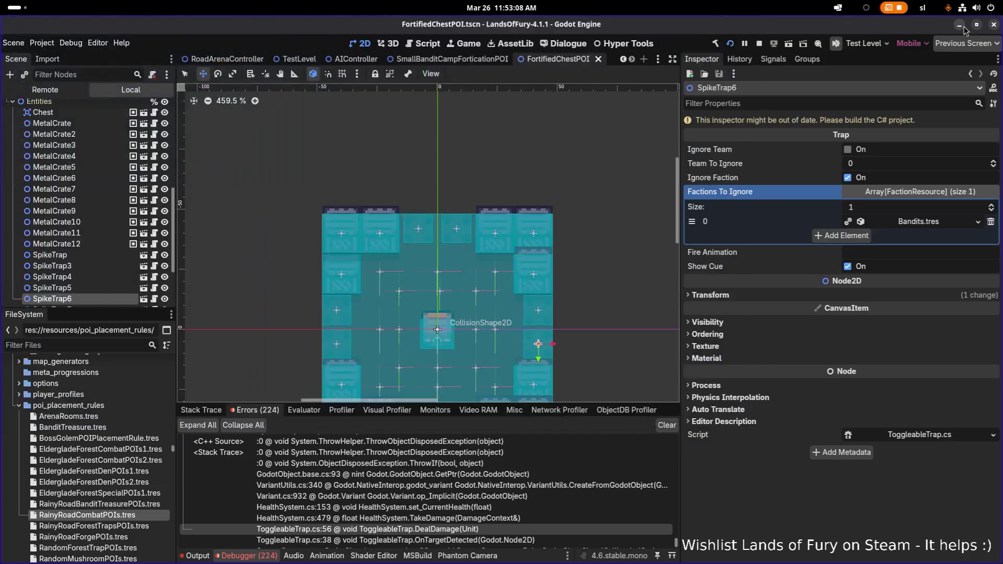
pyautogui.click(731, 45)
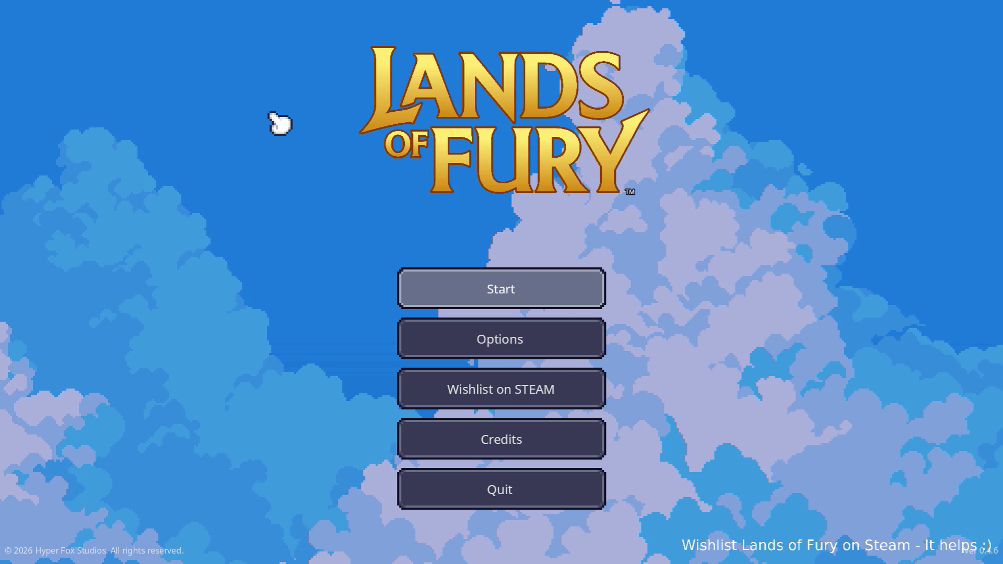
# Start a new game, walk to Ana by the river and answer 'Follow me.'.
pyautogui.press('Return')
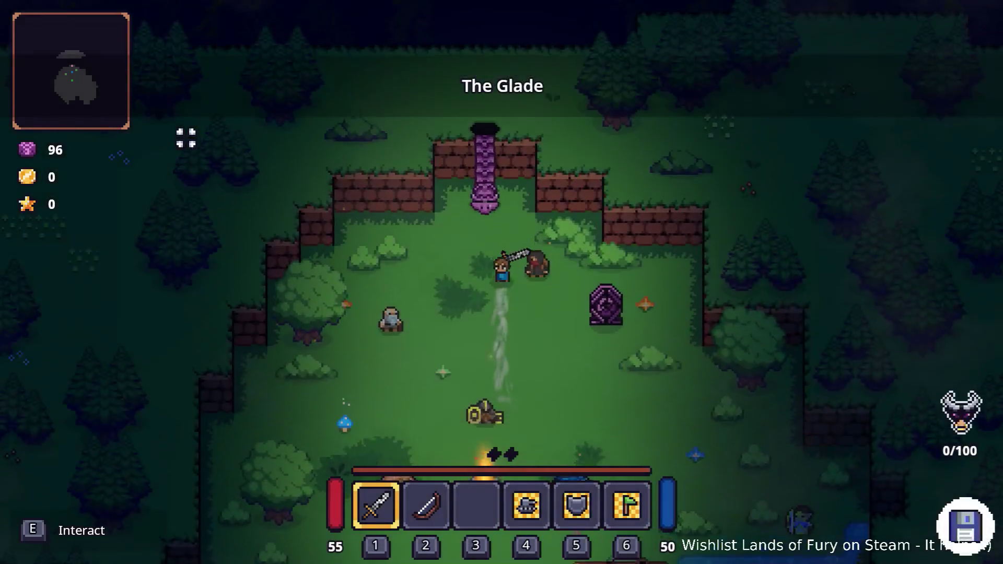
pyautogui.press('s')
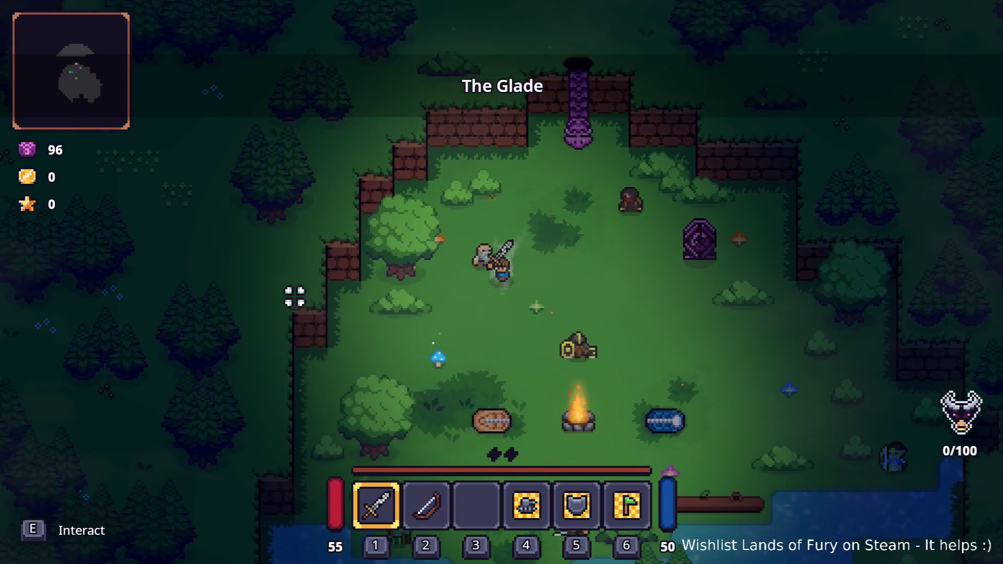
pyautogui.press('d')
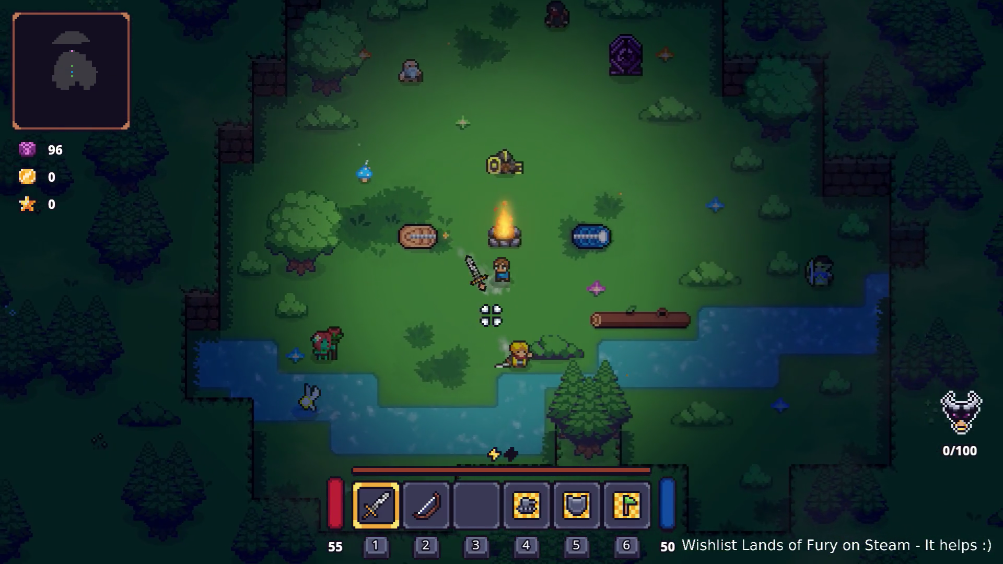
pyautogui.press('d')
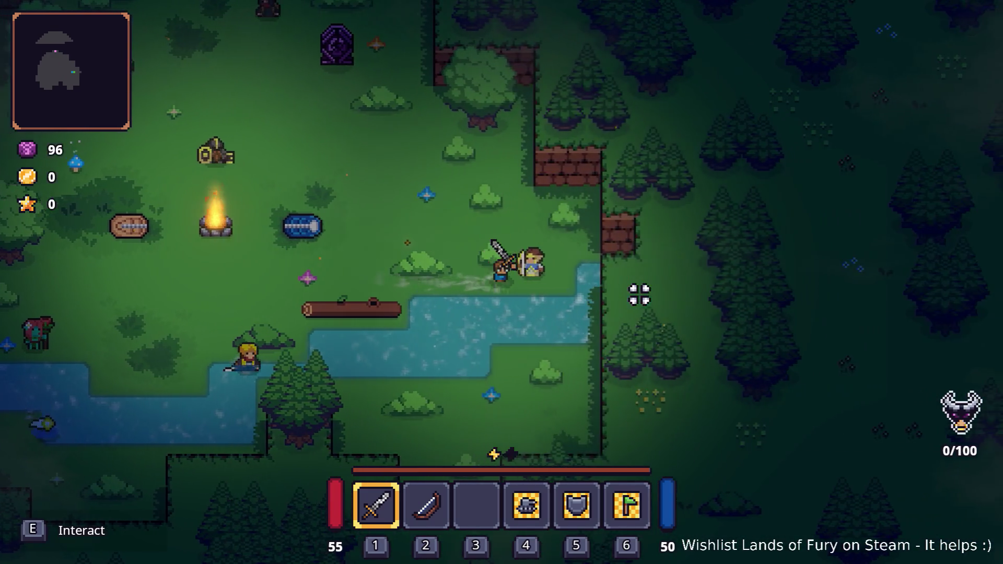
pyautogui.press('e')
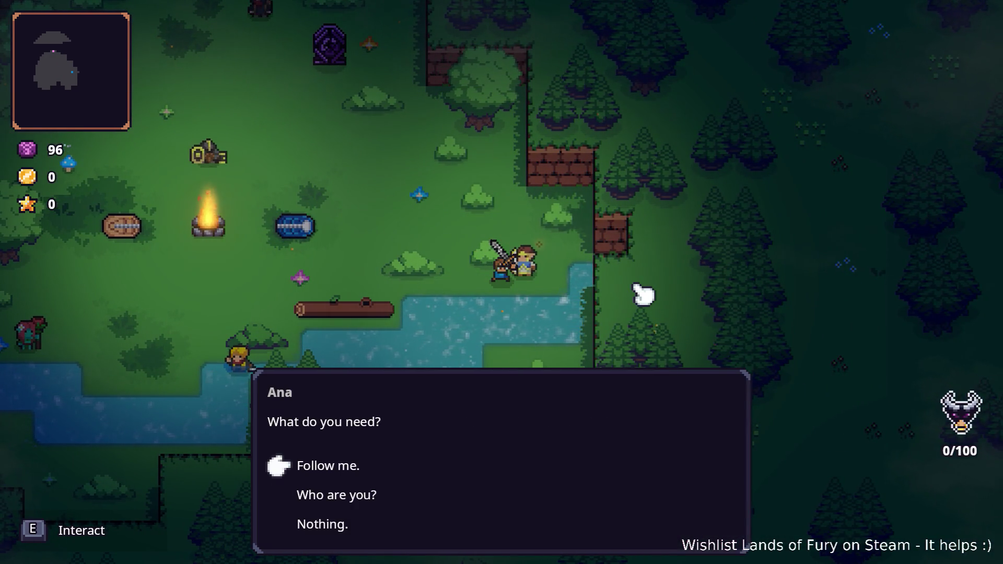
pyautogui.press('e')
# Walk north-west to the purple portal and enter it.
pyautogui.press('a')
pyautogui.press('w')
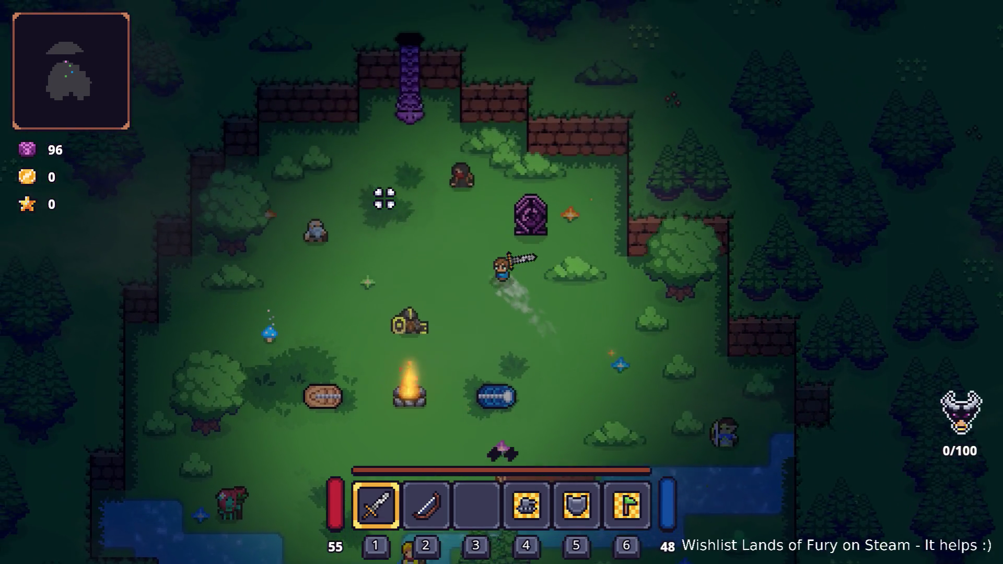
pyautogui.press('w')
pyautogui.press('e')
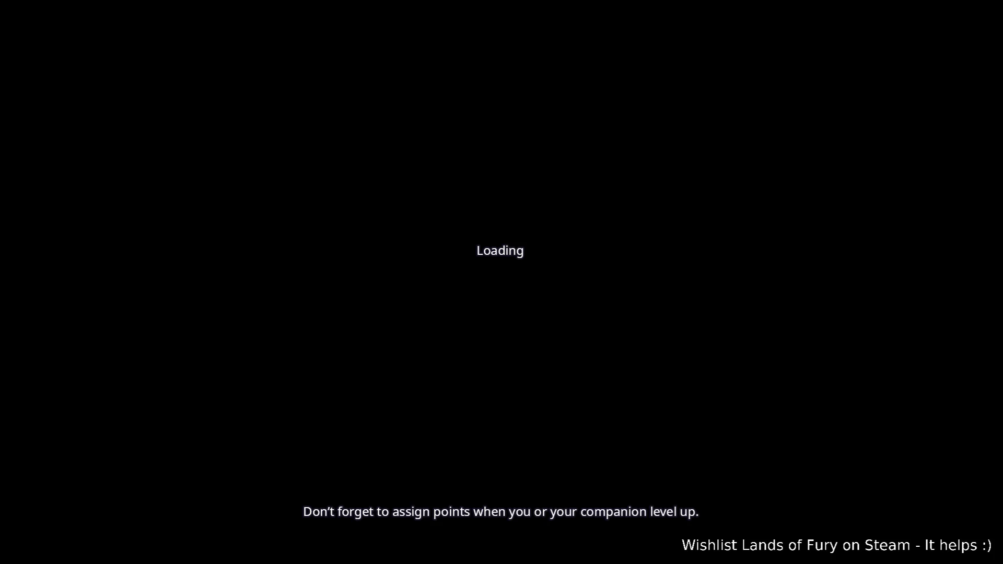
# Walk up Rainy Road, strike the dark statue and pick up the Dyno Ore.
pyautogui.hotkey('w', 'd')
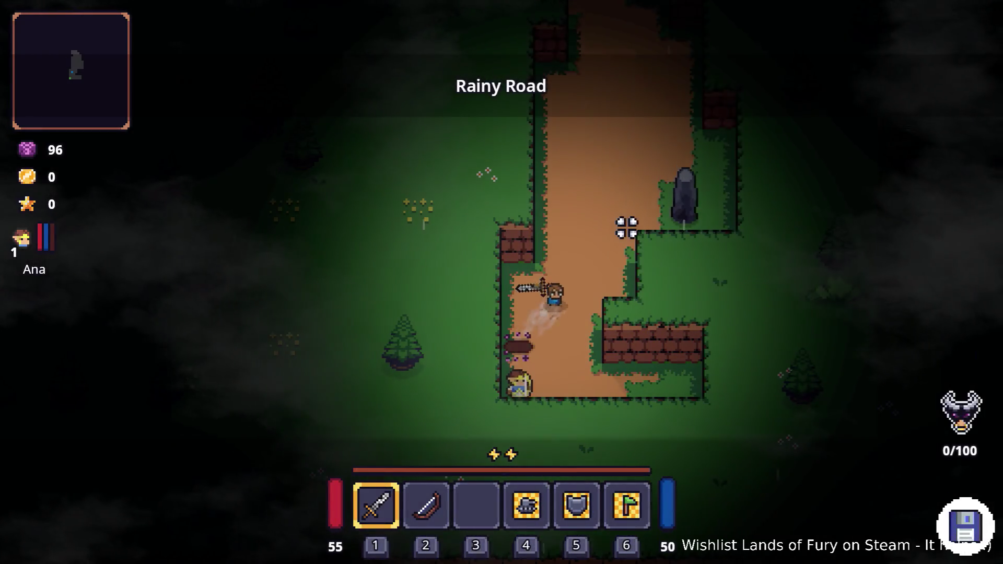
pyautogui.hotkey('w', 'd')
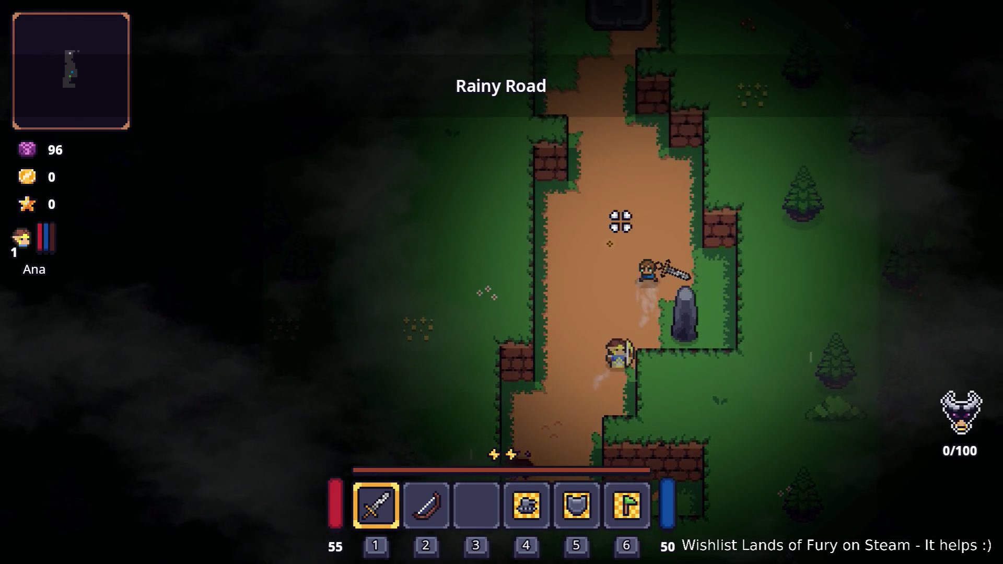
pyautogui.hotkey('w', 'a')
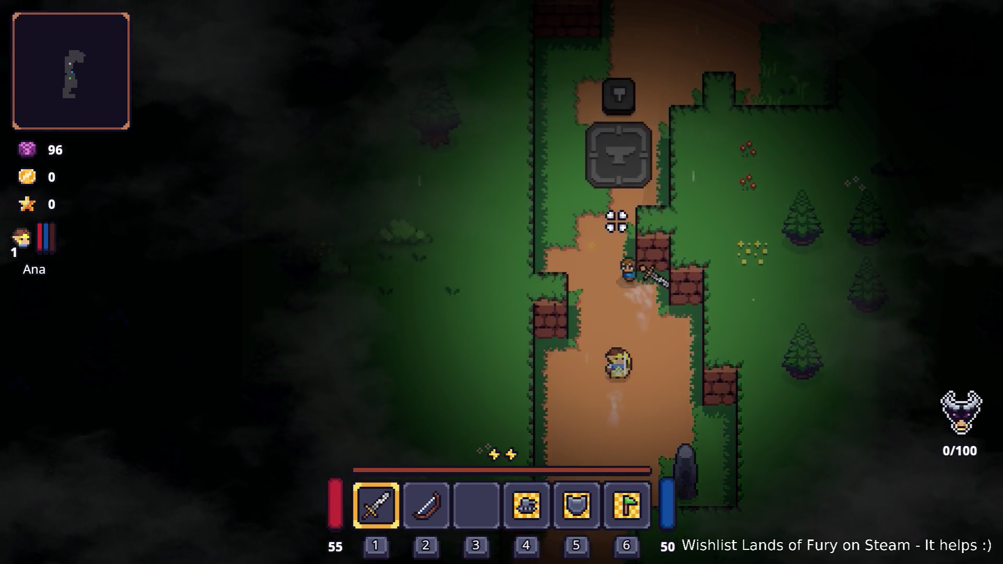
pyautogui.hotkey('w', 'd')
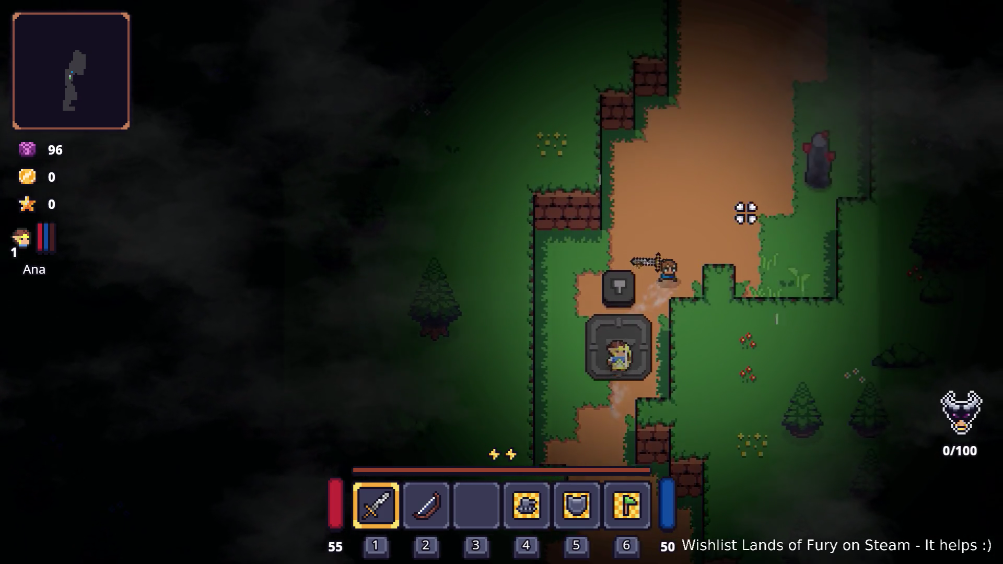
pyautogui.hotkey('w', 'd')
pyautogui.click(855, 219)
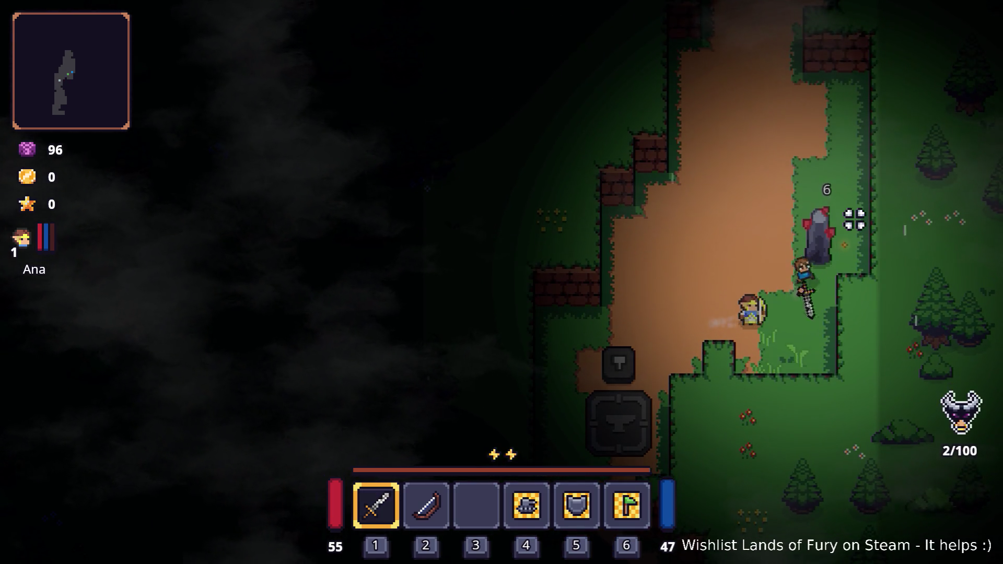
pyautogui.hotkey('w', 'd')
pyautogui.press('e')
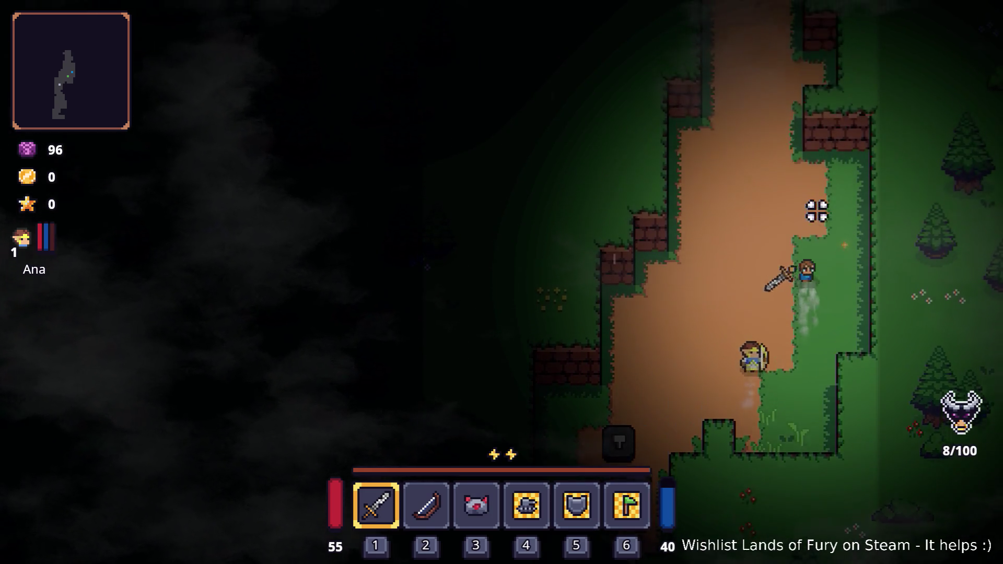
pyautogui.press('w')
pyautogui.press('w')
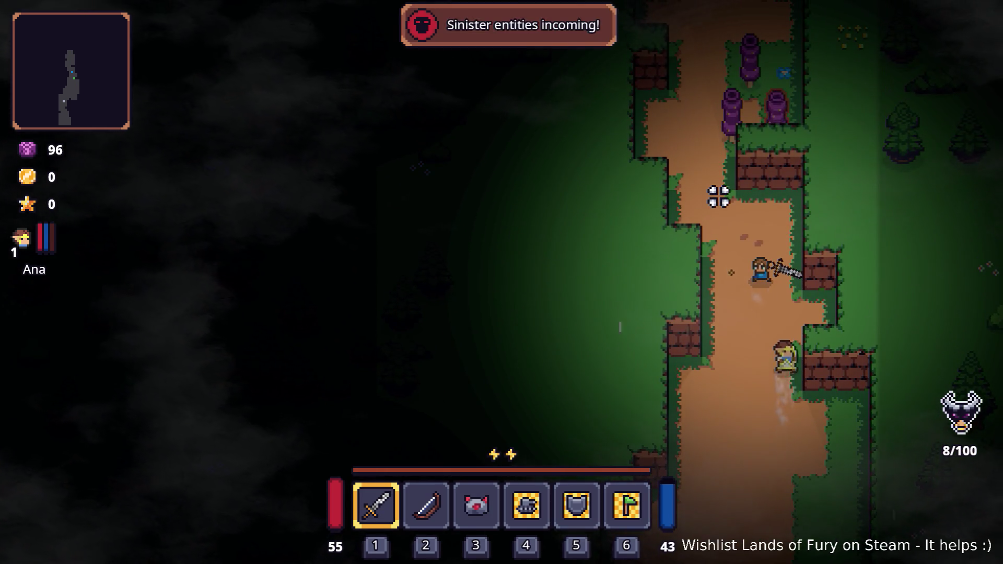
pyautogui.press('w')
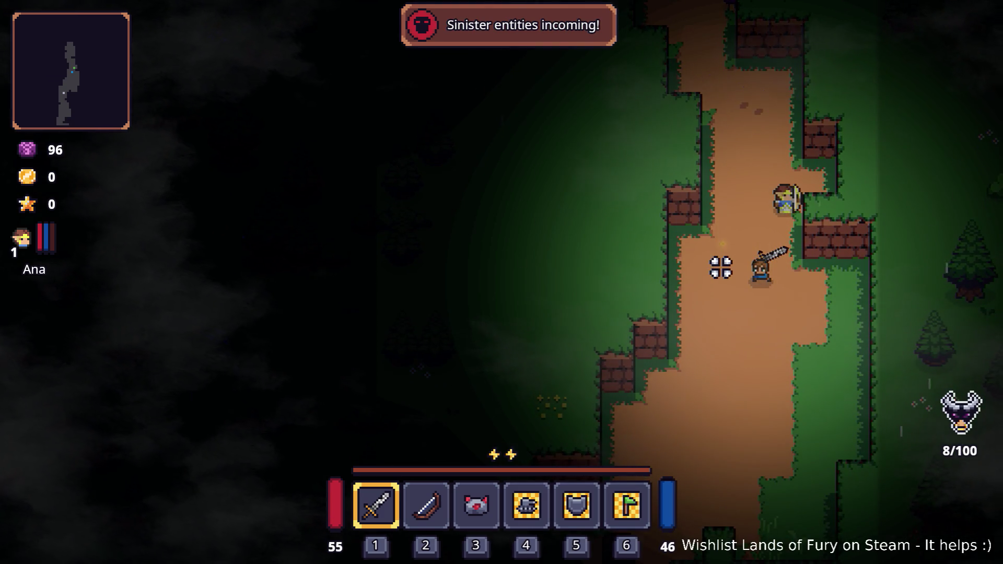
# Fight off the incoming skeleton pack and the purple enemy.
pyautogui.press('s')
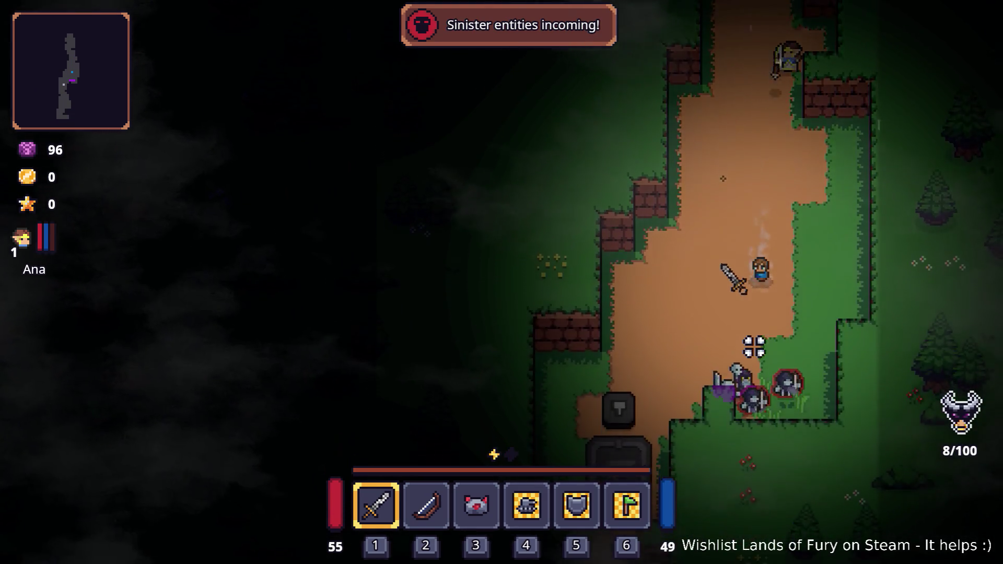
pyautogui.click(754, 343)
pyautogui.click(795, 373)
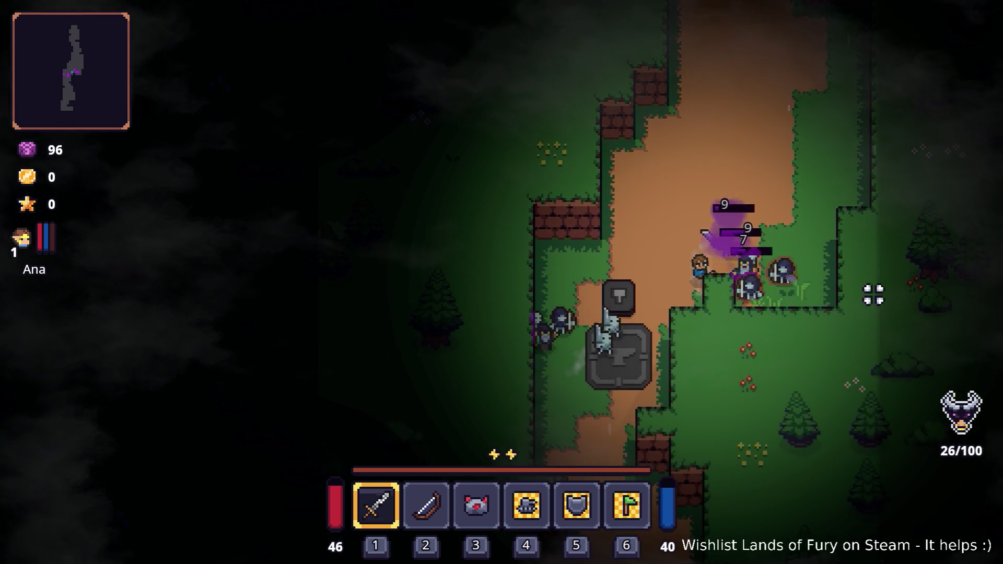
pyautogui.click(749, 389)
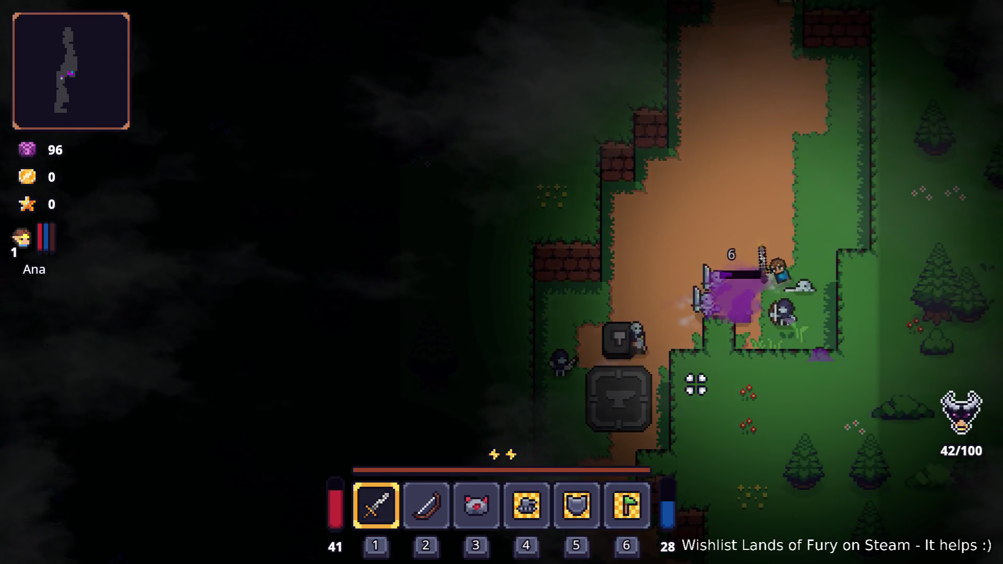
pyautogui.click(654, 360)
pyautogui.click(619, 347)
pyautogui.click(643, 398)
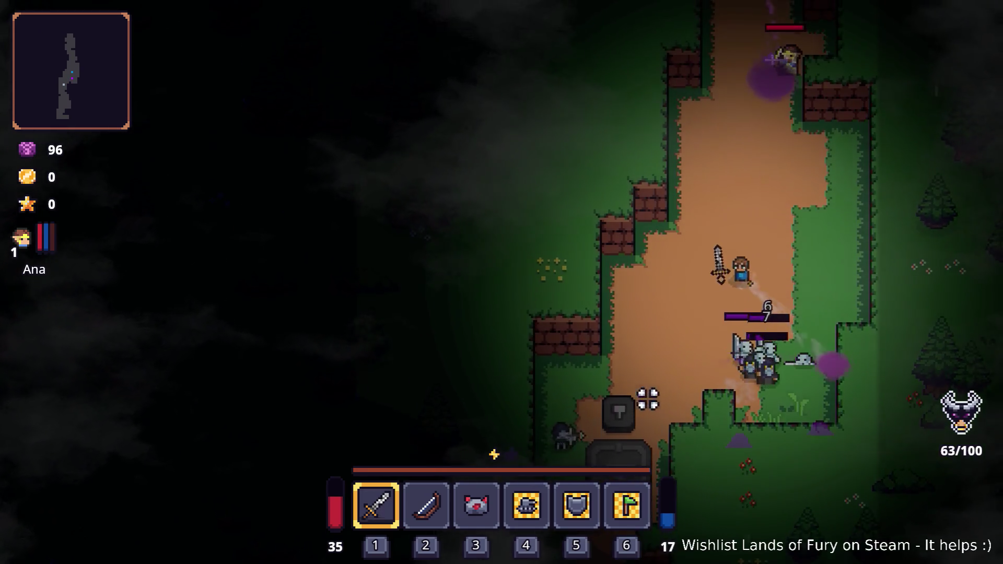
pyautogui.click(737, 406)
pyautogui.click(878, 349)
pyautogui.click(909, 297)
pyautogui.click(909, 291)
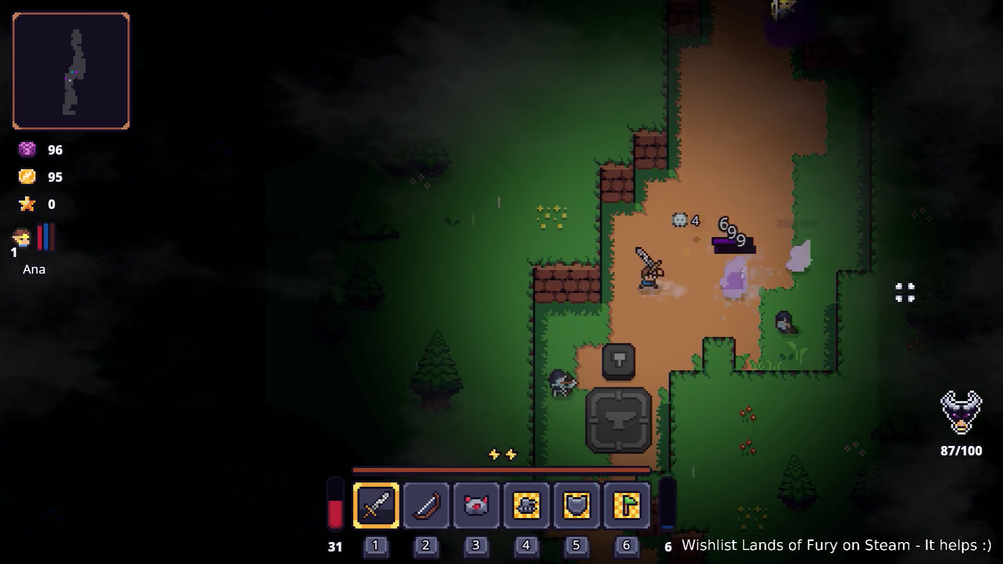
pyautogui.click(606, 361)
pyautogui.click(635, 297)
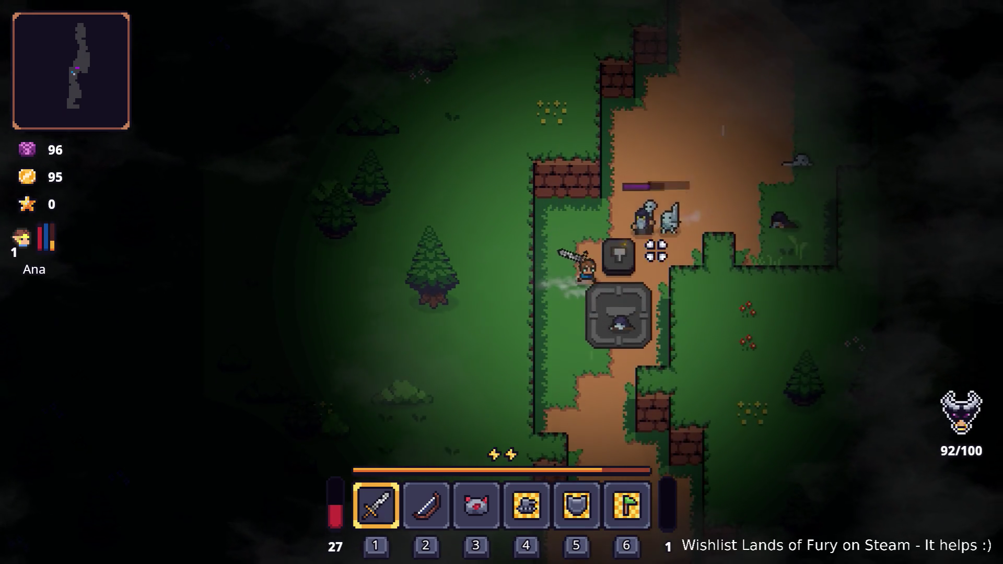
pyautogui.click(658, 301)
pyautogui.click(719, 282)
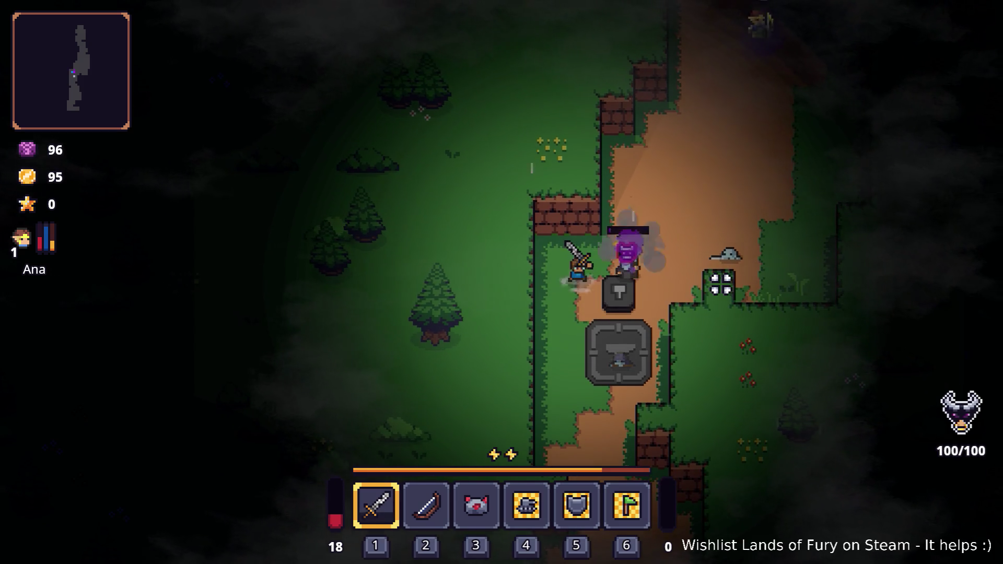
# Cut down the nearby skeleton from the stone block and continue along the path.
pyautogui.press('d')
pyautogui.click(613, 196)
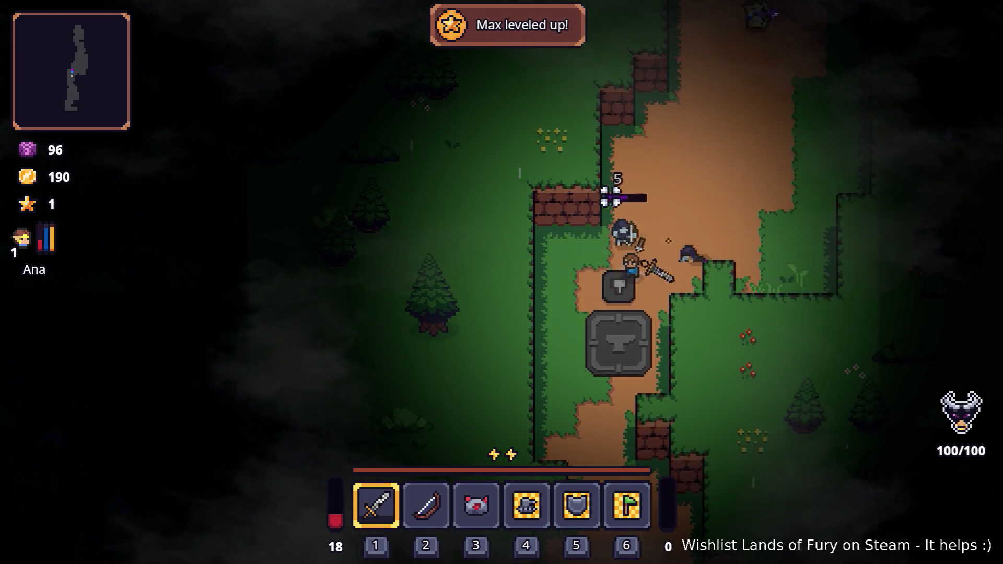
pyautogui.press('w')
pyautogui.press('d')
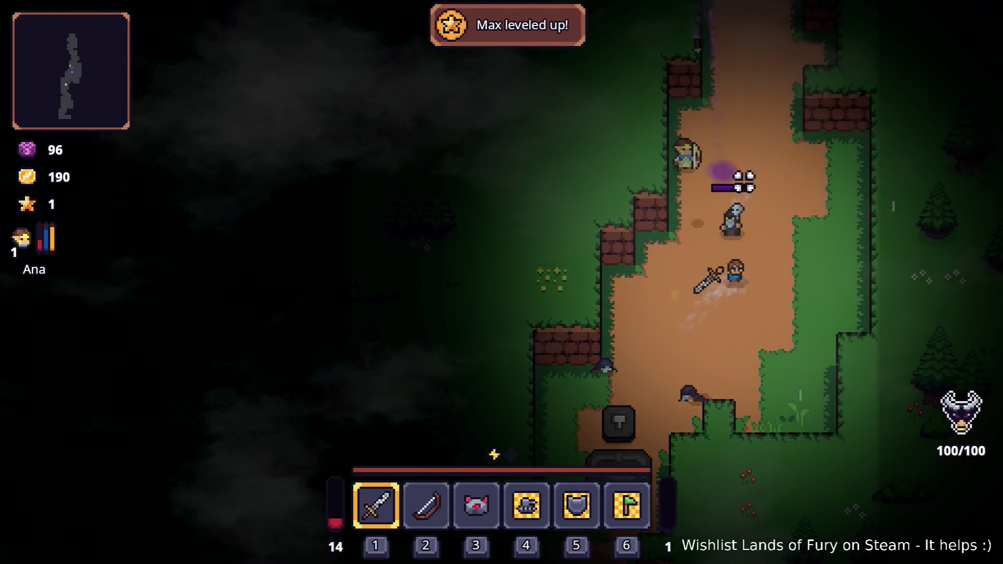
pyautogui.press('s')
pyautogui.press('d')
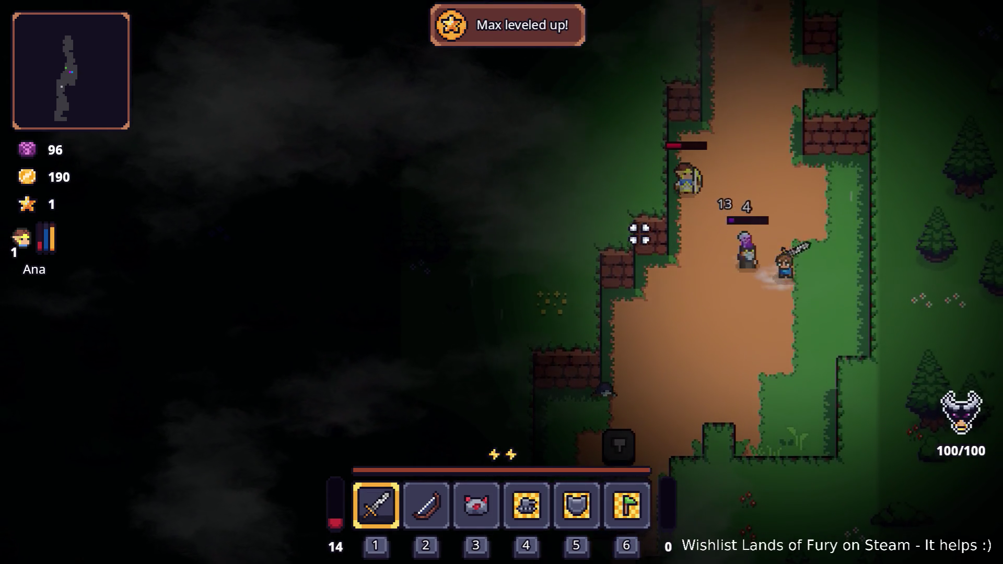
# Add a point to Brawler in ALMA's skill tree and confirm.
pyautogui.press('i')
pyautogui.click(327, 380)
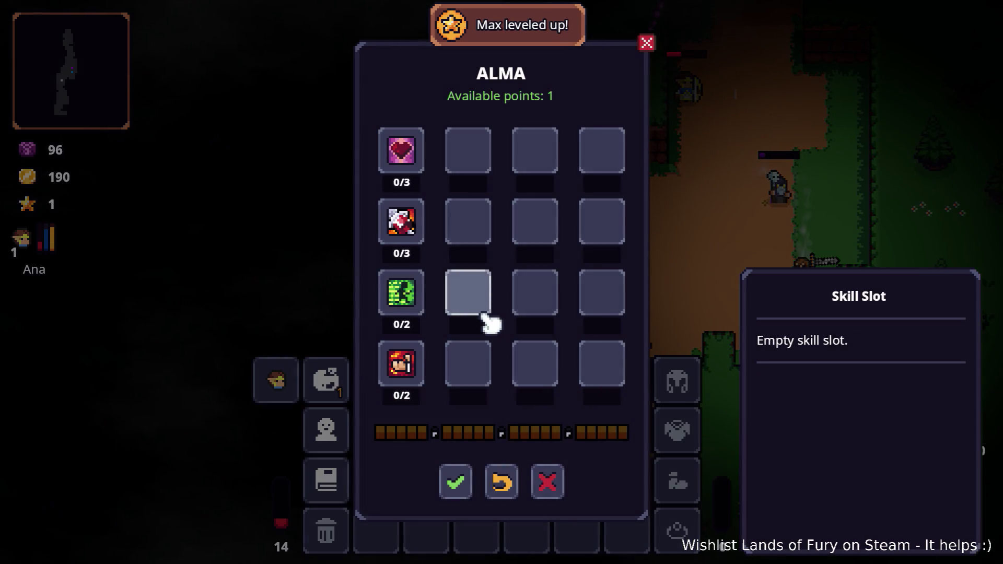
pyautogui.click(397, 371)
pyautogui.click(460, 486)
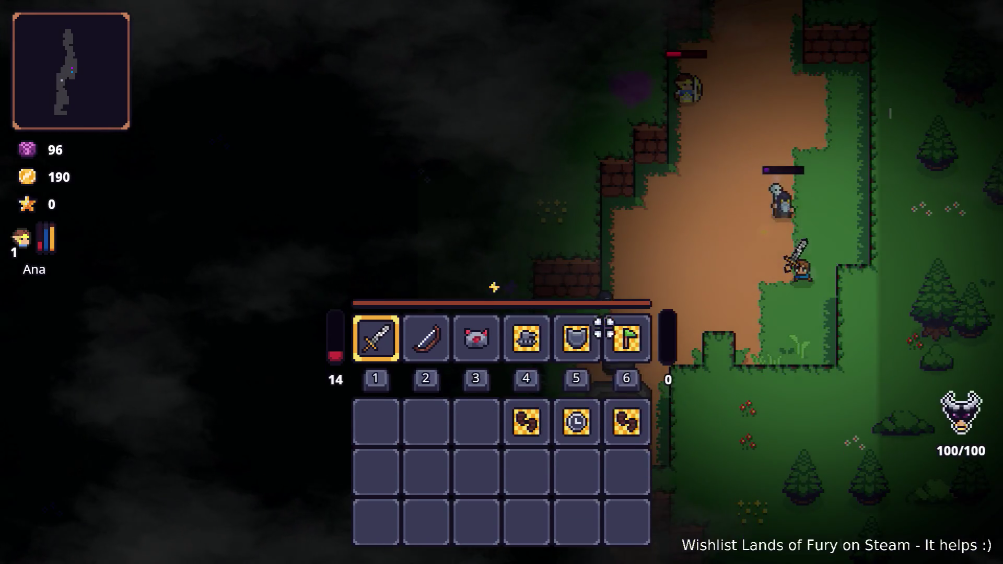
pyautogui.press('i')
# Keep fighting the poisoned enemy and skeletons up and down the path.
pyautogui.press('a')
pyautogui.press('w')
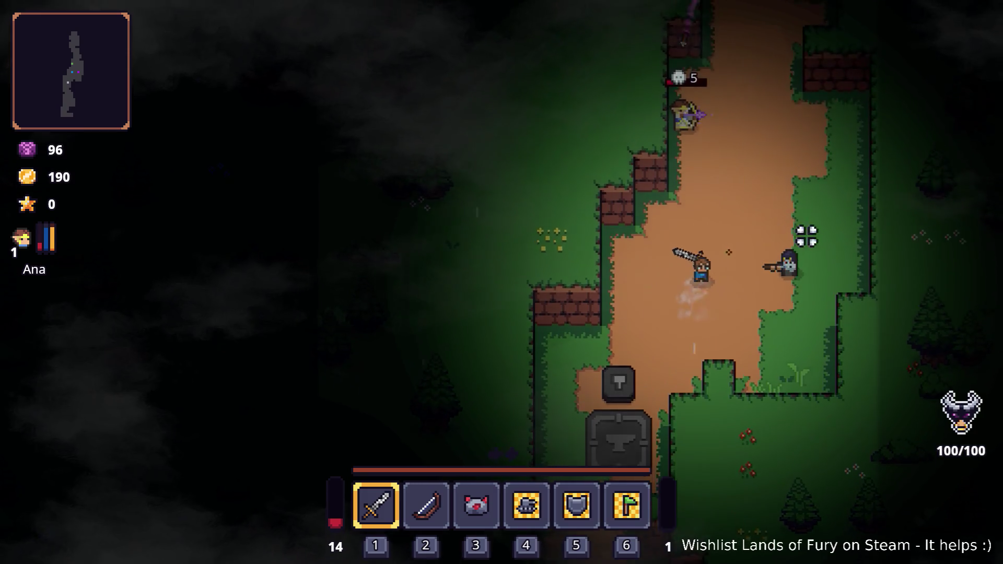
pyautogui.press('d')
pyautogui.press('w')
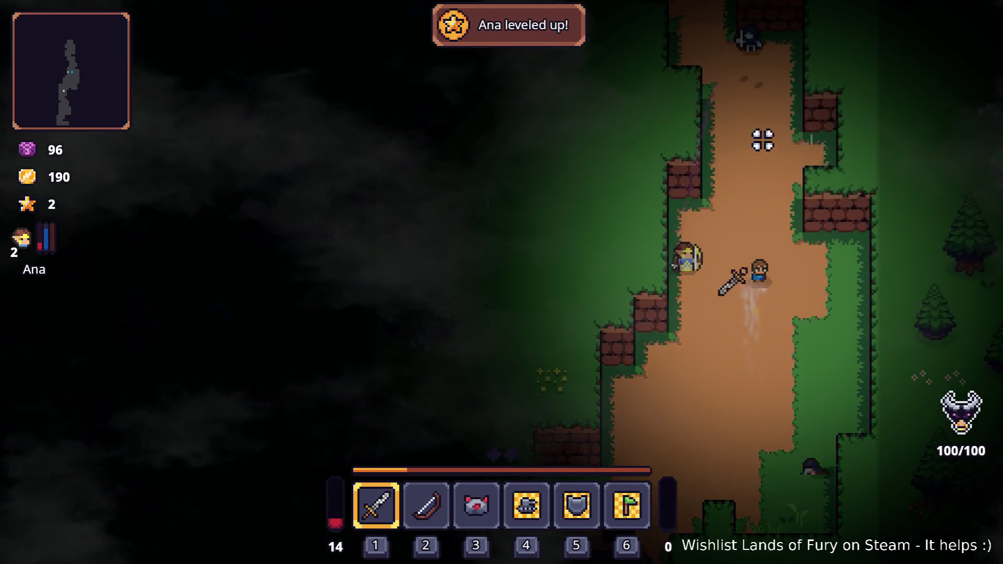
pyautogui.press('w')
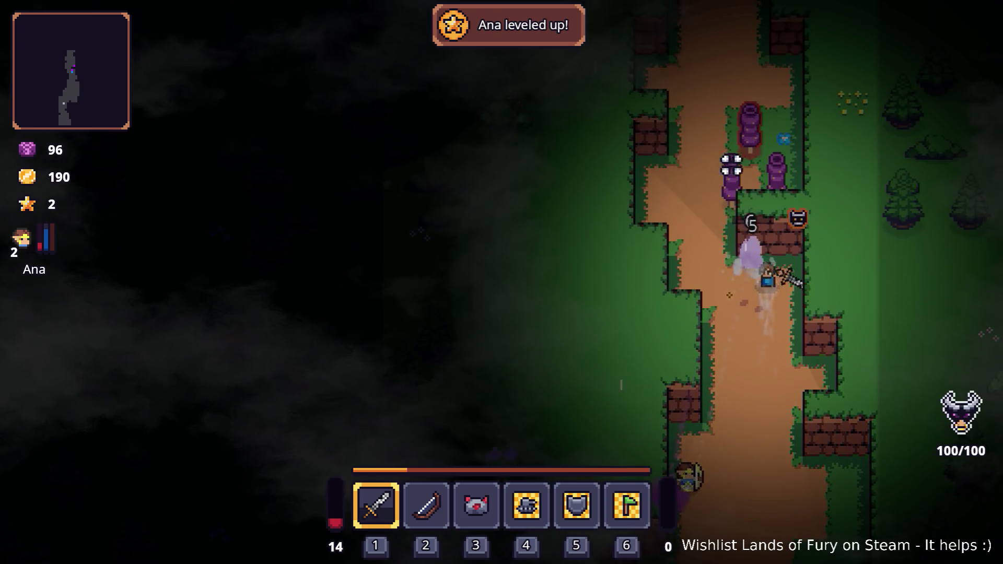
pyautogui.press('w')
pyautogui.press('a')
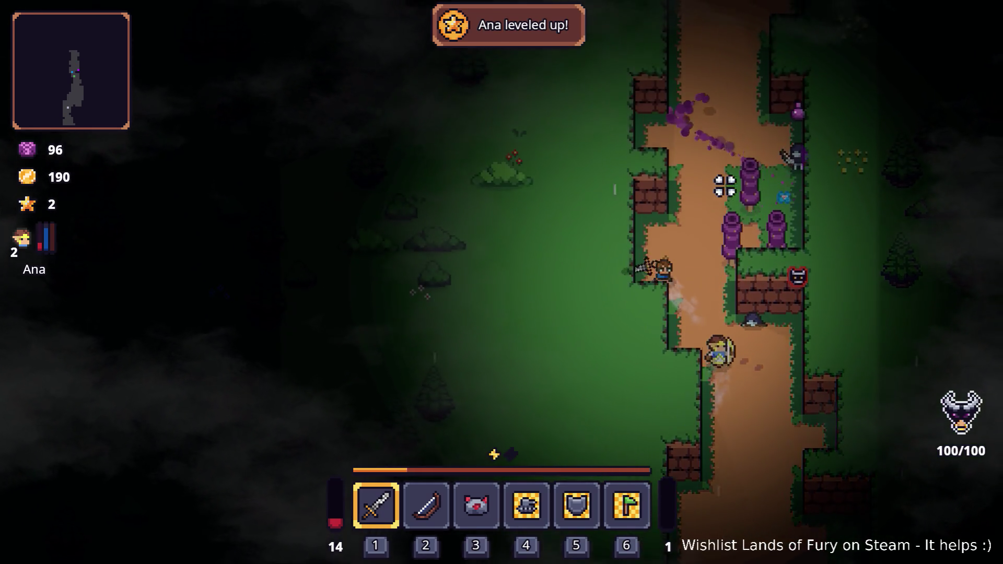
pyautogui.press('s')
pyautogui.press('d')
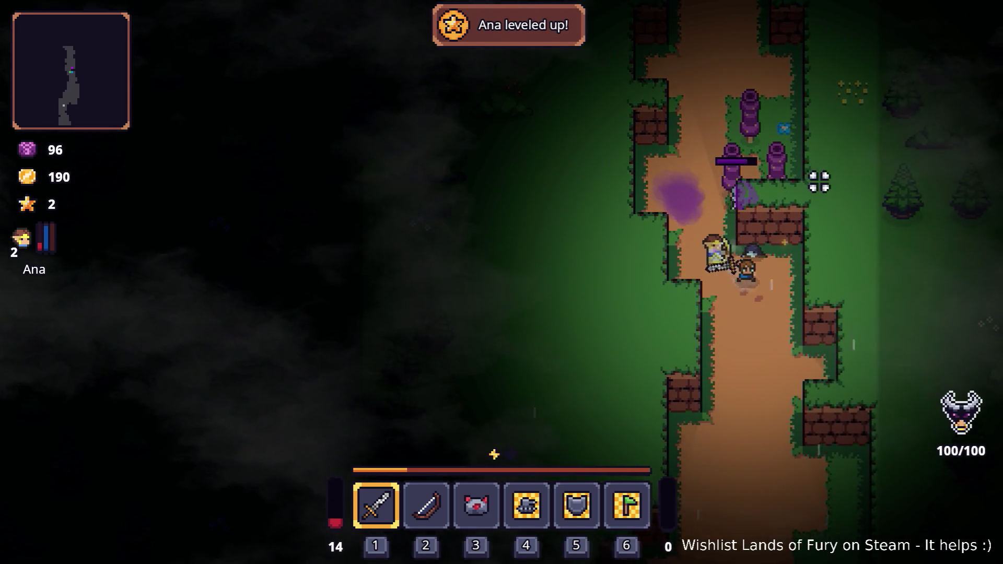
pyautogui.press('w')
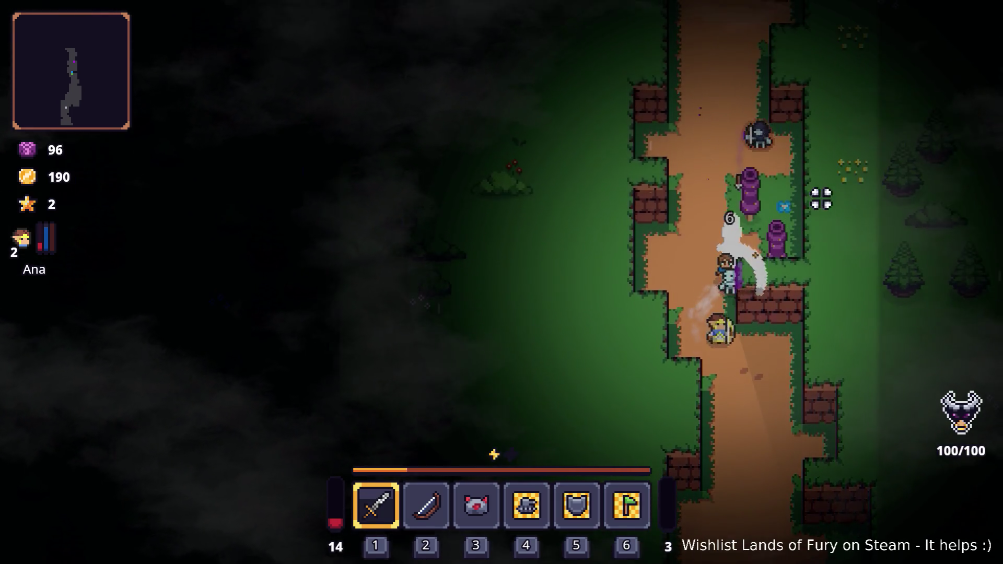
pyautogui.press('a')
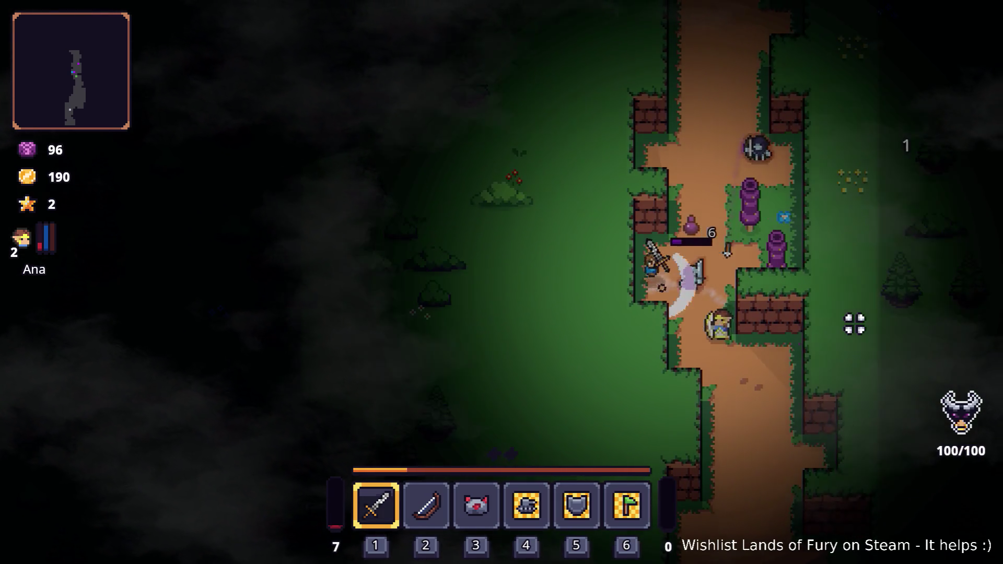
pyautogui.press('w')
pyautogui.press('d')
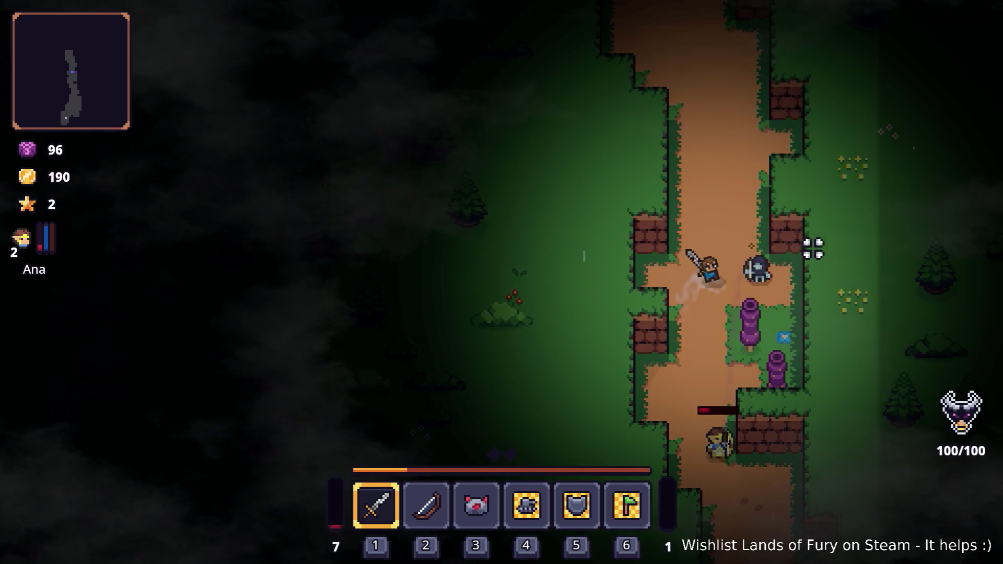
pyautogui.press('s')
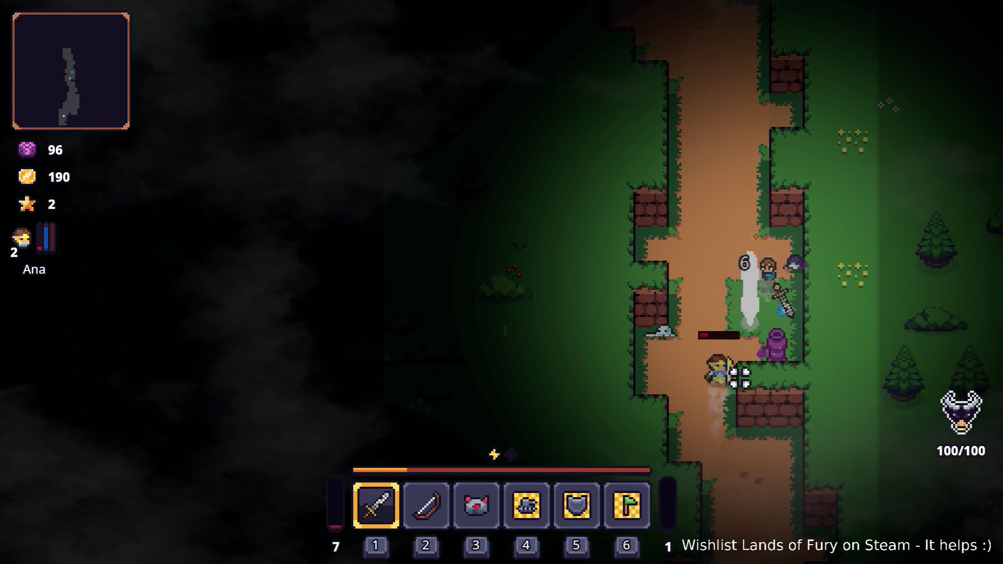
pyautogui.press('s')
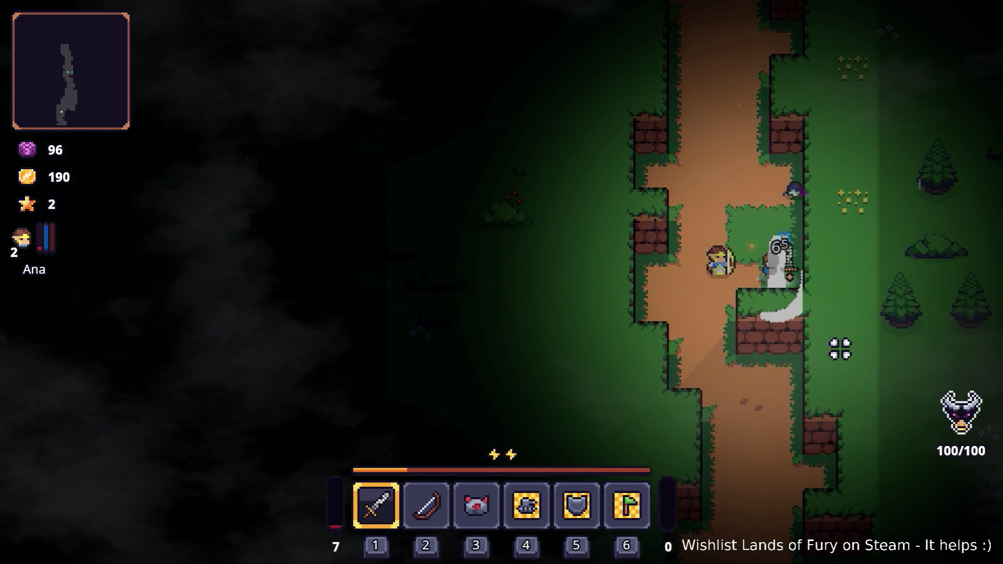
# Kill the axe-wielding enemy near the fence and campfire, then bring up Ana's character panel.
pyautogui.press('w')
pyautogui.press('a')
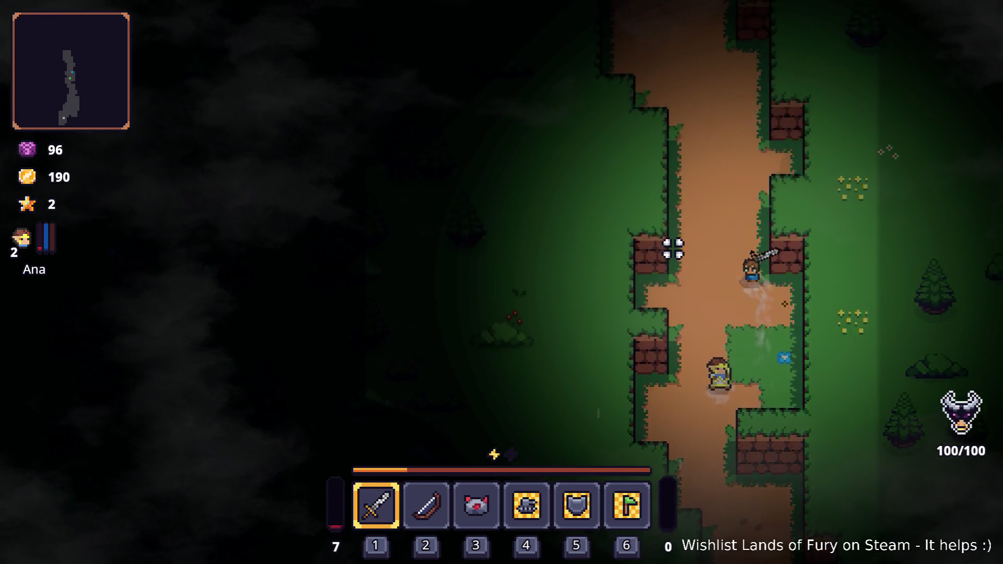
pyautogui.press('w')
pyautogui.press('a')
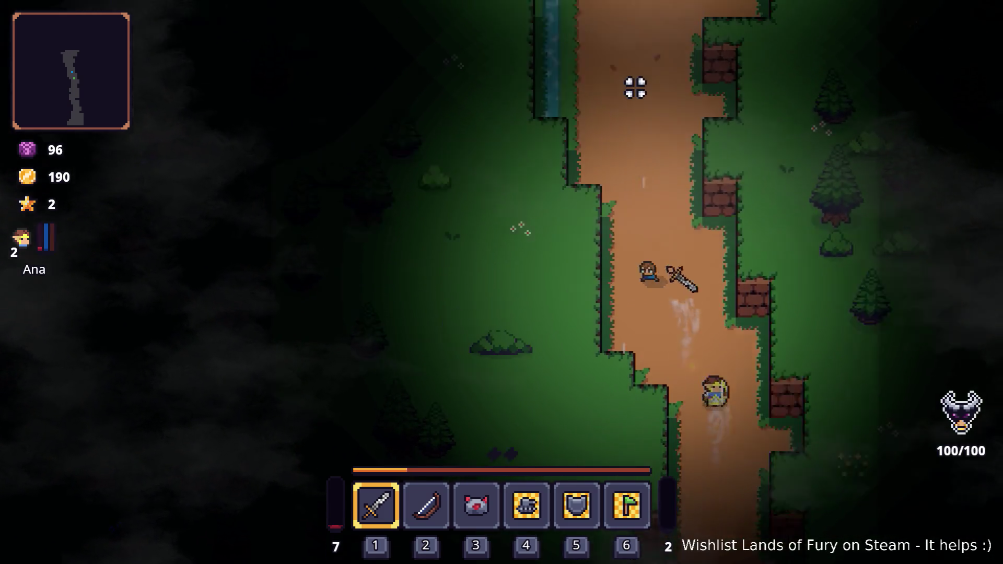
pyautogui.press('w')
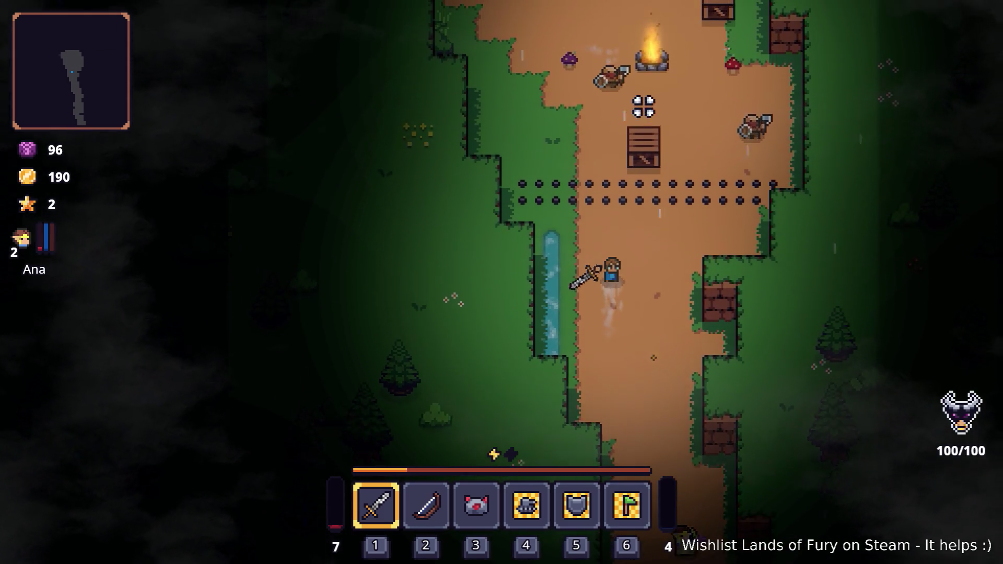
pyautogui.press('d')
pyautogui.press('s')
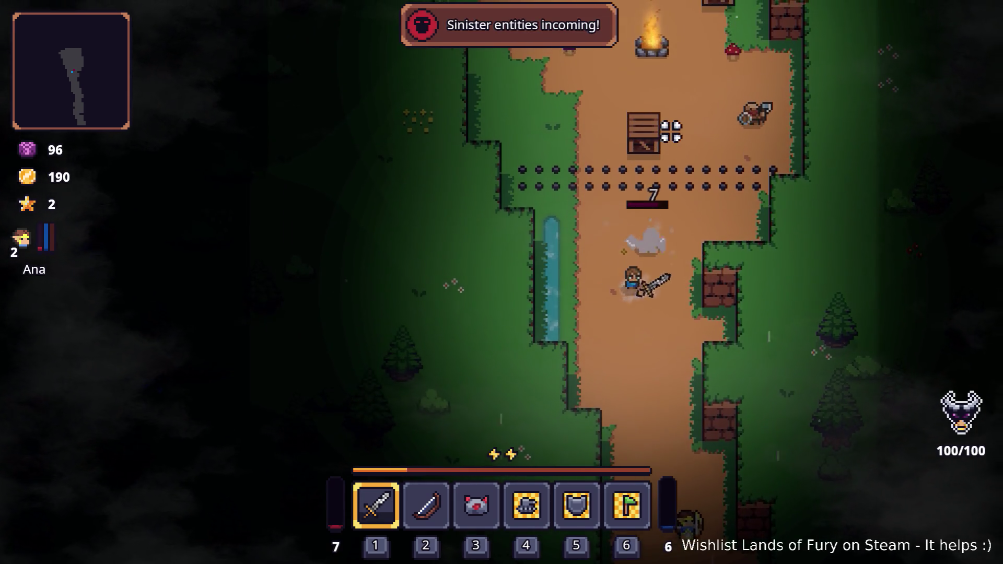
pyautogui.click(671, 131)
pyautogui.press('s')
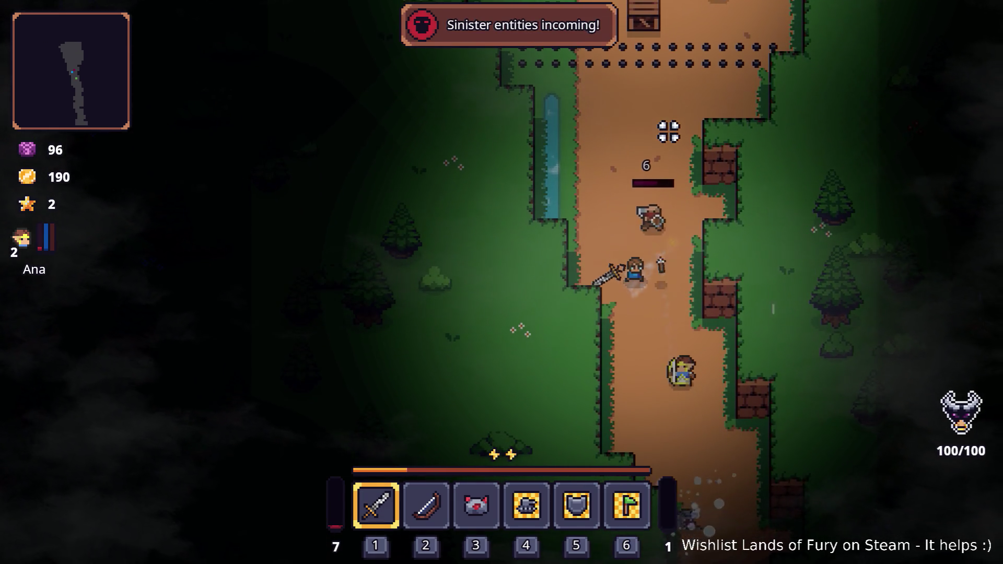
pyautogui.press('s')
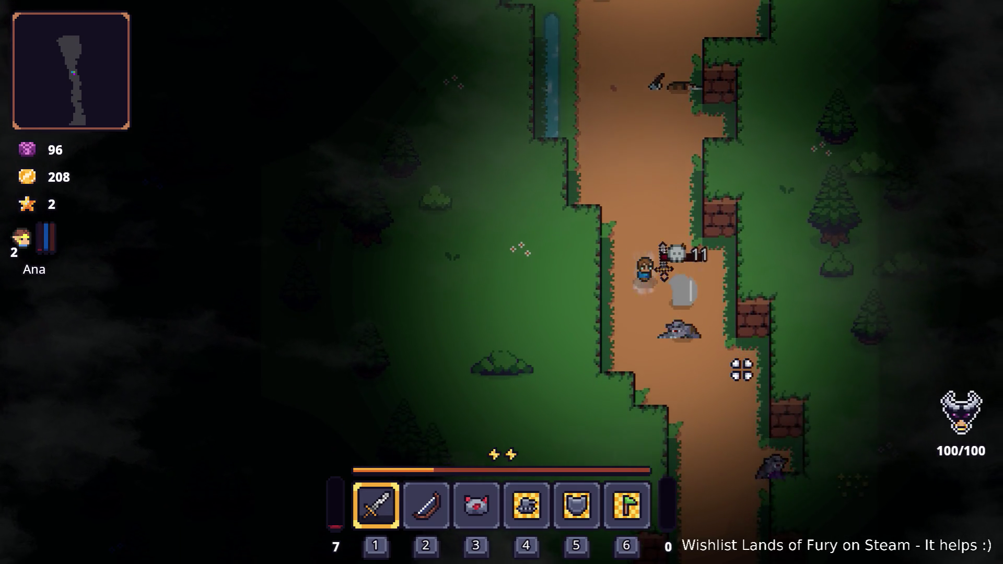
pyautogui.press('Tab')
pyautogui.click(276, 380)
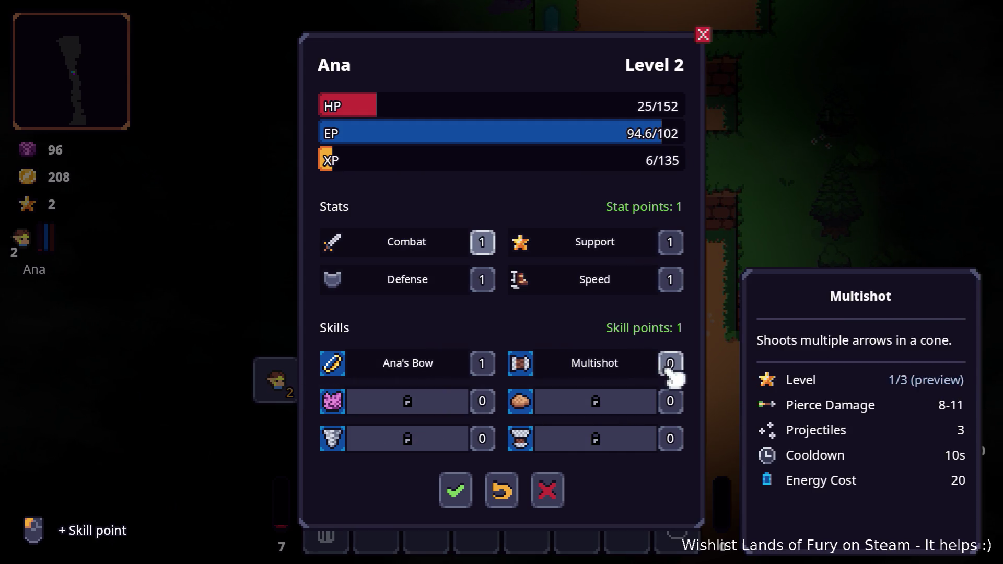
# Confirm Ana's panel, fight the ghost, and restart the run after game over.
pyautogui.click(455, 490)
pyautogui.press('Tab')
pyautogui.press('a')
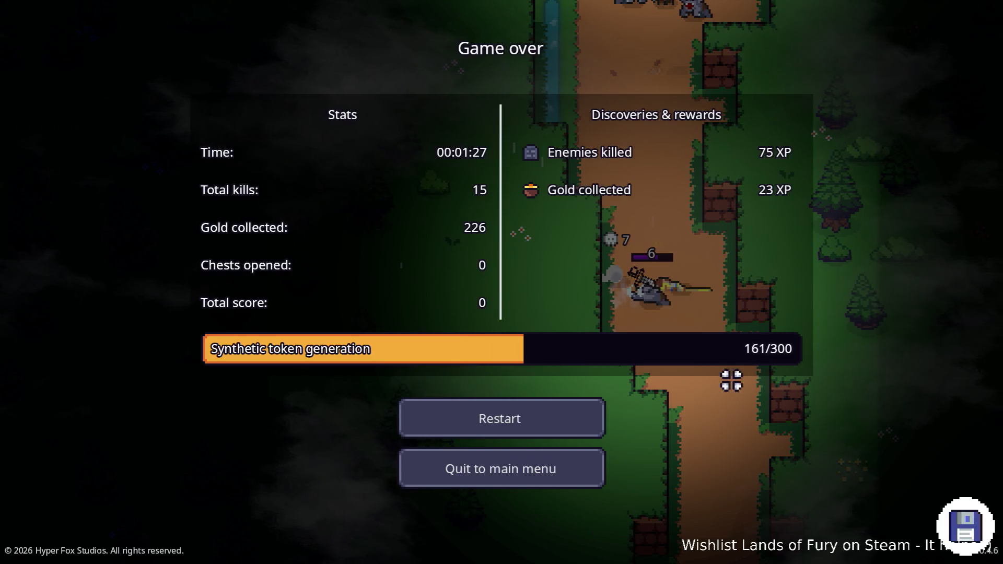
pyautogui.click(511, 416)
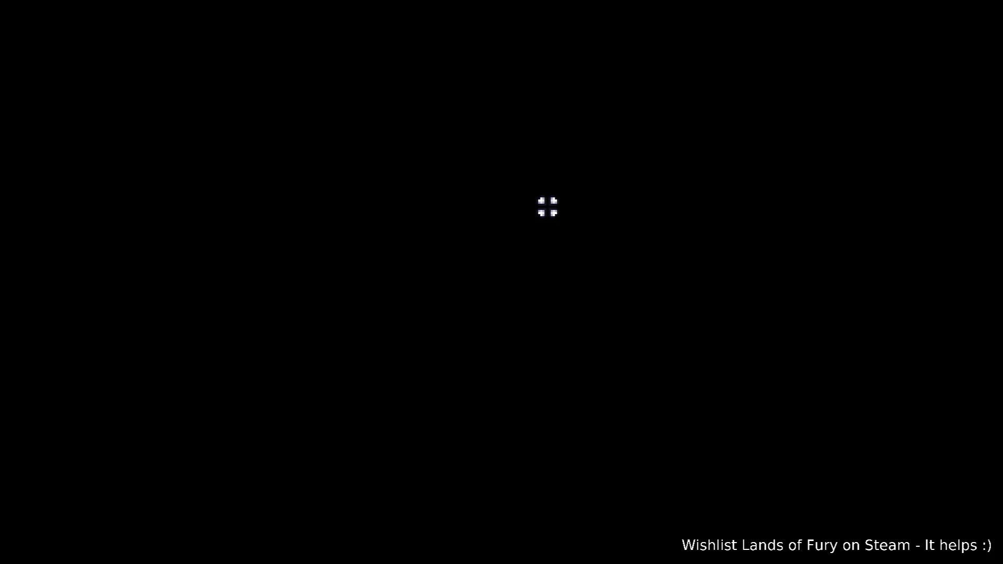
# Use the purple pillar to reach Rainy Road and open the developer console.
pyautogui.press('w')
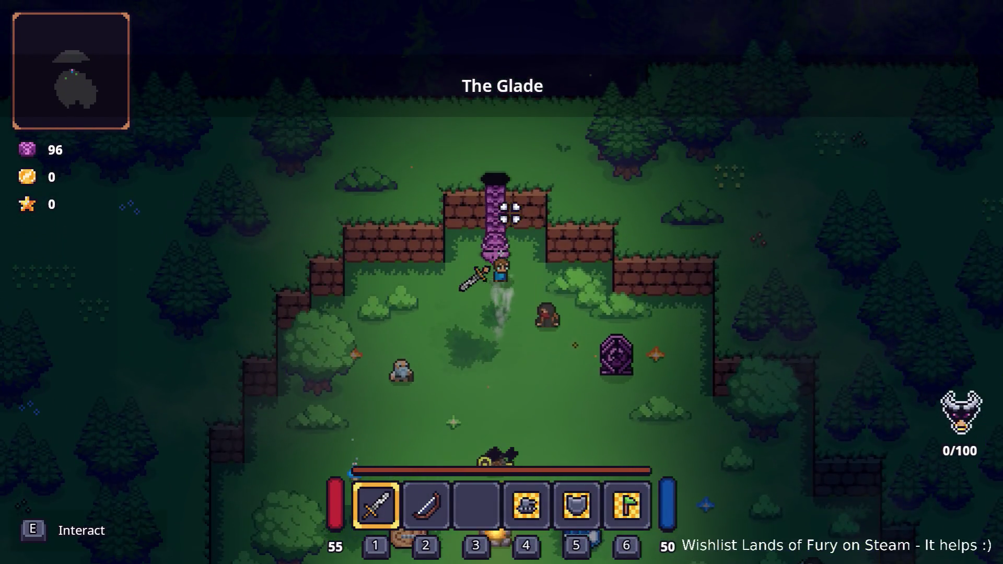
pyautogui.press('e')
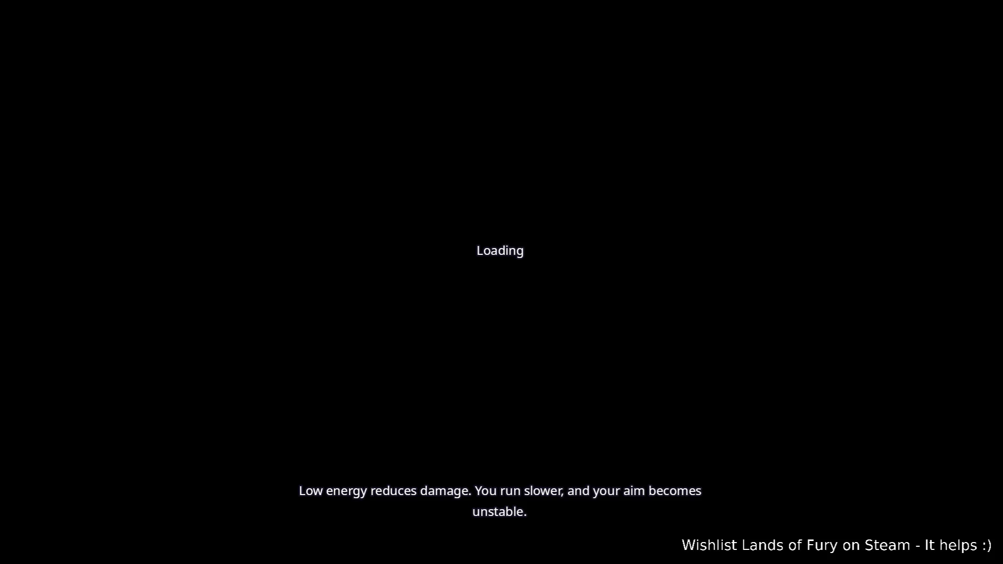
pyautogui.press('`')
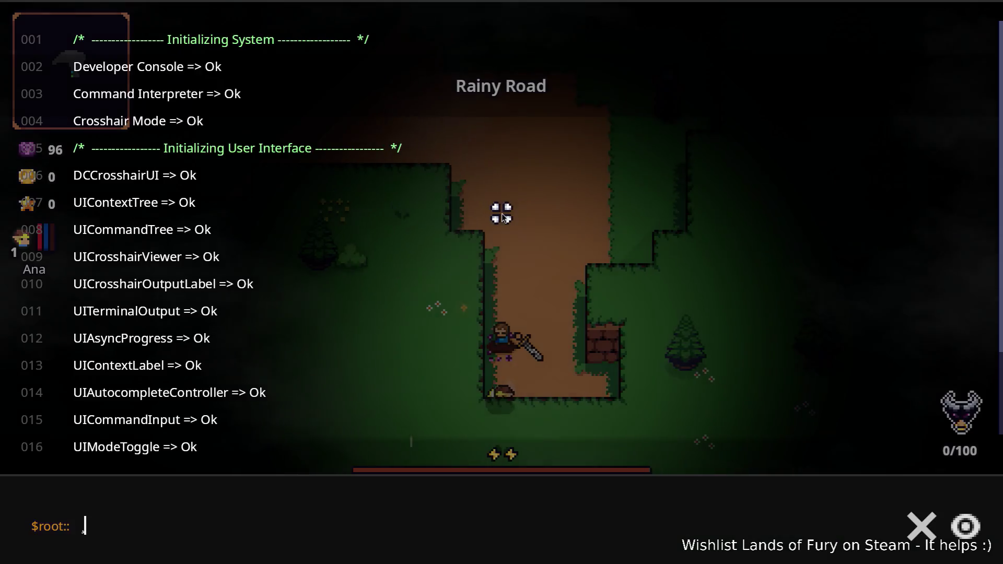
# Run Companion.CompanionAddLevels(10) to give Ana ten levels.
pyautogui.write('Companion.CompanionAddLevels(')
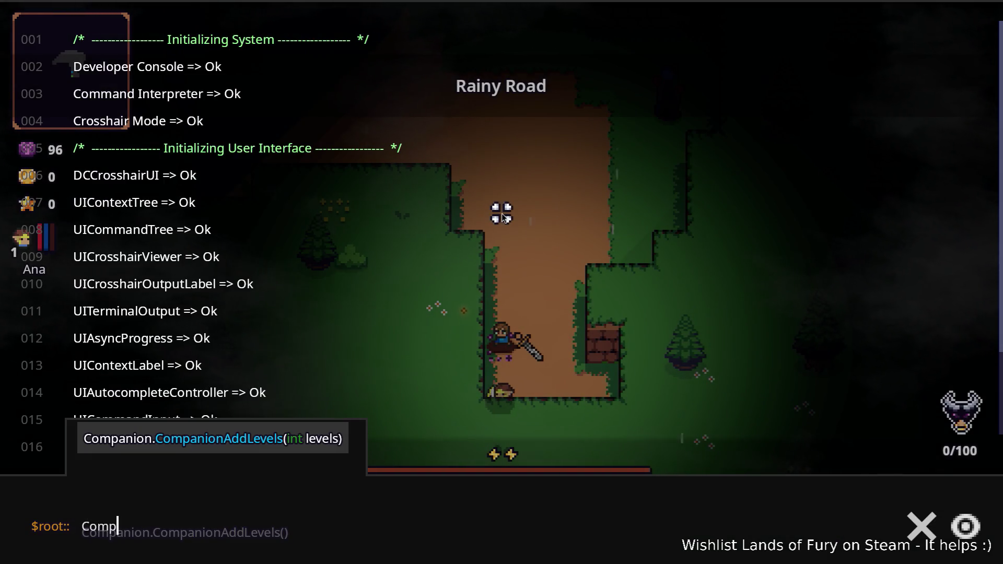
pyautogui.press('Tab')
pyautogui.write('10)')
pyautogui.press('Return')
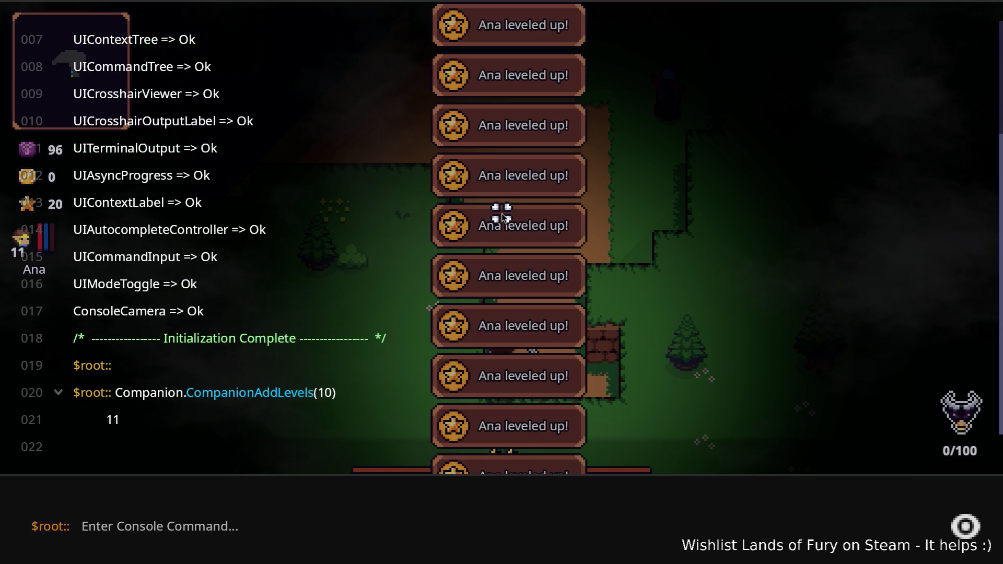
pyautogui.press('`')
pyautogui.press('`')
# Run Player.AddLevels(10) for ten player levels and close the console.
pyautogui.press('Up')
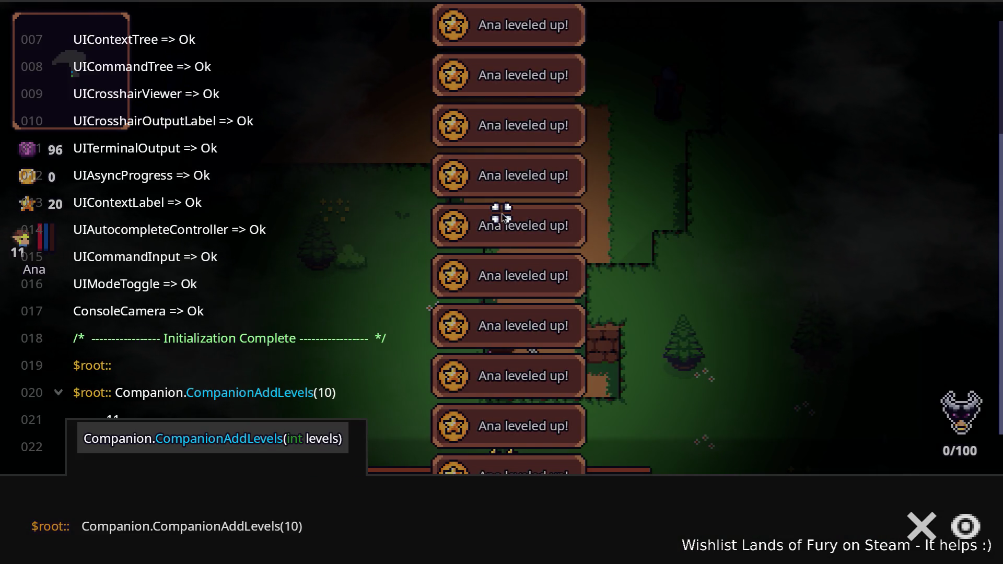
pyautogui.write('Player')
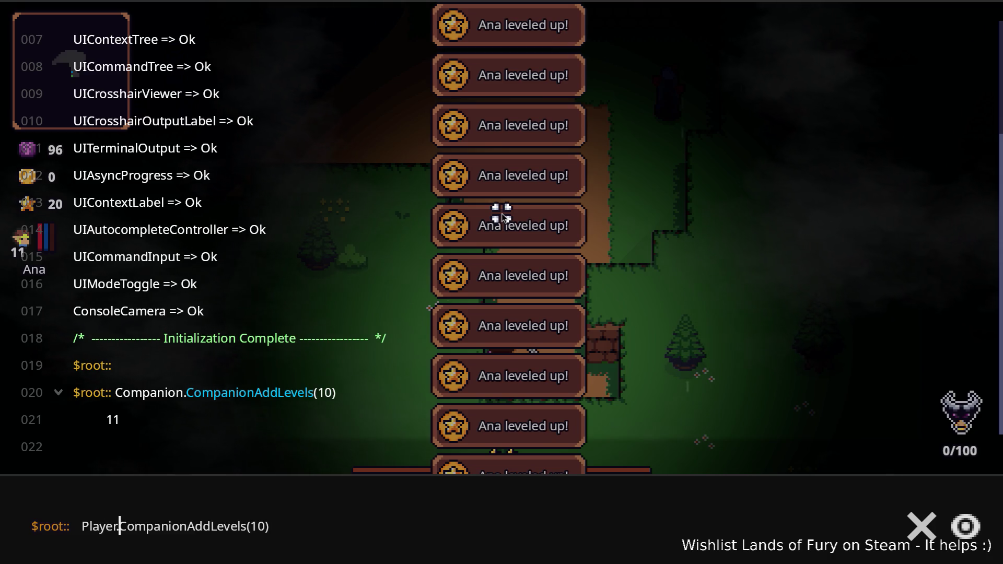
pyautogui.hotkey('shift', 'End')
pyautogui.write('Ad')
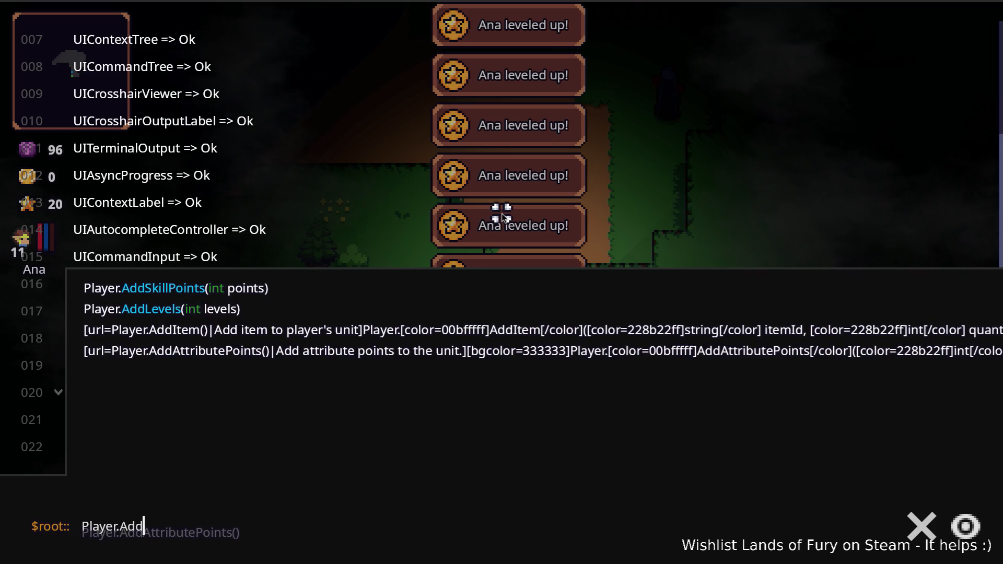
pyautogui.press('Down')
pyautogui.press('Down')
pyautogui.press('Tab')
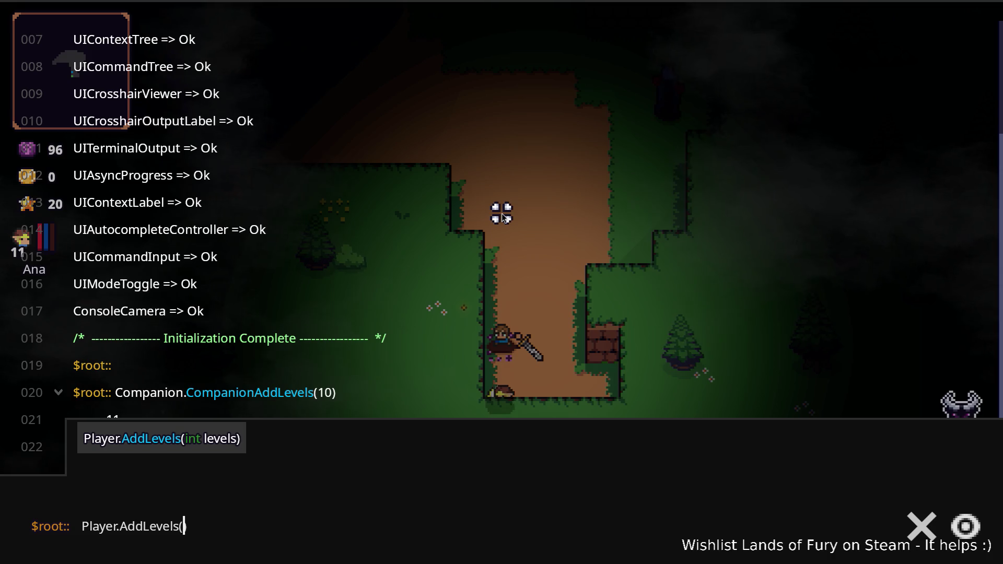
pyautogui.write('10')
pyautogui.press('Return')
pyautogui.press('Escape')
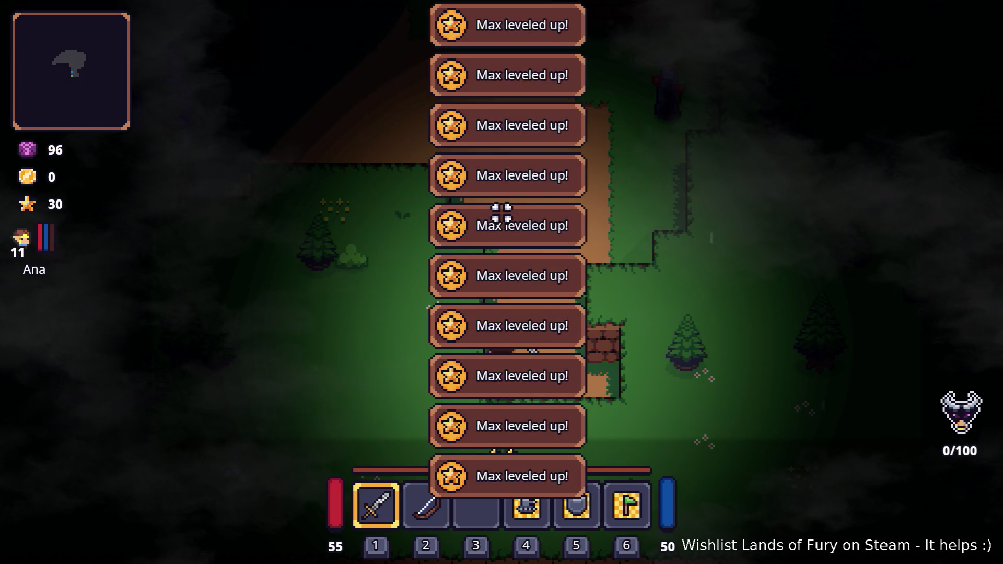
# Spend skill-tree points on Dash Booster, Second Wind and a maxed Heartroot, and confirm.
pyautogui.press('i')
pyautogui.click(327, 384)
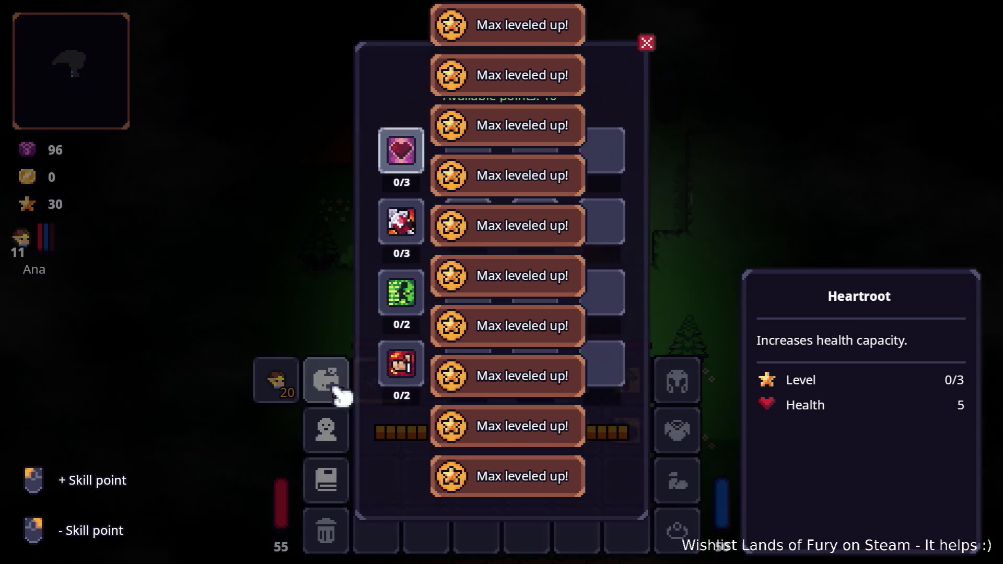
pyautogui.click(403, 300)
pyautogui.click(403, 300)
pyautogui.click(404, 235)
pyautogui.click(403, 236)
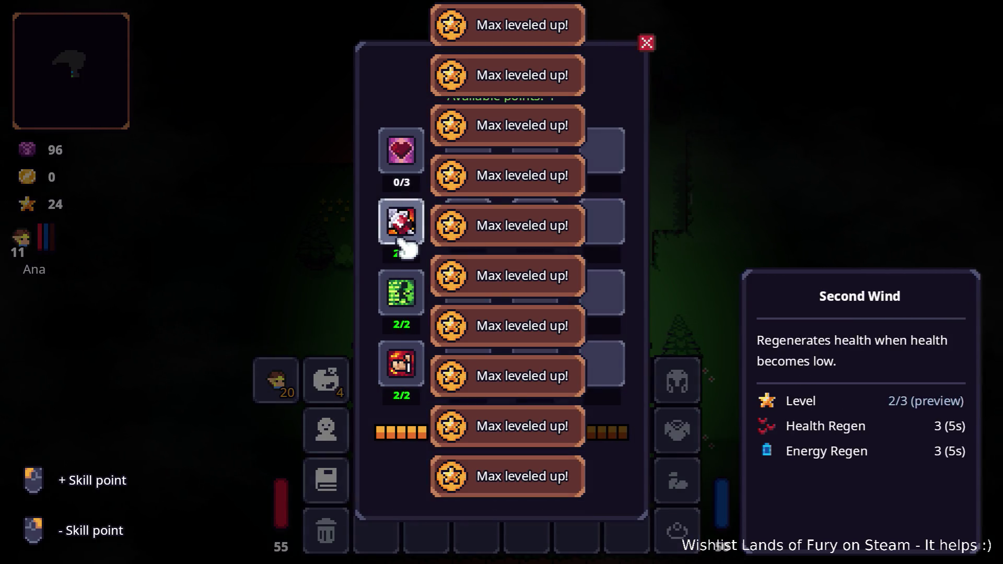
pyautogui.click(403, 154)
pyautogui.click(402, 154)
pyautogui.click(403, 154)
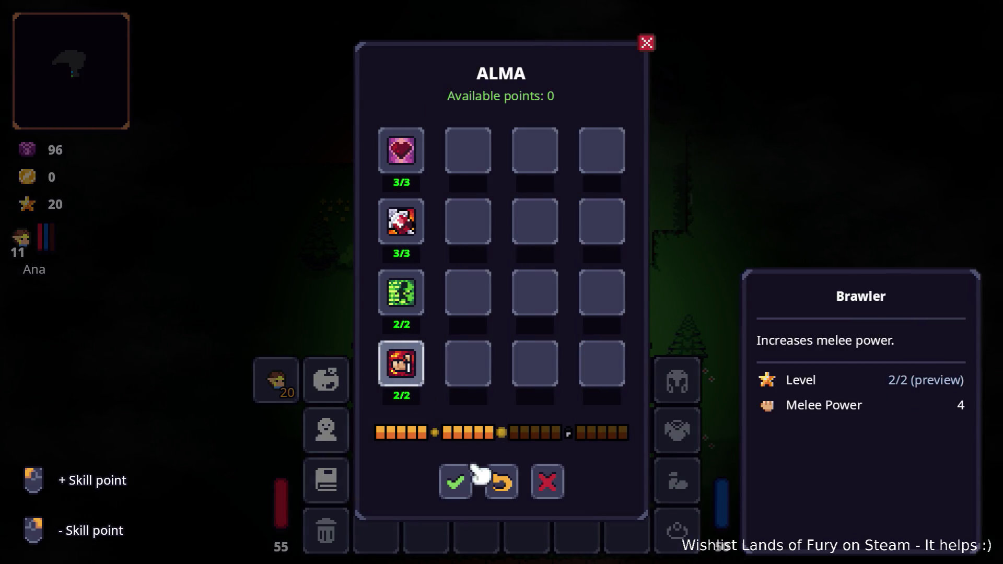
pyautogui.click(462, 476)
# Raise Ana's Combat stat to 11.
pyautogui.click(345, 415)
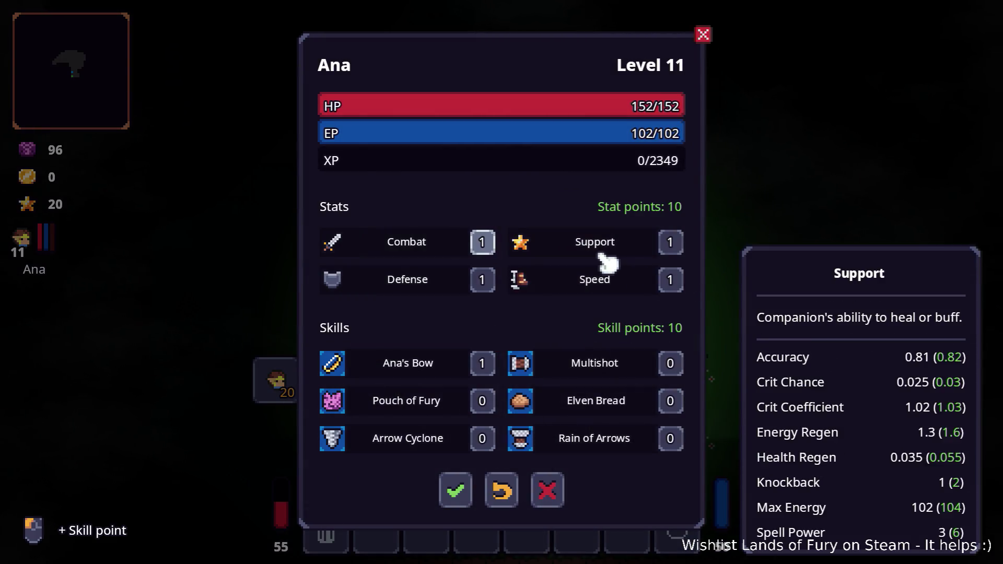
pyautogui.click(479, 245)
pyautogui.click(479, 244)
pyautogui.click(481, 244)
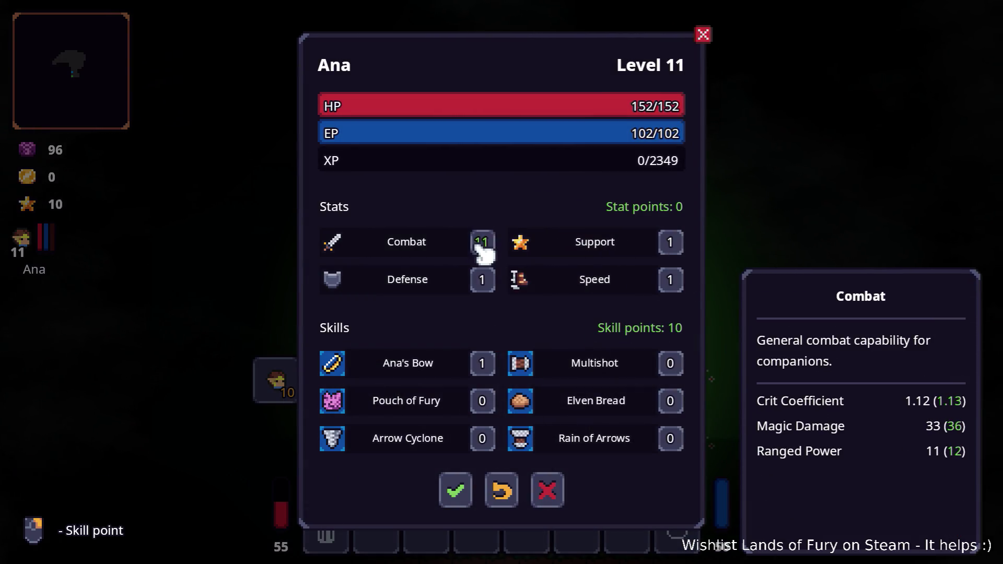
# Spread Ana's points over Multishot, Elven Bread, Rain of Arrows, Arrow Cyclone, Pouch of Fury and Bow, then confirm.
pyautogui.click(670, 363)
pyautogui.click(671, 401)
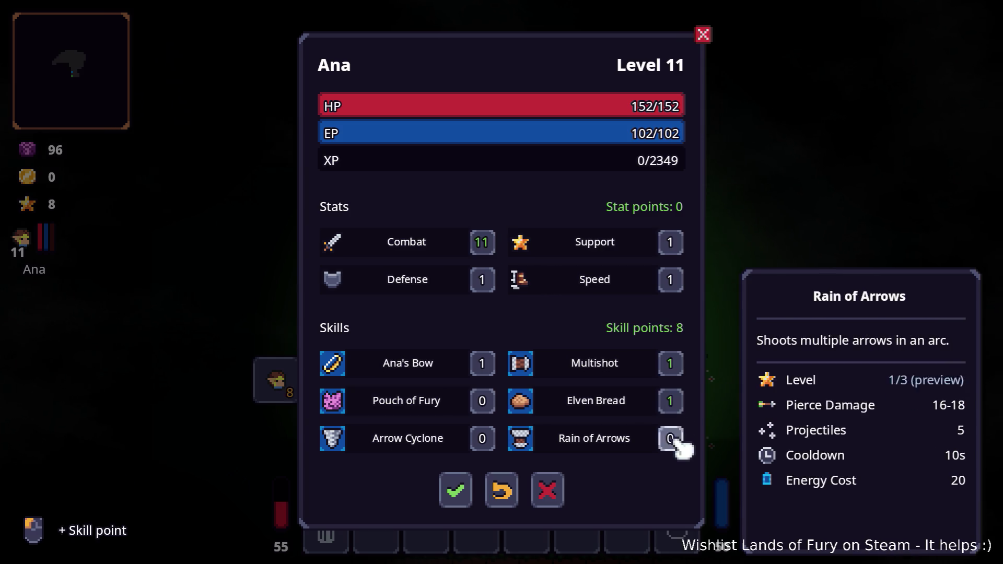
pyautogui.click(671, 439)
pyautogui.click(482, 439)
pyautogui.click(482, 401)
pyautogui.click(671, 364)
pyautogui.click(482, 401)
pyautogui.click(482, 363)
pyautogui.click(481, 439)
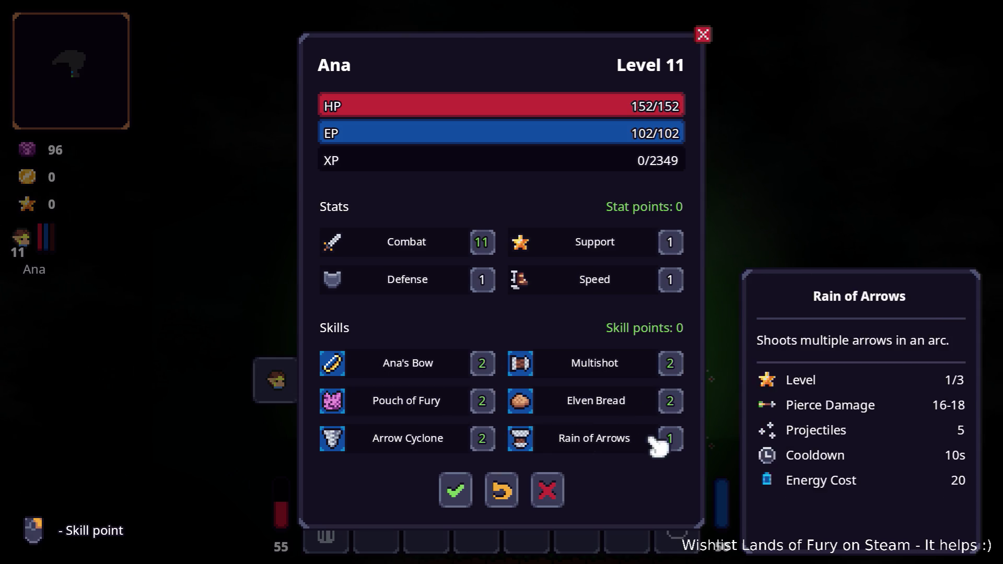
pyautogui.click(459, 489)
# Close the inventory, walk down the dirt path and kill the purple worms.
pyautogui.press('i')
pyautogui.press('w')
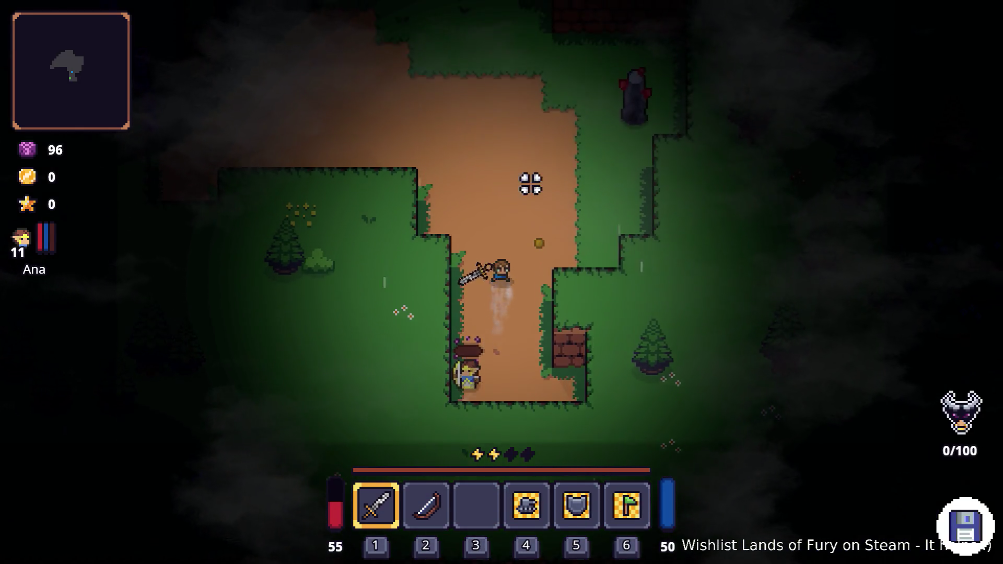
pyautogui.press('a')
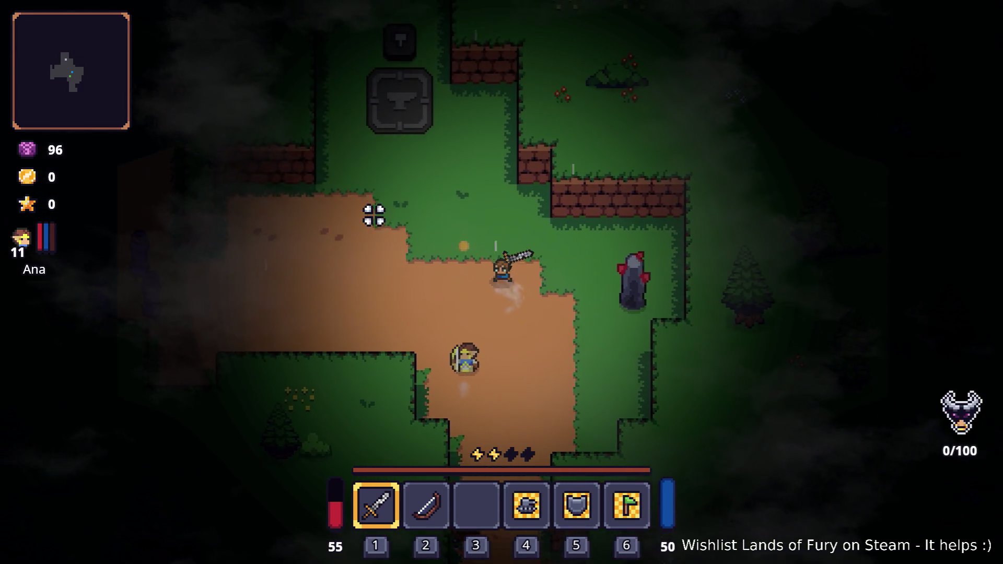
pyautogui.press('s')
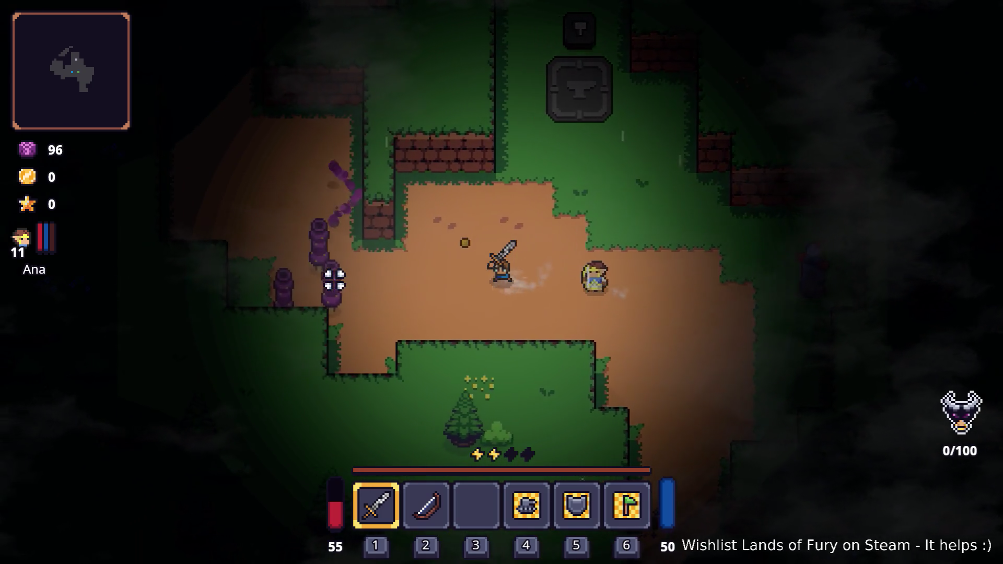
pyautogui.press('a')
pyautogui.click(334, 278)
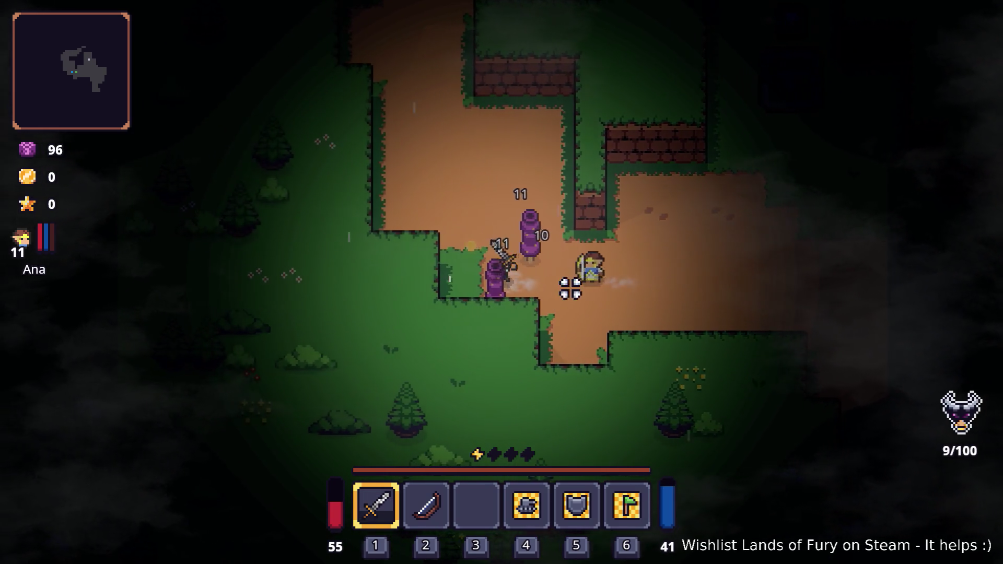
pyautogui.click(600, 226)
# Walk north-east to the Dyno Ore deposit and strike it twice.
pyautogui.press('w')
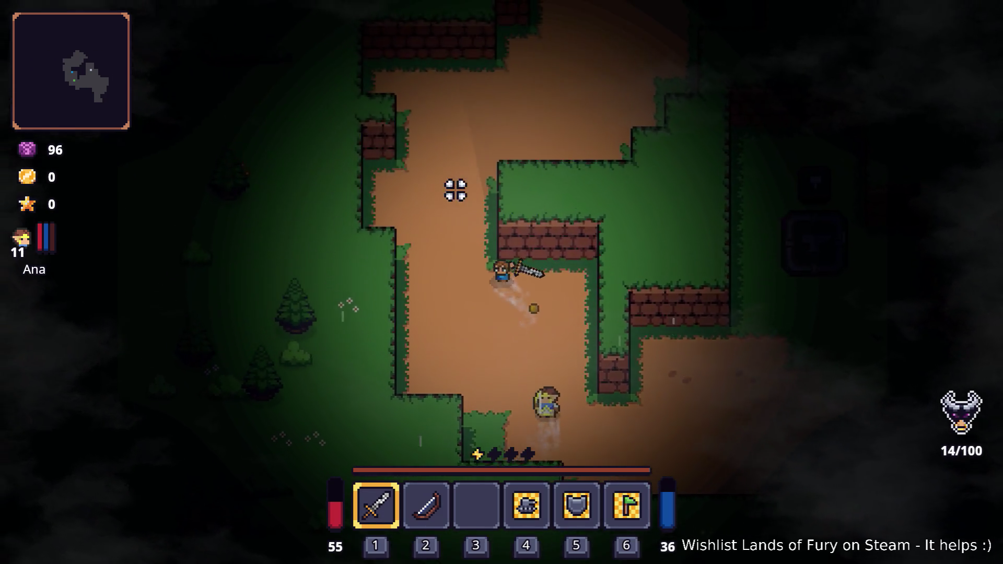
pyautogui.press('d')
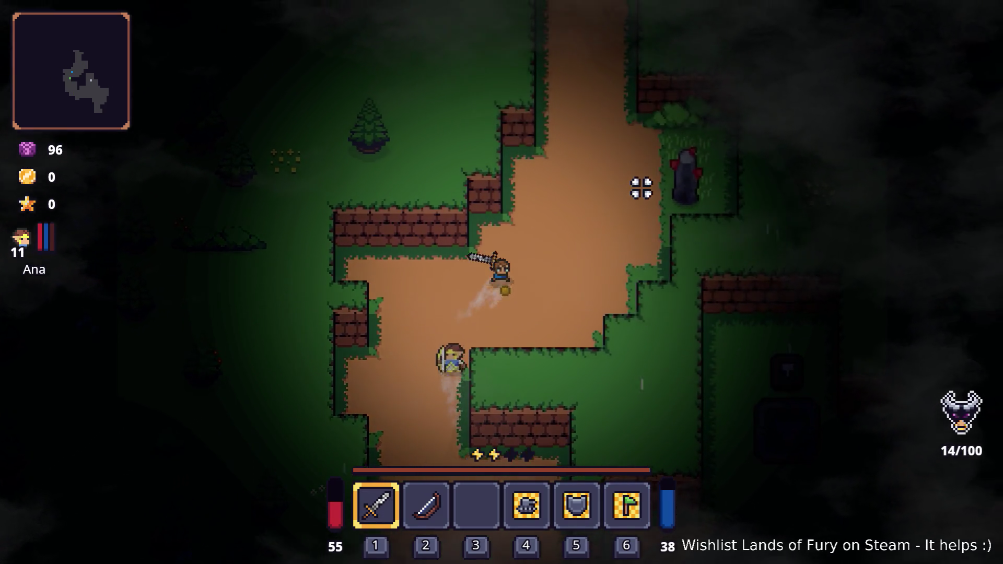
pyautogui.press('d')
pyautogui.click(578, 195)
pyautogui.click(549, 213)
# Add one iron_axe with Player.AddItem(iron_axe,1), then recall the command to edit its item id.
pyautogui.press('`')
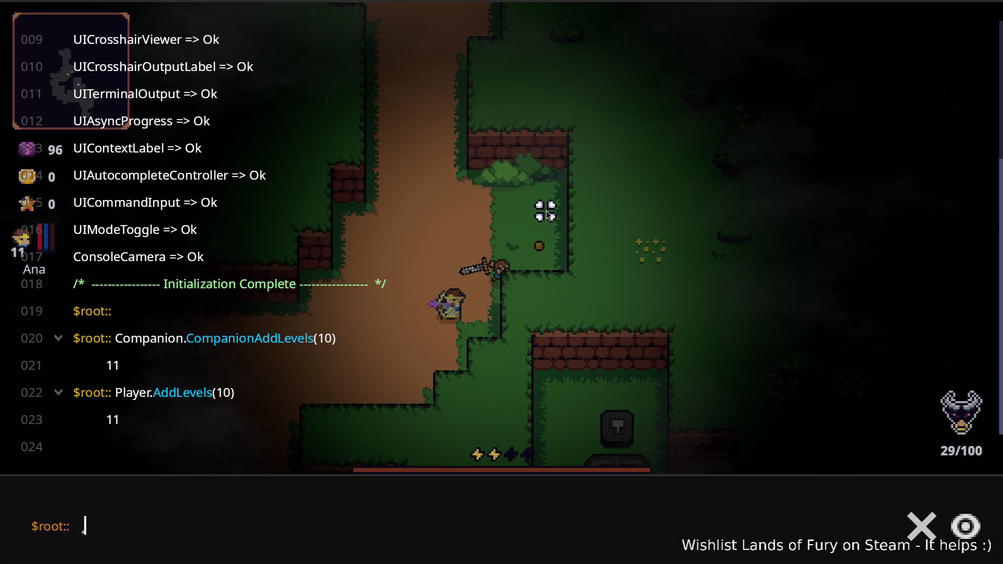
pyautogui.write('Player.a')
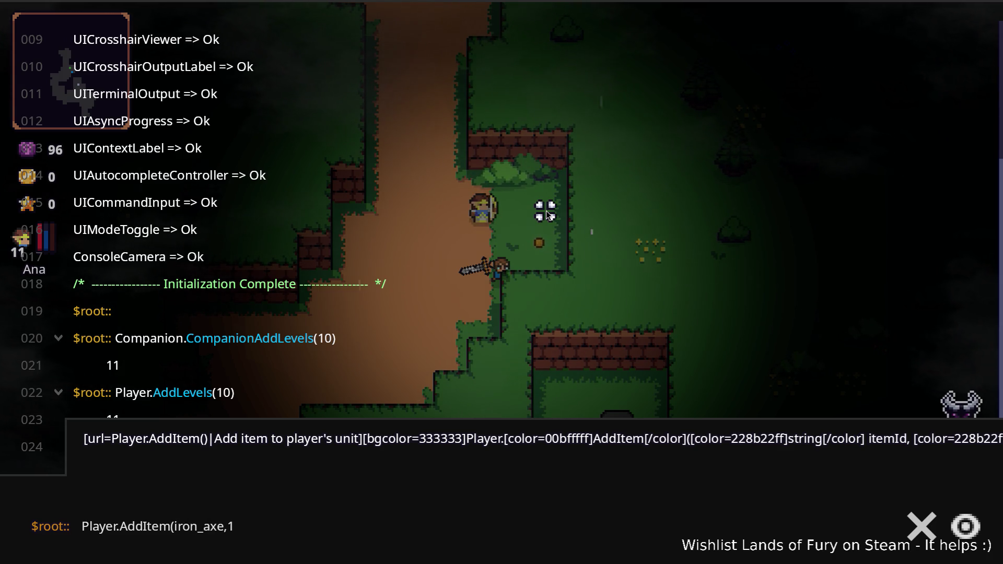
pyautogui.press('Return')
pyautogui.press('Up')
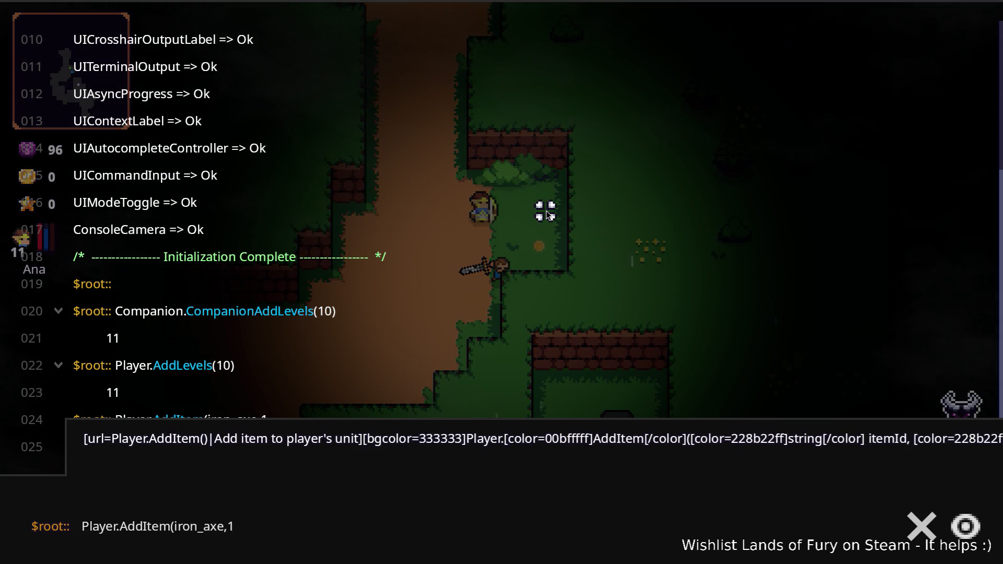
pyautogui.click(221, 520)
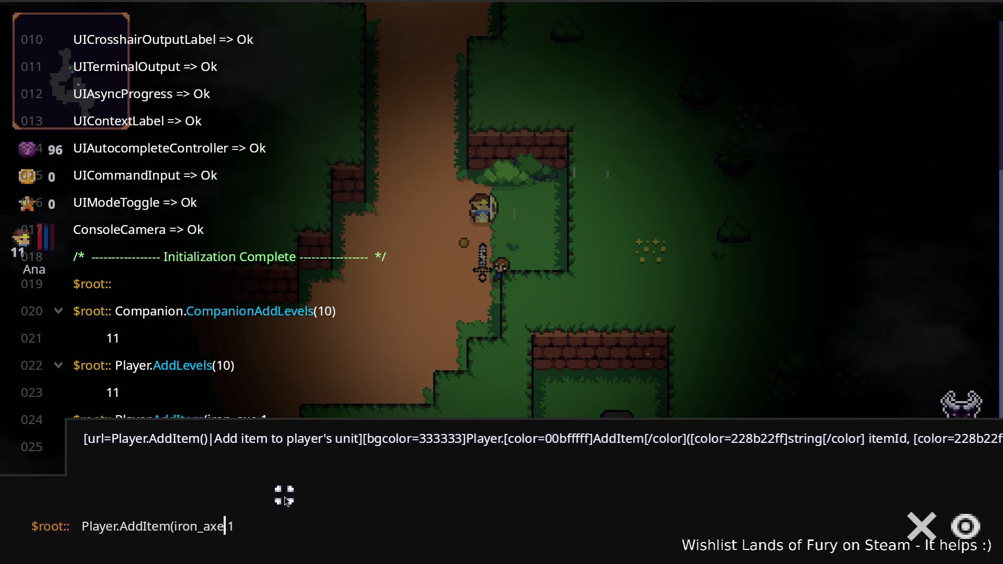
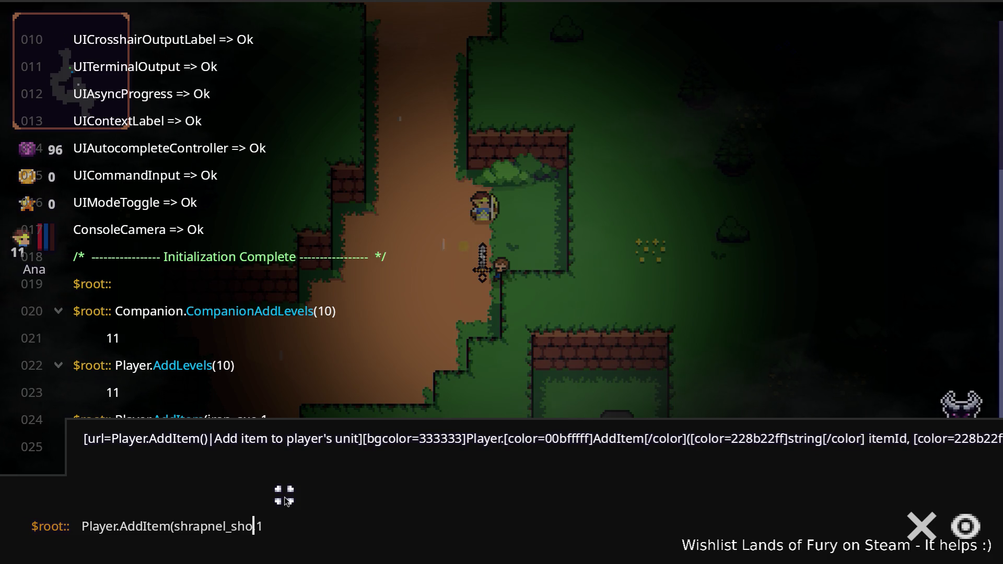
# Spawn the Iron Axe with the AddItem console command, equip it, and socket a shrapnel shot rune.
pyautogui.press('Return')
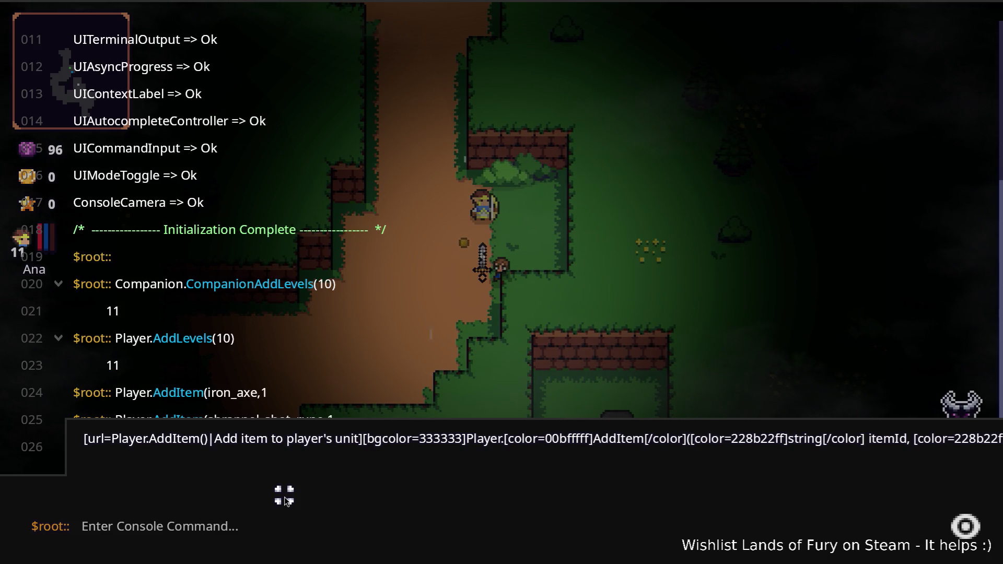
pyautogui.press('`')
pyautogui.press('i')
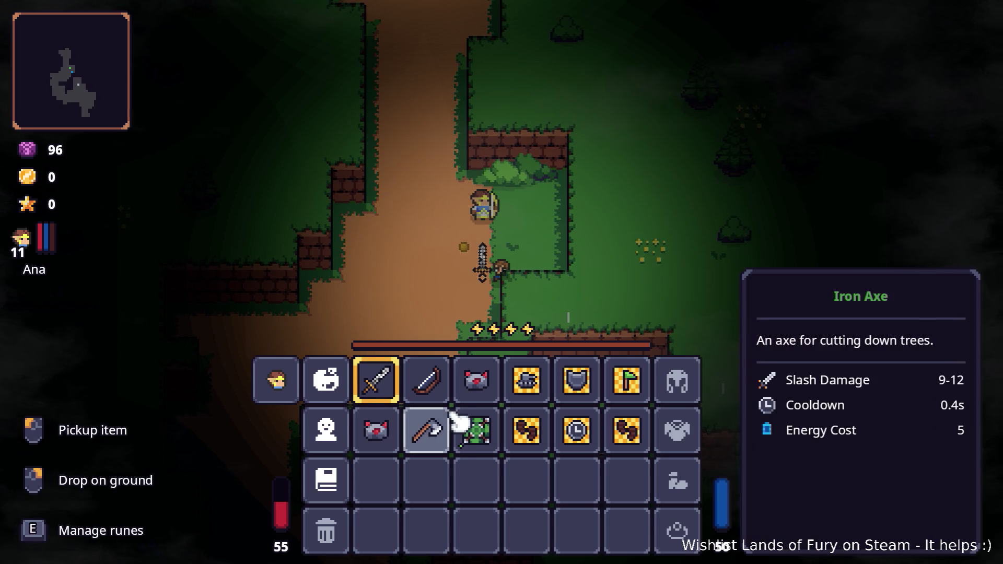
pyautogui.press('e')
pyautogui.click(433, 304)
pyautogui.click(429, 224)
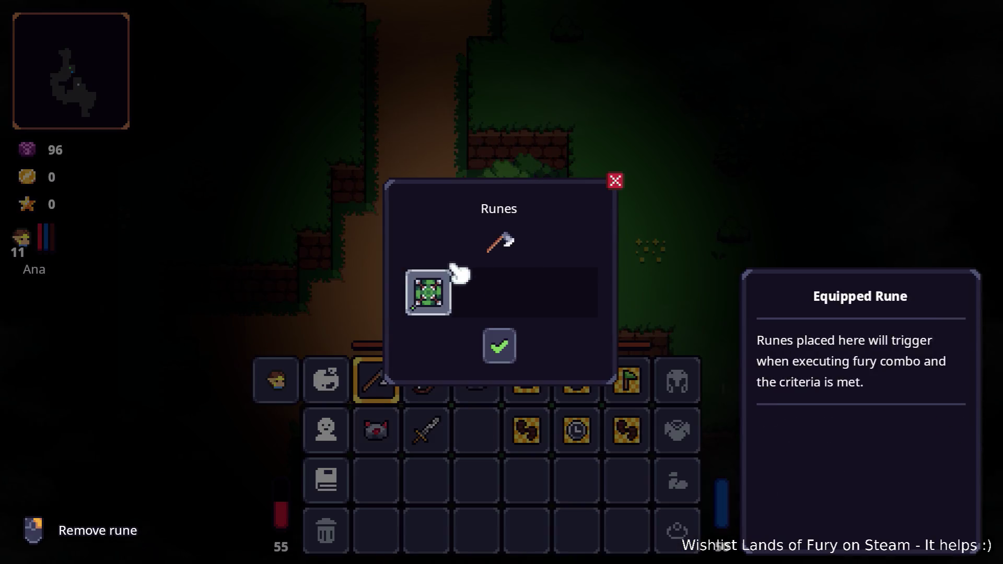
pyautogui.click(497, 345)
# Resume play, run north past the archer, and axe the first beasts on the path.
pyautogui.press('i')
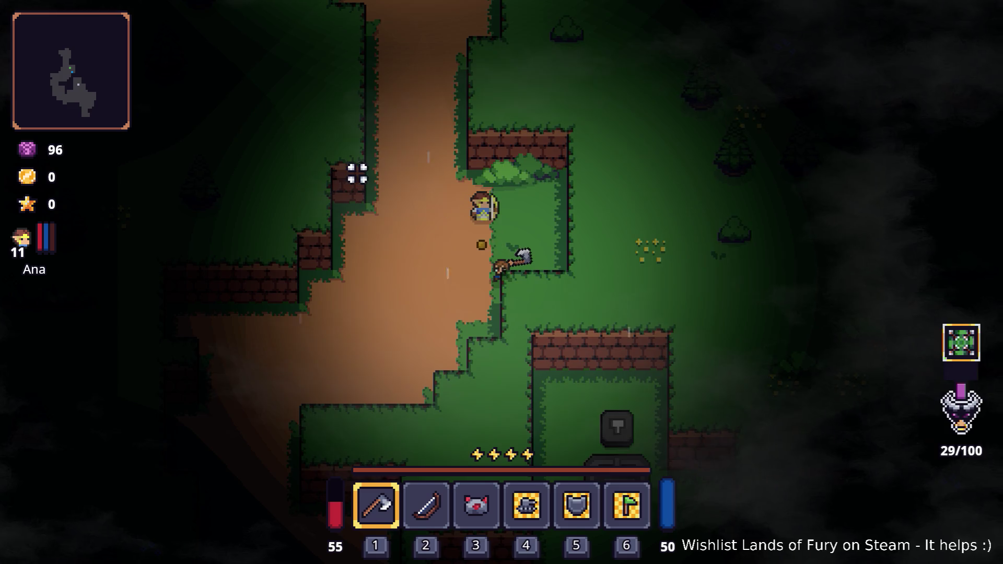
pyautogui.press('w')
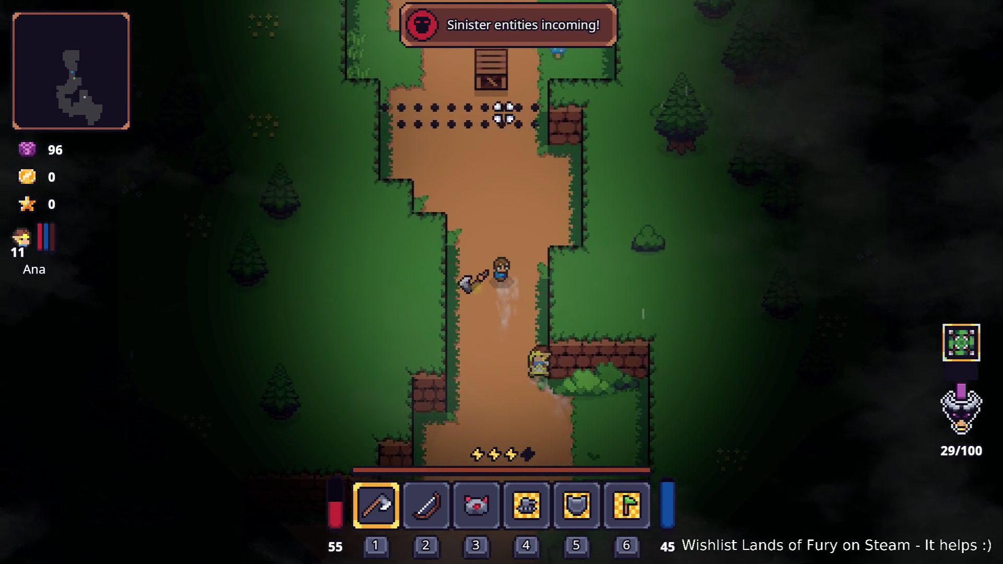
pyautogui.press('s')
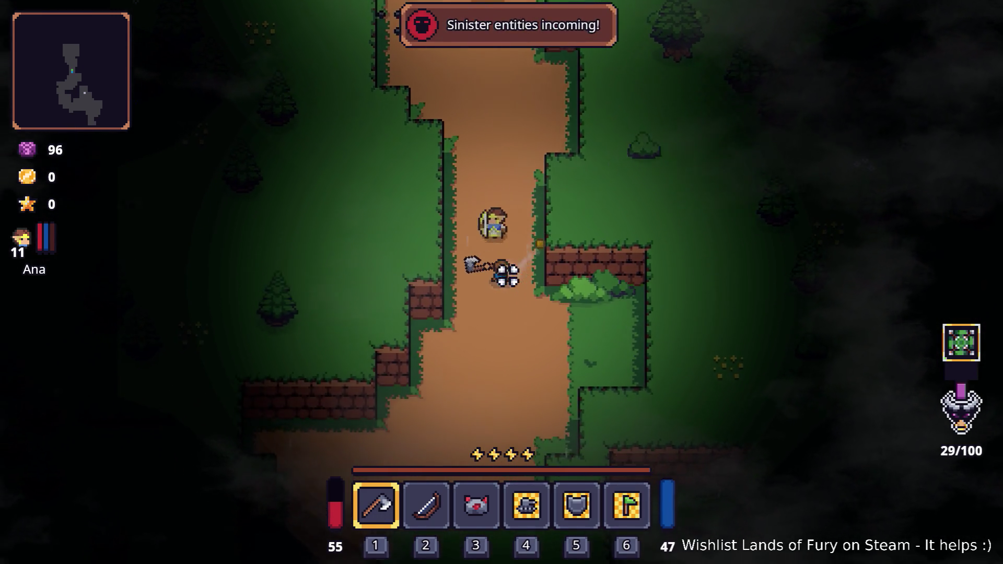
pyautogui.press('w')
pyautogui.press('space')
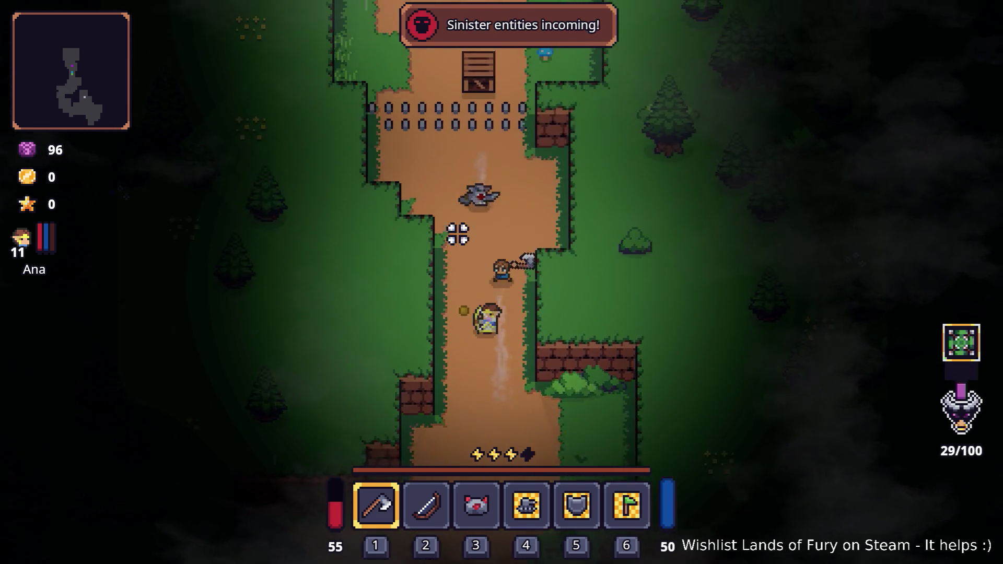
pyautogui.click(458, 236)
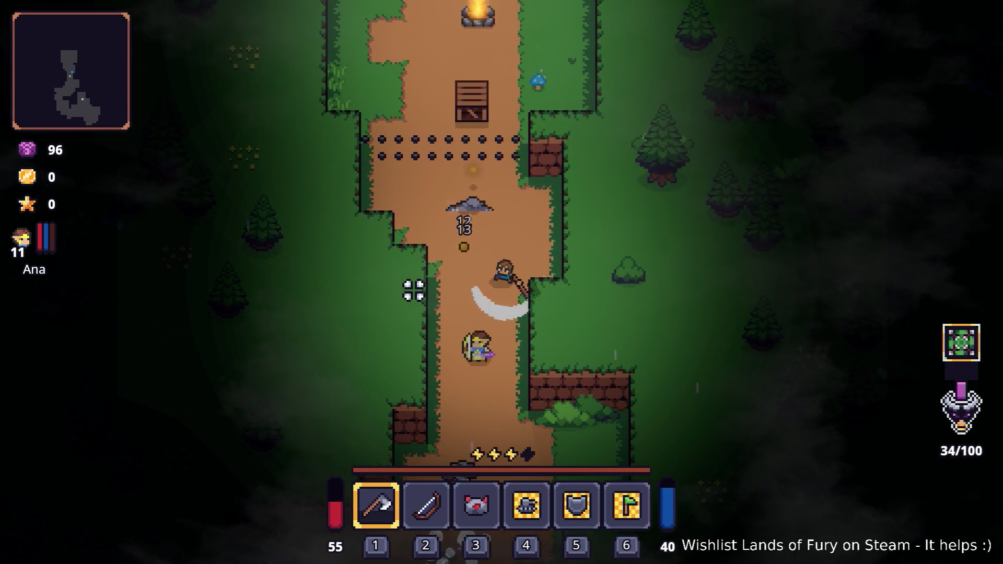
pyautogui.press('s')
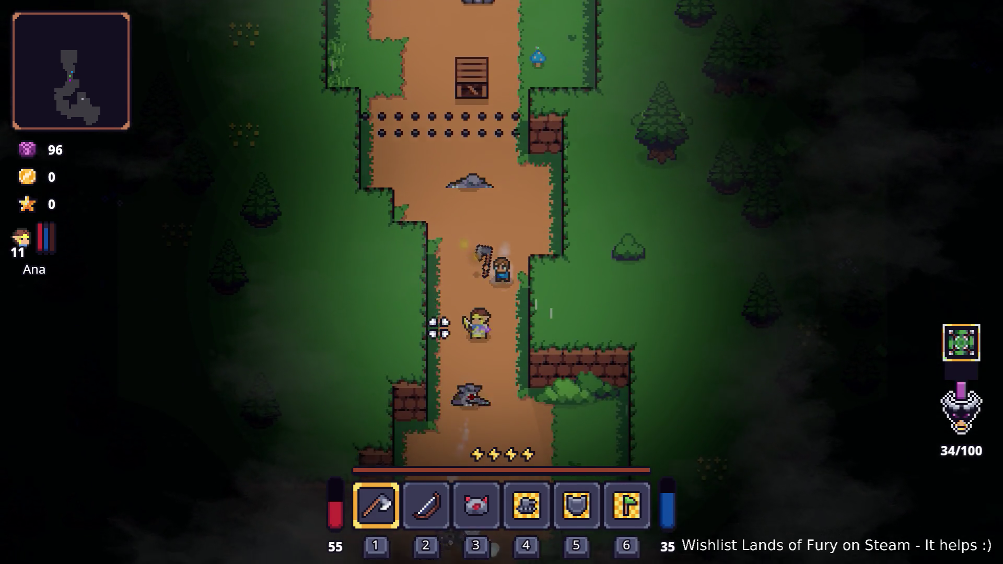
pyautogui.click(403, 324)
pyautogui.click(397, 322)
pyautogui.click(374, 298)
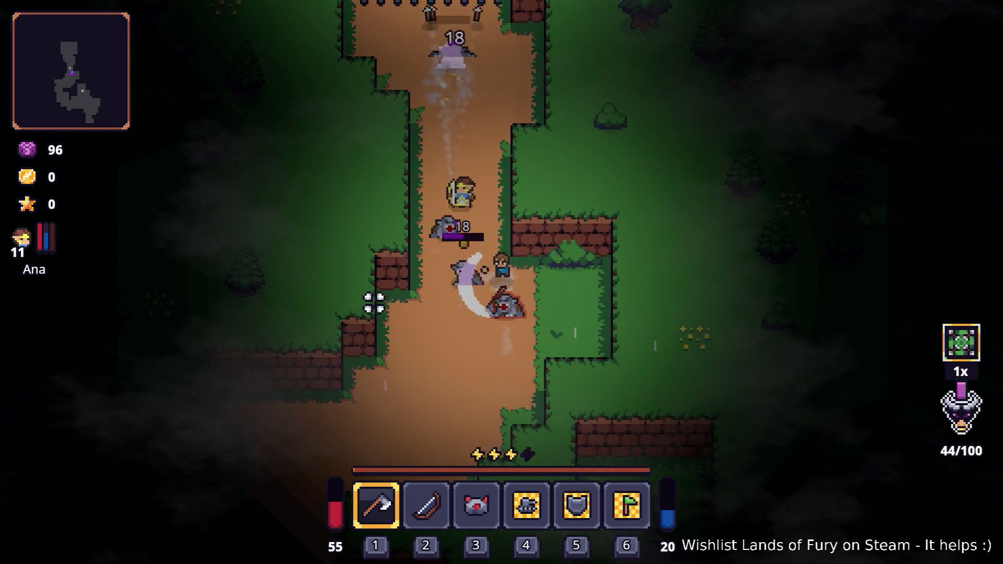
pyautogui.press('w')
pyautogui.click(430, 327)
pyautogui.click(444, 336)
# Keep cutting down the beasts to the south and north of the forest path.
pyautogui.press('s')
pyautogui.click(539, 219)
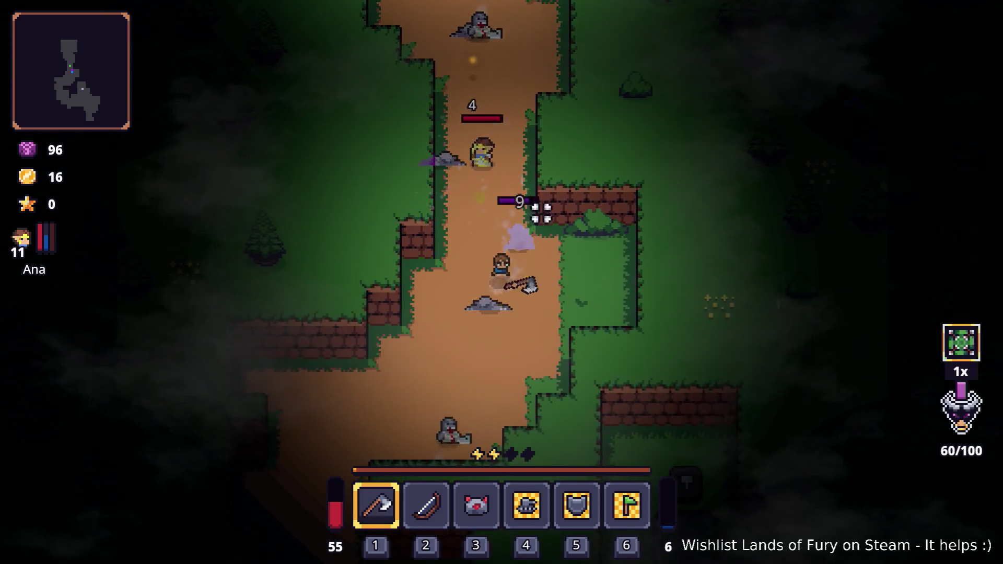
pyautogui.click(529, 148)
pyautogui.press('a')
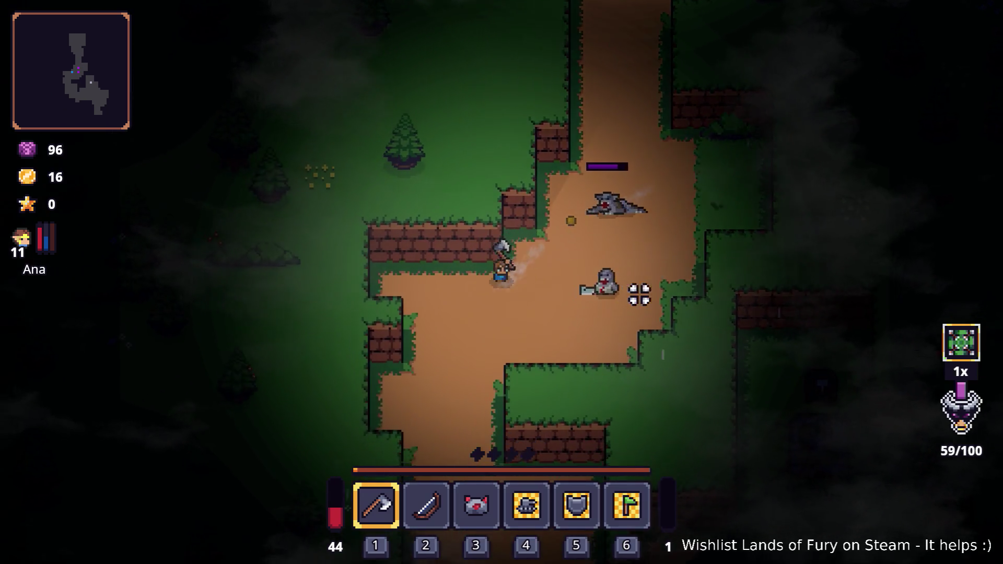
pyautogui.click(654, 267)
pyautogui.click(602, 204)
pyautogui.press('d')
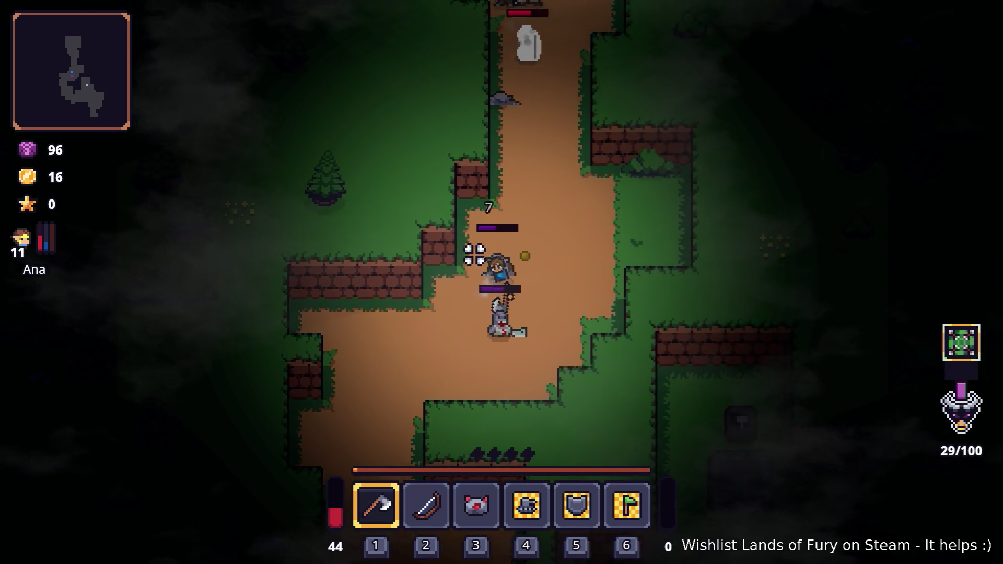
pyautogui.click(405, 313)
pyautogui.press('d')
pyautogui.click(399, 324)
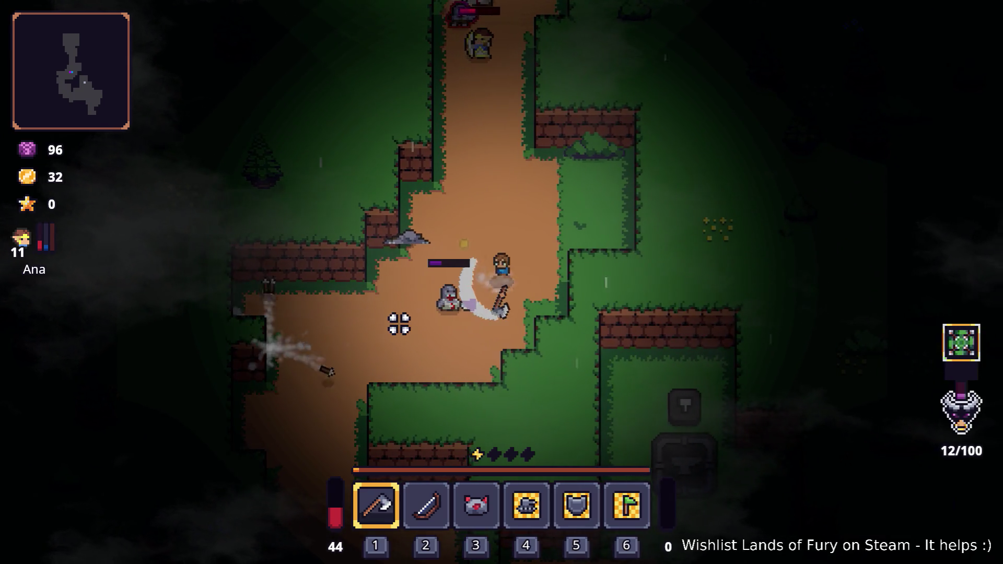
pyautogui.press('w')
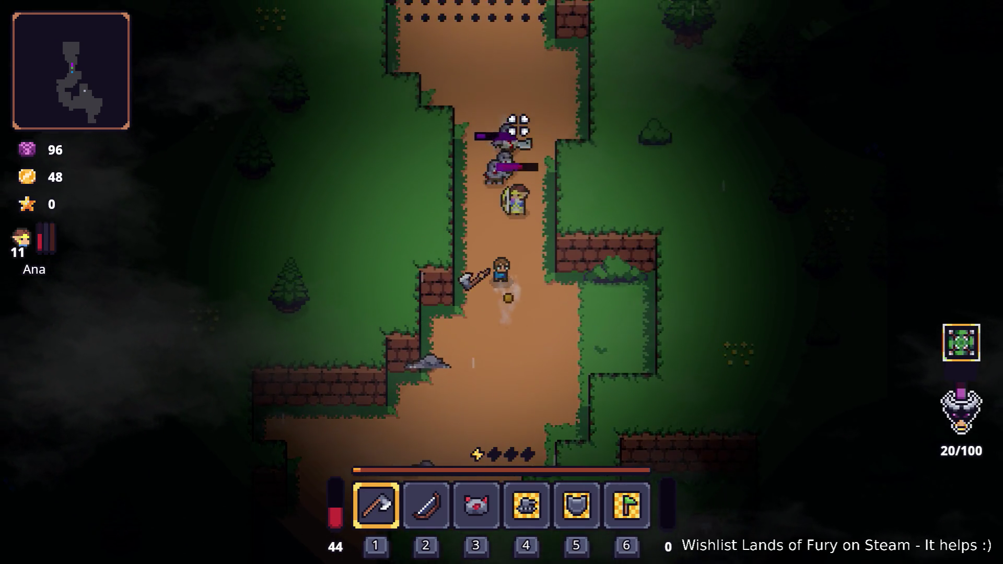
pyautogui.click(547, 142)
pyautogui.click(600, 208)
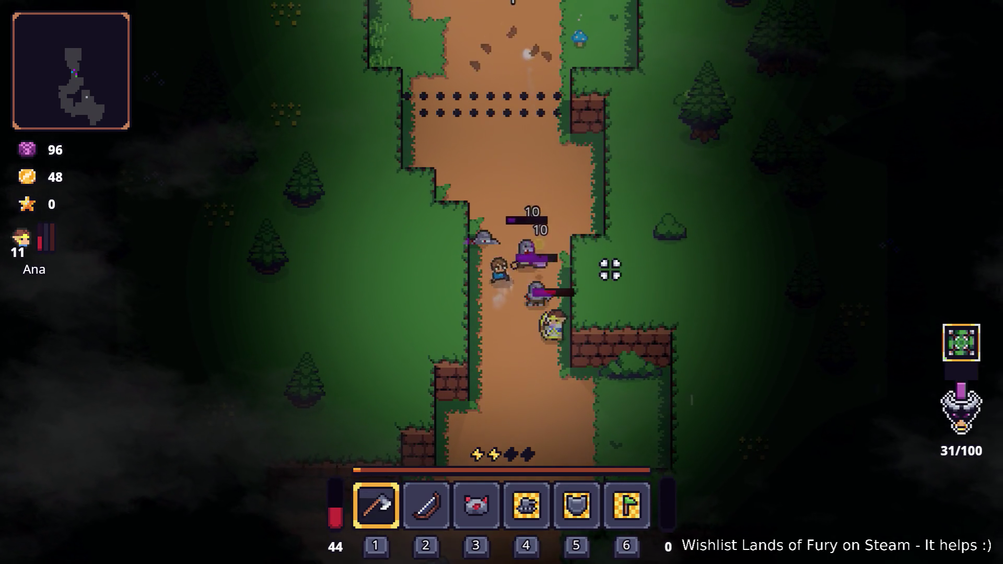
pyautogui.press('w')
# Push north past the campfire, kill the nearby enemy, and strike the Dark Hive.
pyautogui.press('w')
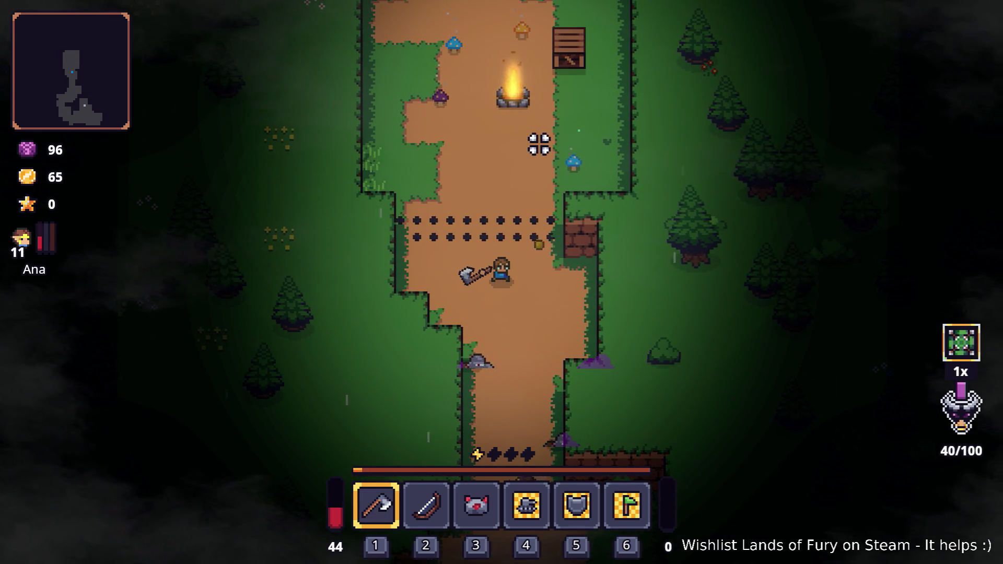
pyautogui.press('w')
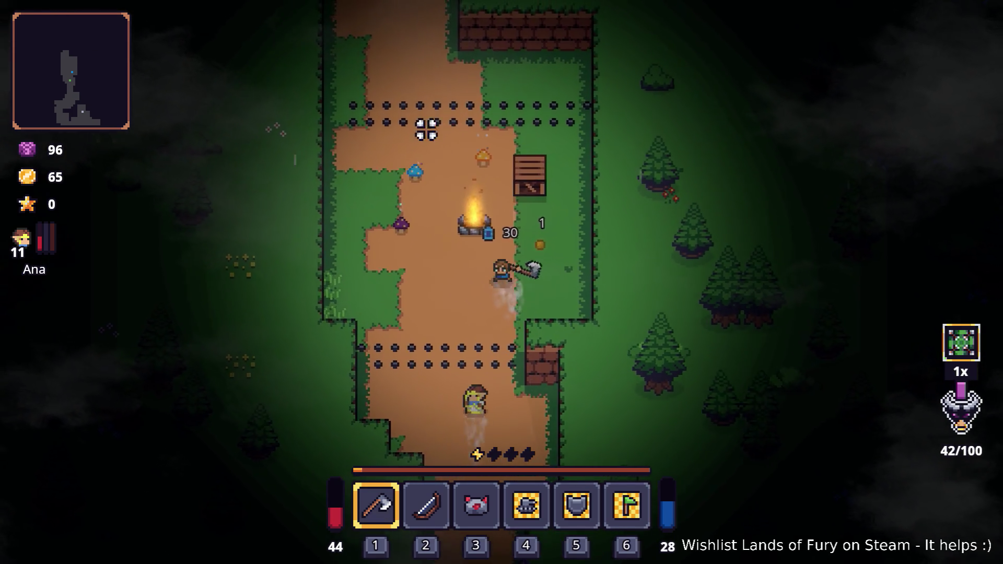
pyautogui.press('w')
pyautogui.click(424, 128)
pyautogui.click(579, 153)
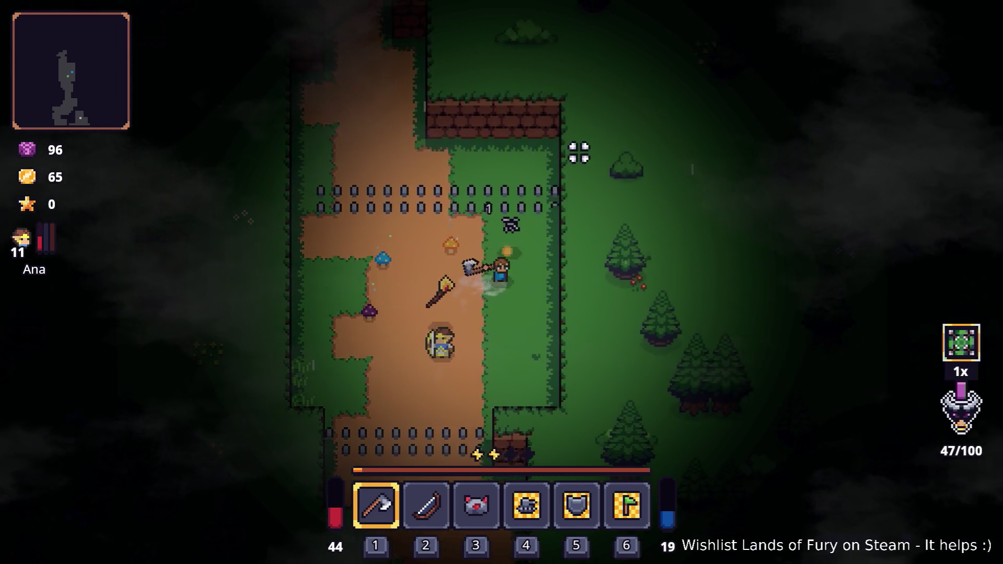
pyautogui.press('a')
pyautogui.click(523, 281)
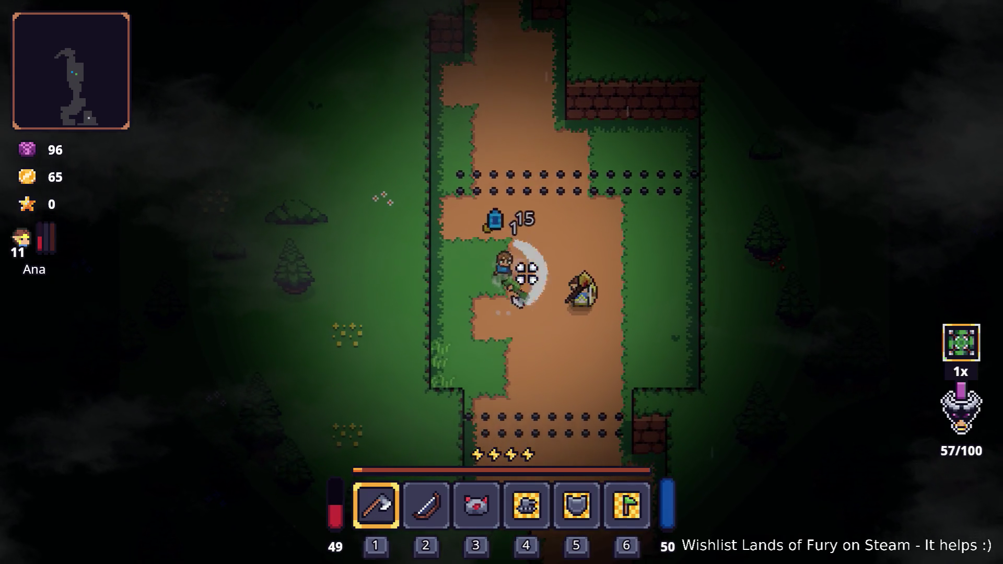
pyautogui.press('w')
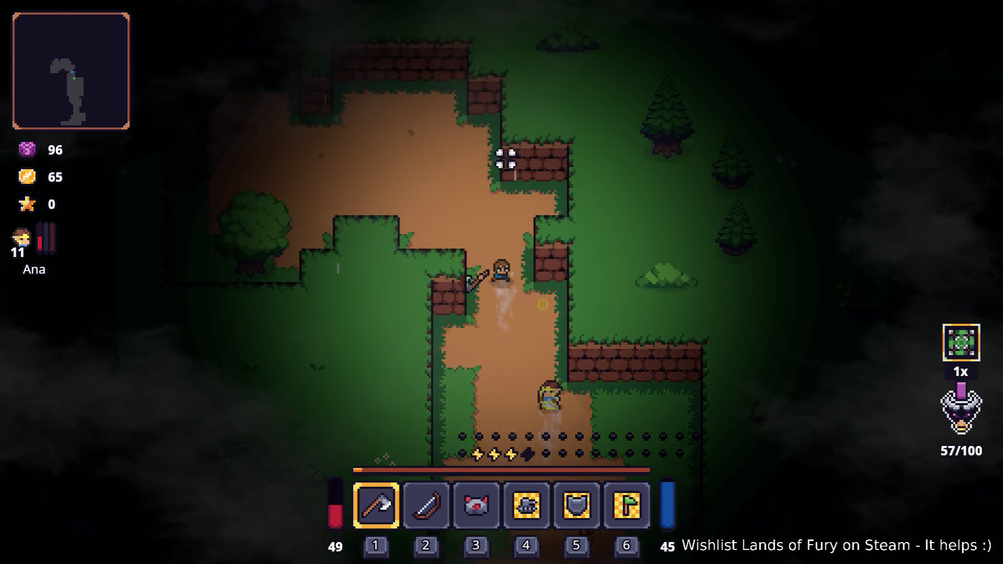
pyautogui.press('w')
pyautogui.press('a')
pyautogui.click(312, 297)
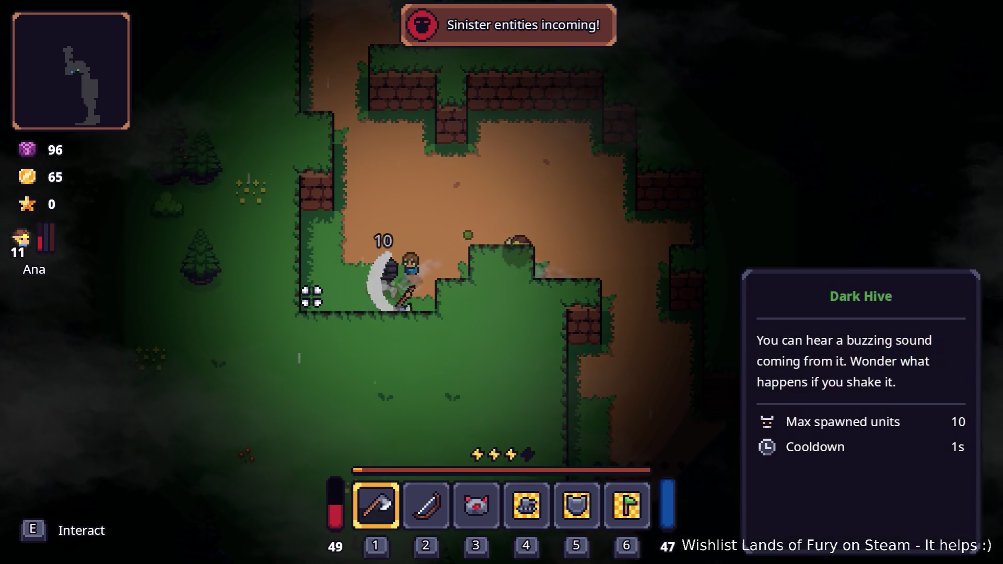
# Leave the hive, kill the gorilla enemy, then dash south and kill the rat.
pyautogui.press('w')
pyautogui.press('a')
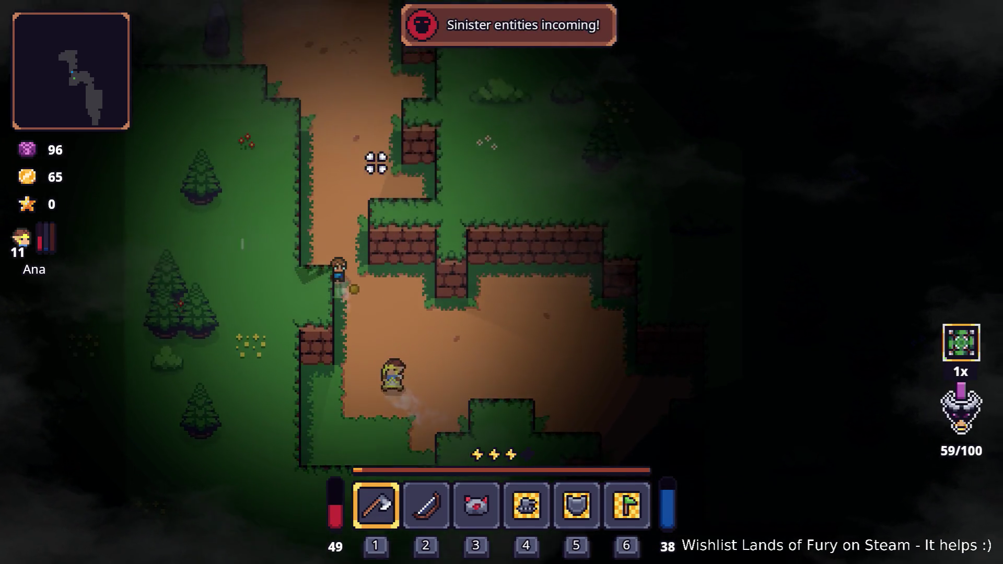
pyautogui.press('w')
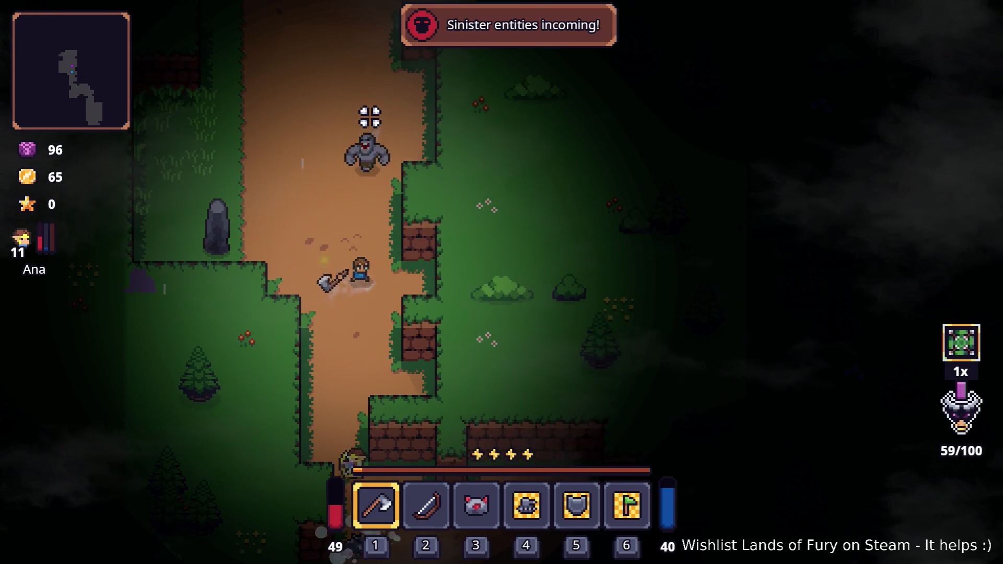
pyautogui.click(372, 116)
pyautogui.press('s')
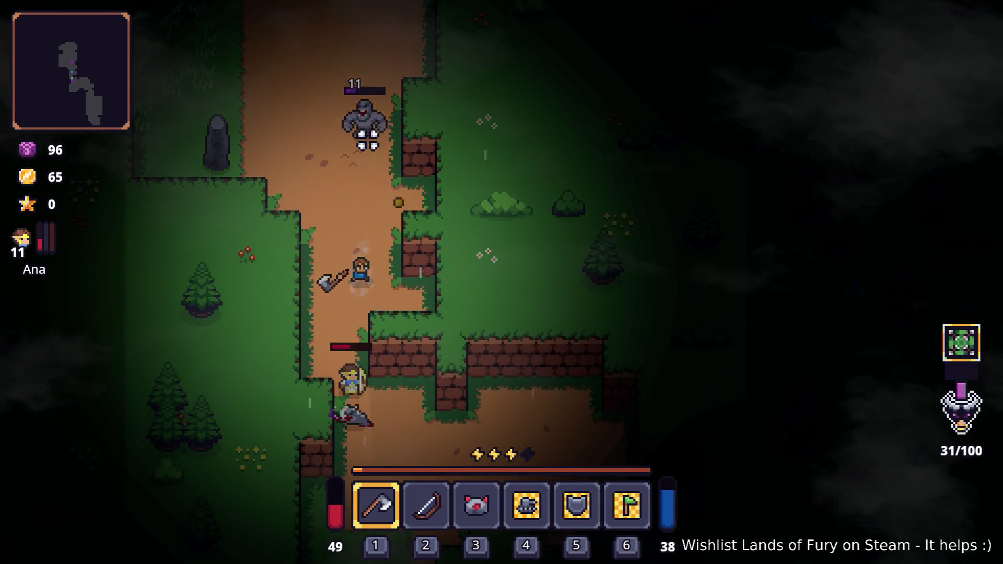
pyautogui.press('w')
pyautogui.press('space')
pyautogui.click(365, 139)
pyautogui.press('s')
pyautogui.press('space')
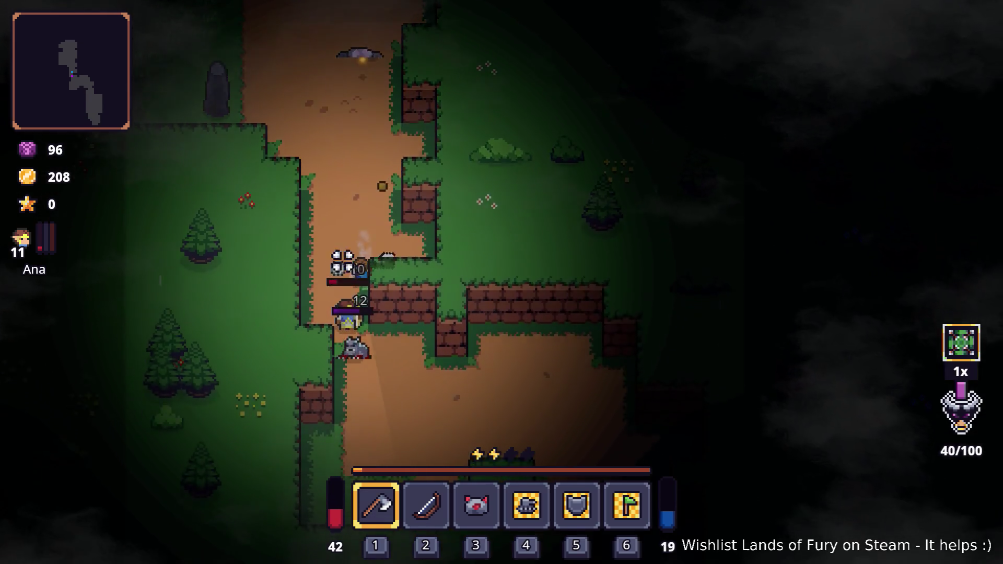
pyautogui.press('d')
pyautogui.click(342, 261)
pyautogui.click(348, 231)
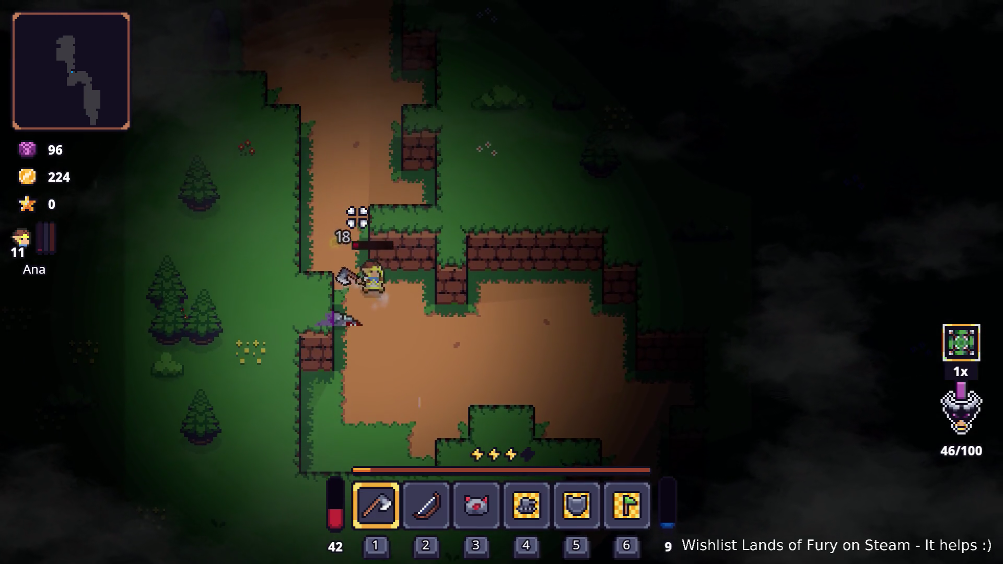
# Head northwest, kill the rat near the crafting stone, and chop the plant enemy.
pyautogui.press('w')
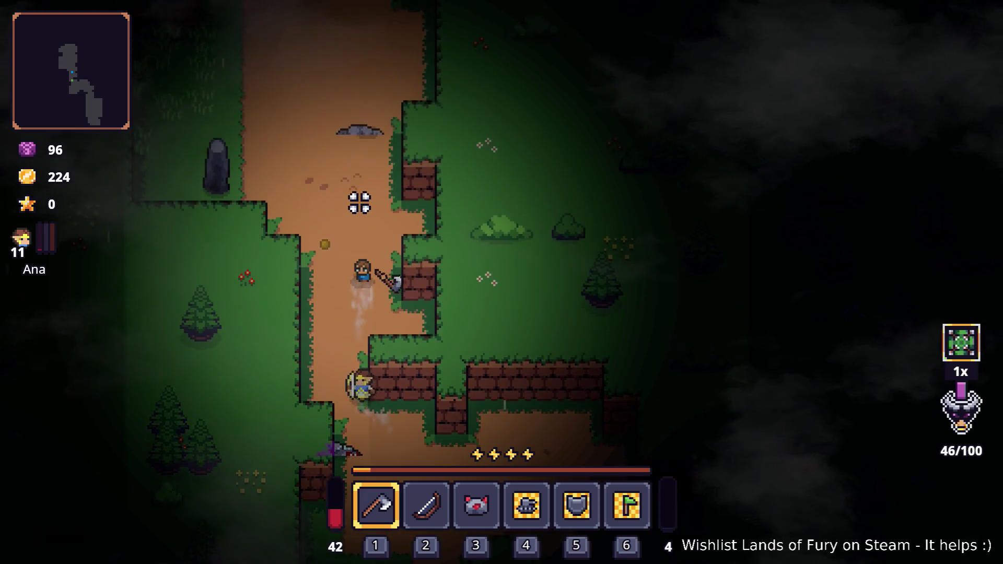
pyautogui.press('a')
pyautogui.press('space')
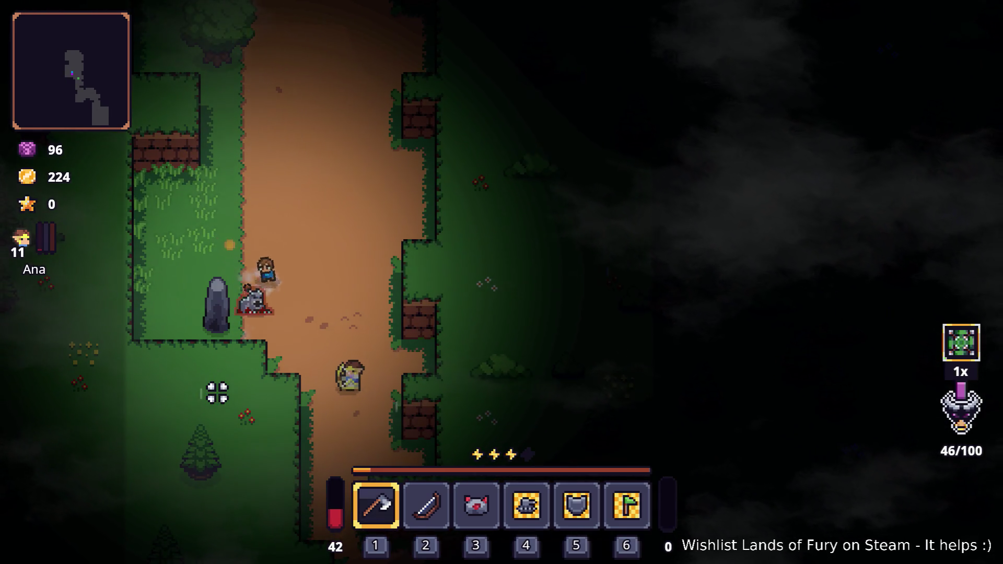
pyautogui.press('space')
pyautogui.click(218, 389)
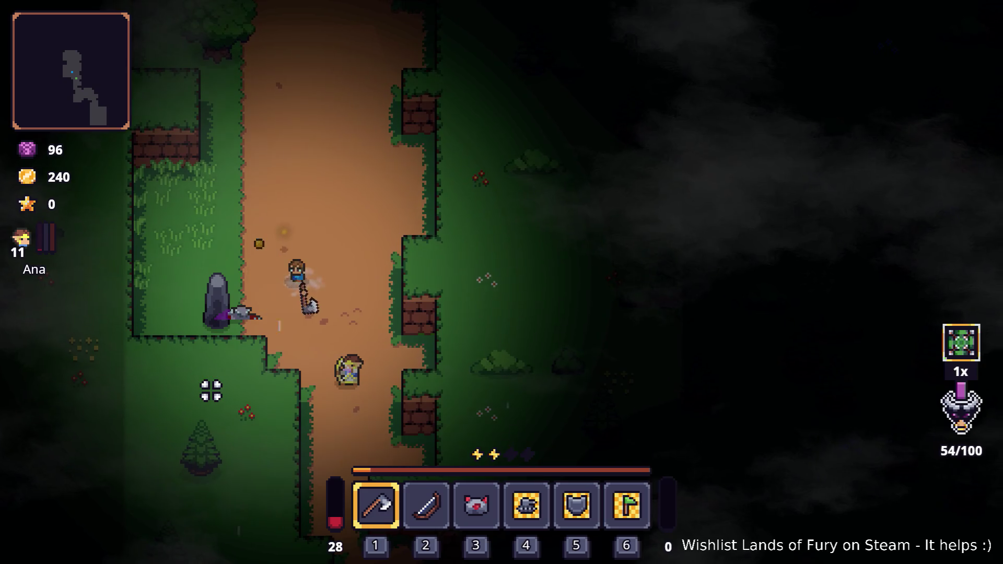
pyautogui.press('w')
pyautogui.press('a')
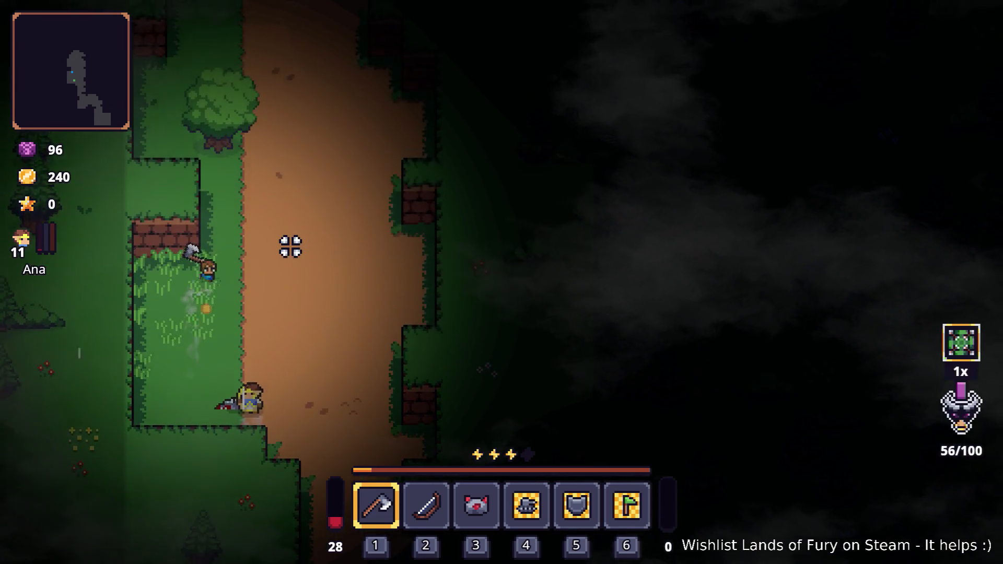
pyautogui.press('w')
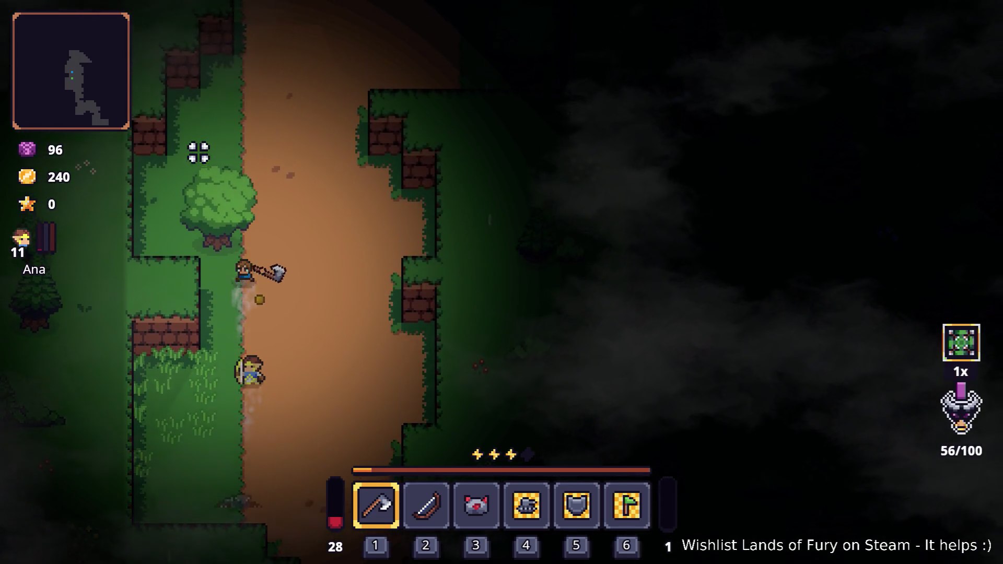
pyautogui.click(184, 188)
pyautogui.click(178, 210)
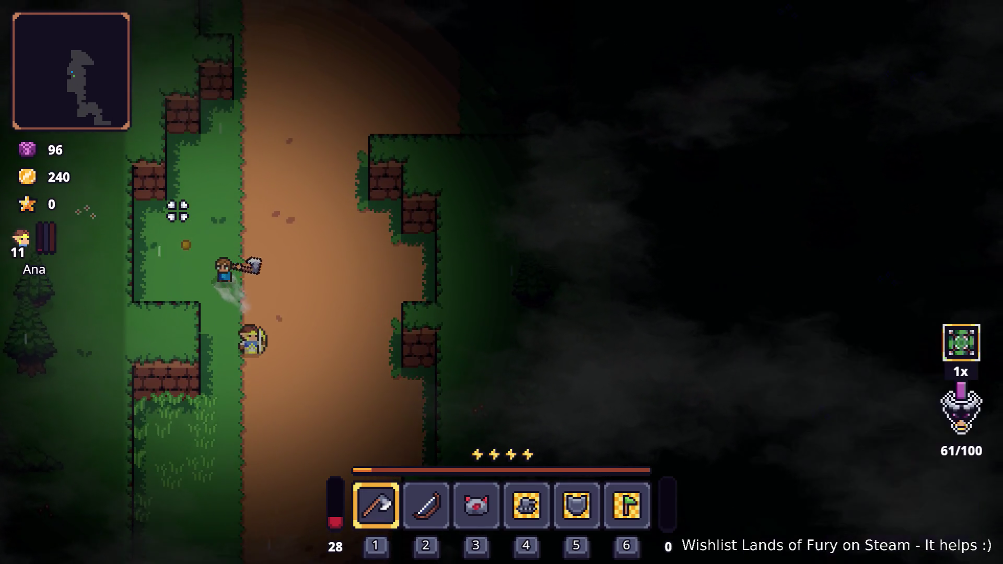
# Dash up and right to the tree and chop it down with the axe.
pyautogui.press('w')
pyautogui.press('d')
pyautogui.press('space')
pyautogui.press('d')
pyautogui.press('space')
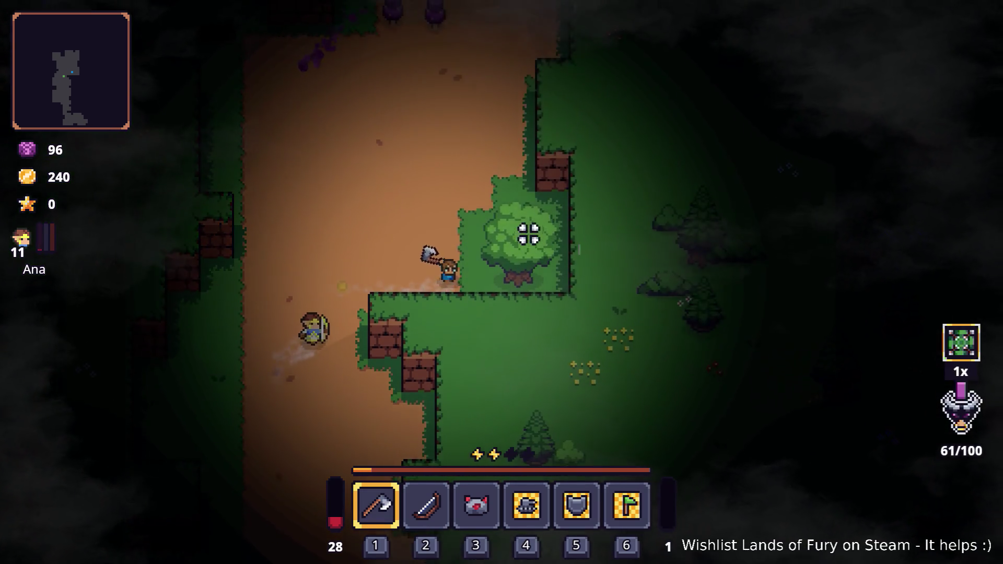
pyautogui.click(627, 271)
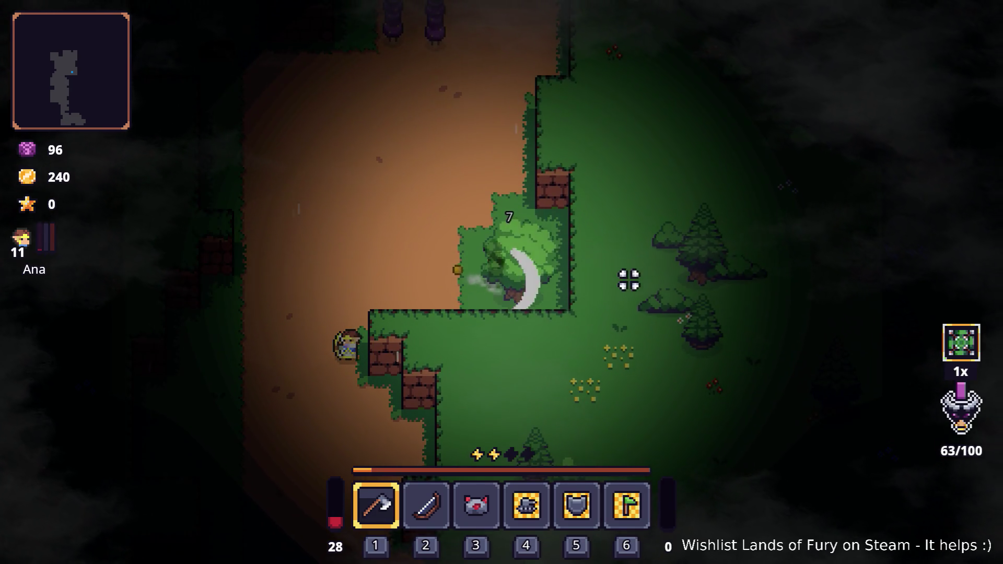
pyautogui.click(629, 280)
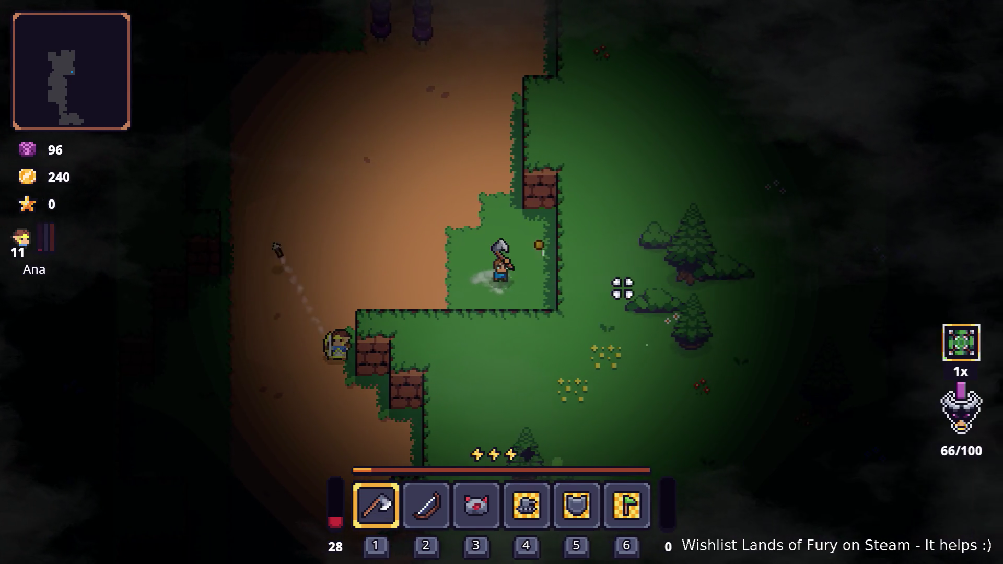
# Kill the purple worms, then walk over and eat the raw steak.
pyautogui.press('w')
pyautogui.press('a')
pyautogui.press('space')
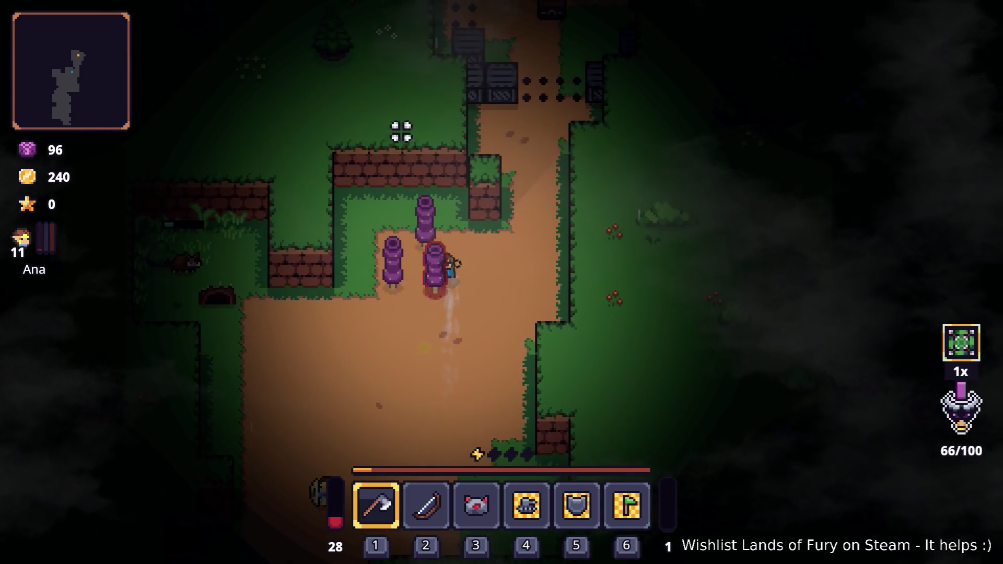
pyautogui.click(370, 212)
pyautogui.click(368, 224)
pyautogui.click(380, 234)
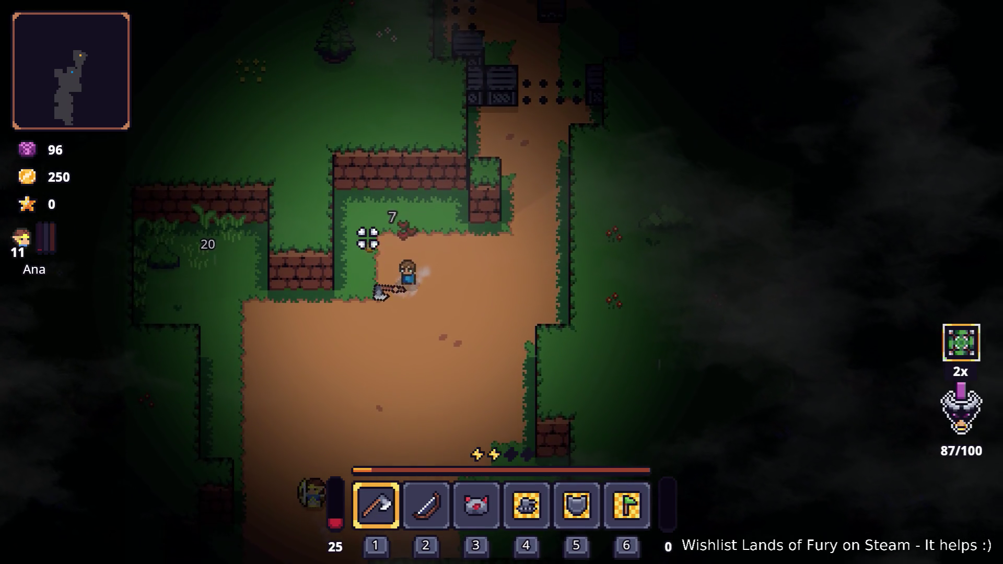
pyautogui.press('w')
pyautogui.press('space')
pyautogui.press('space')
pyautogui.click(250, 172)
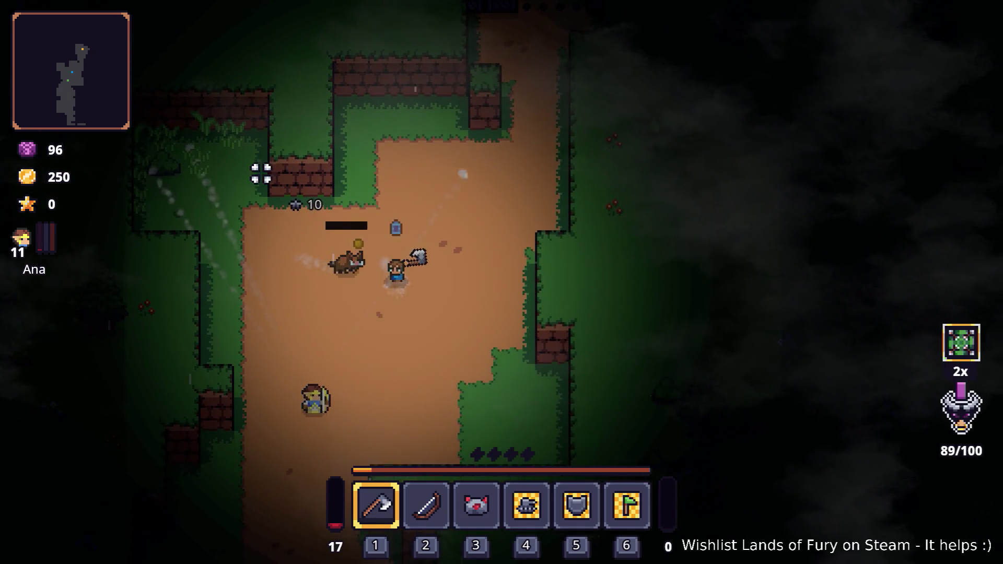
pyautogui.press('a')
pyautogui.press('e')
pyautogui.press('w')
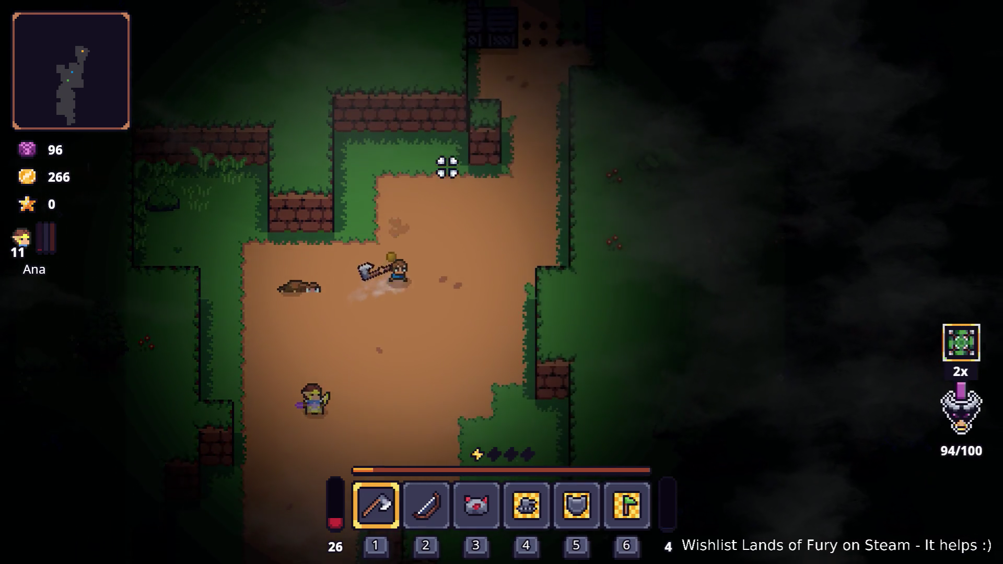
# Advance toward the enemy camp, fighting the knight and the zombie.
pyautogui.press('d')
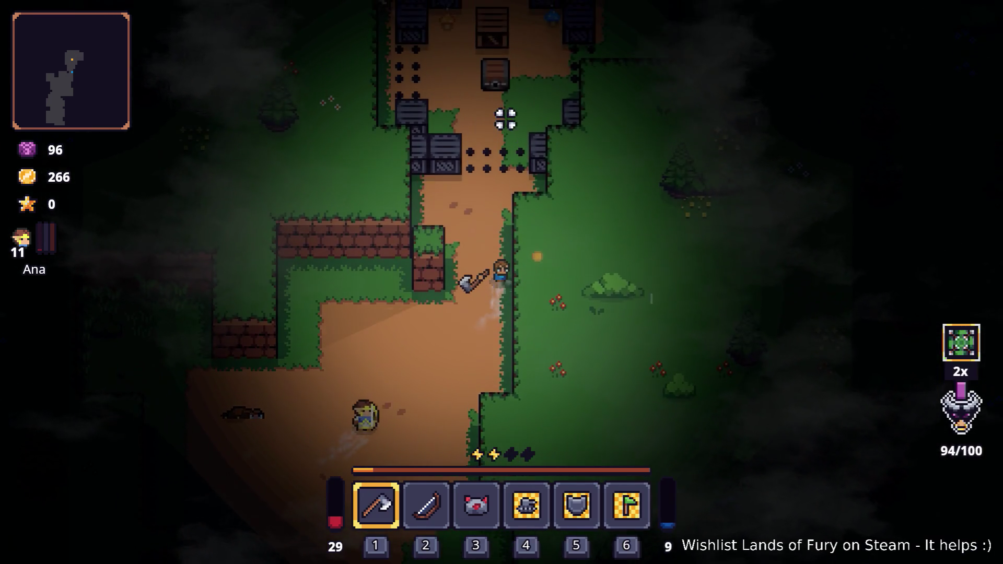
pyautogui.press('w')
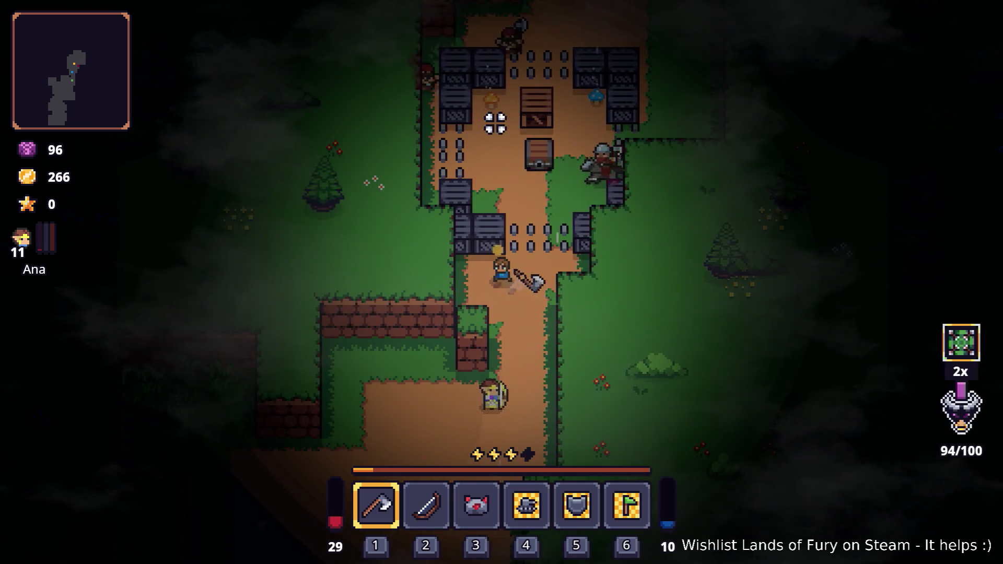
pyautogui.press('s')
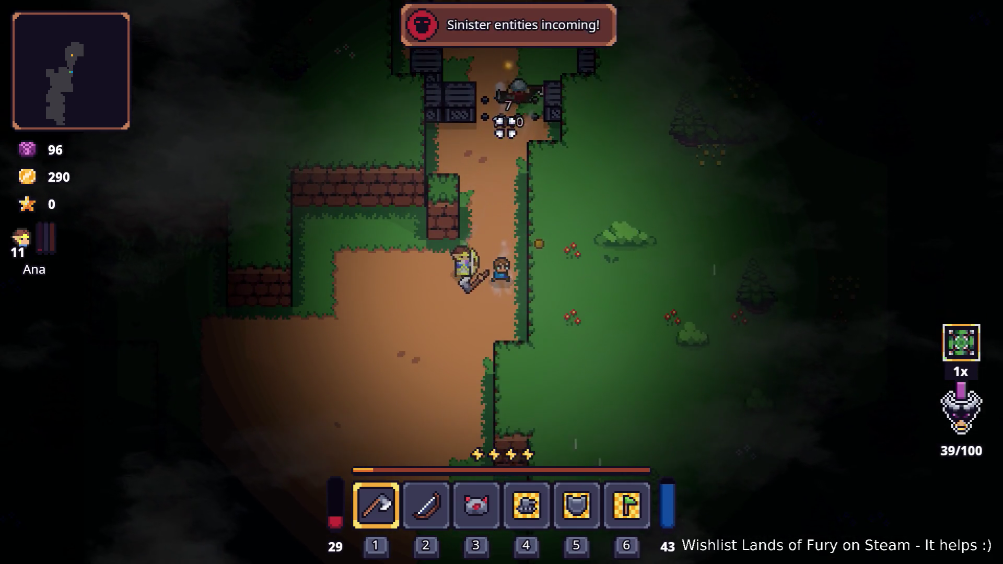
pyautogui.press('w')
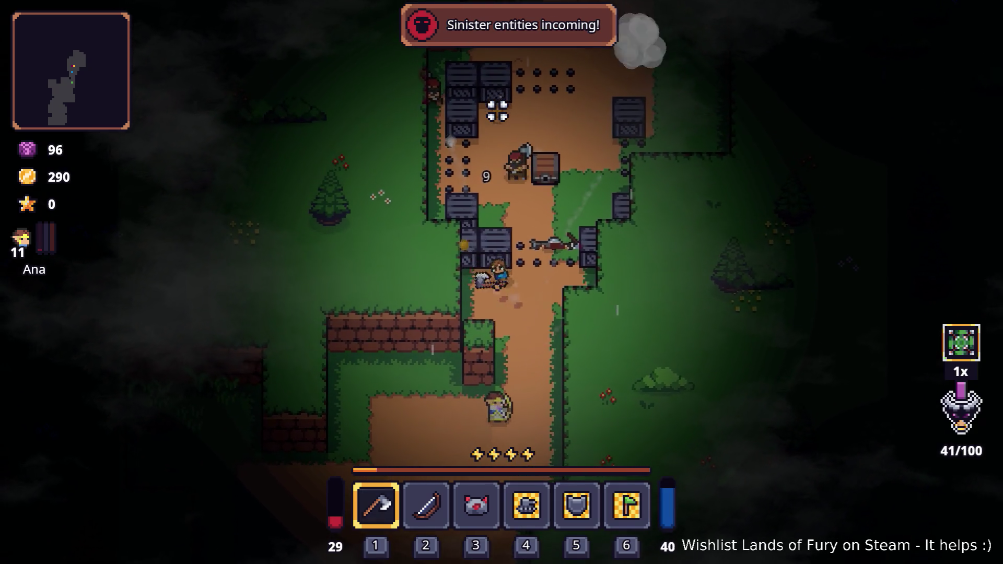
pyautogui.press('s')
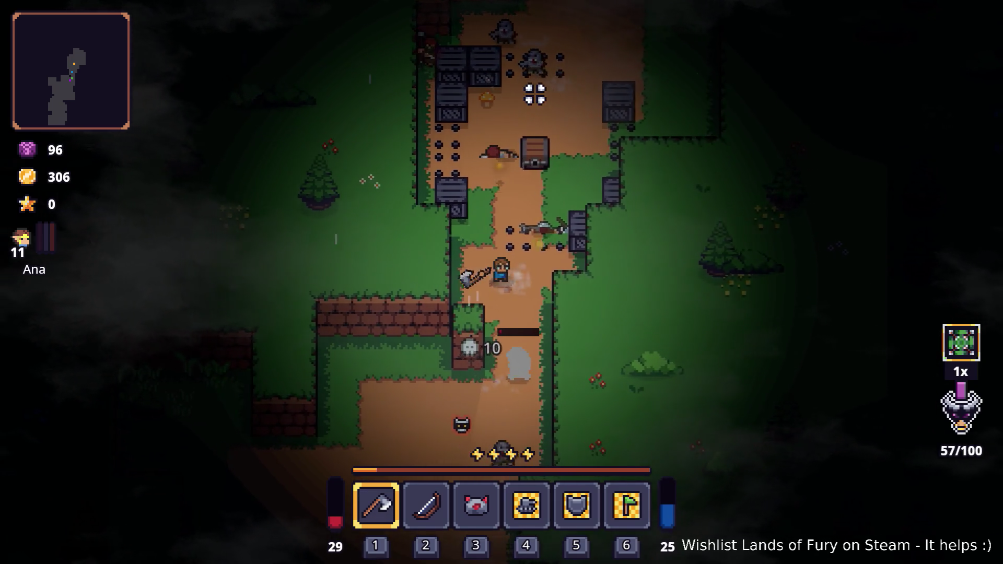
pyautogui.press('s')
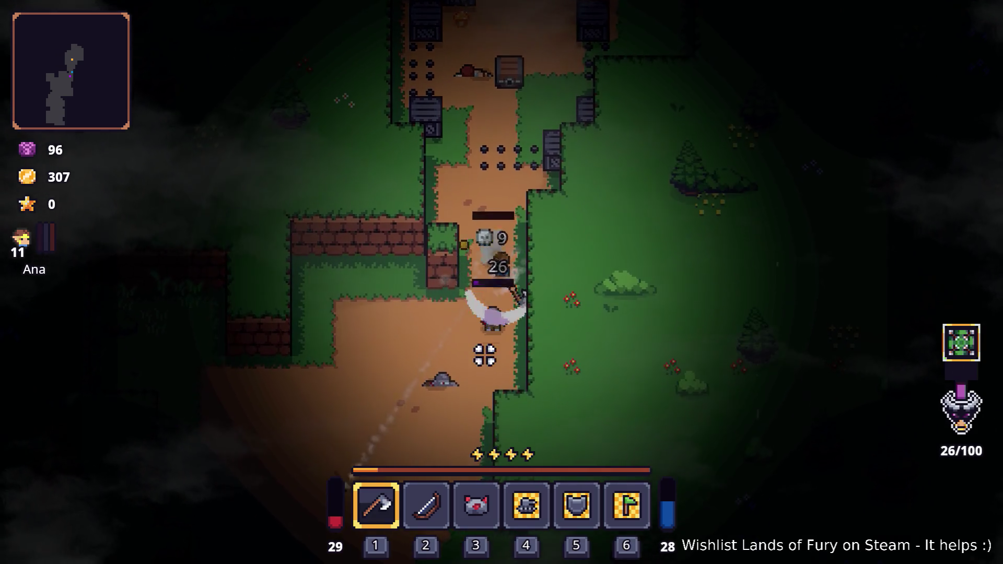
pyautogui.press('w')
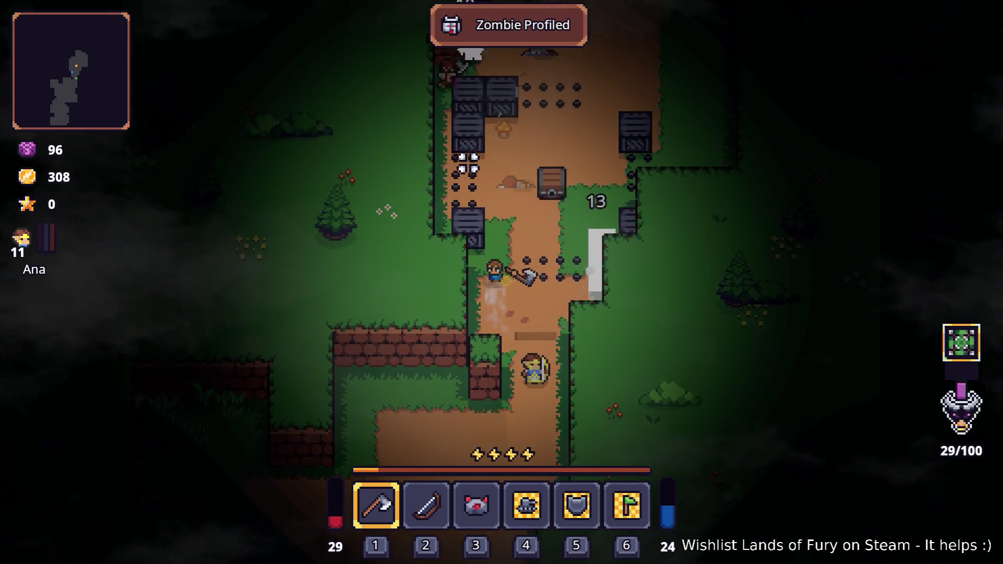
pyautogui.press('w')
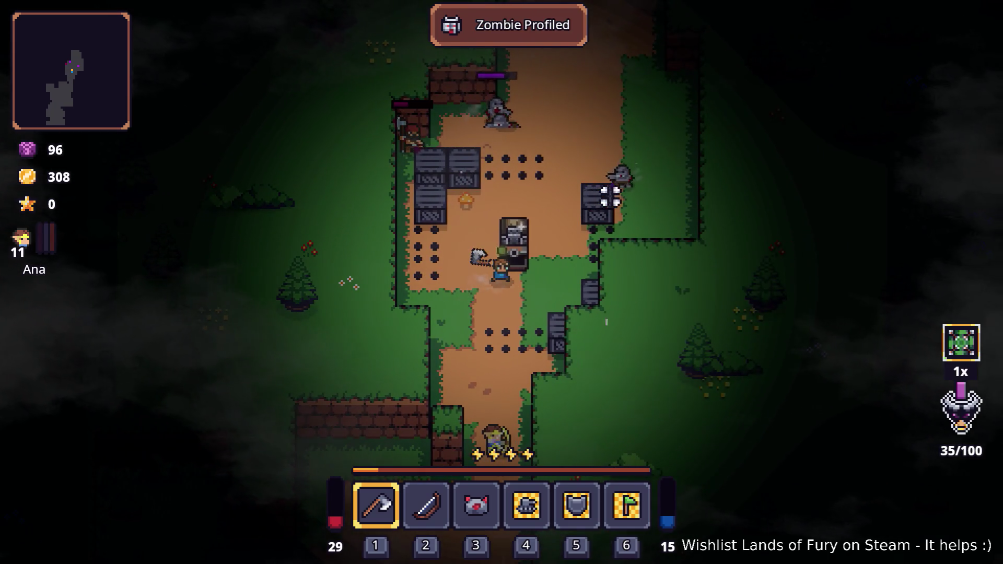
# Keep advancing up and right along the path past the crates.
pyautogui.press('w')
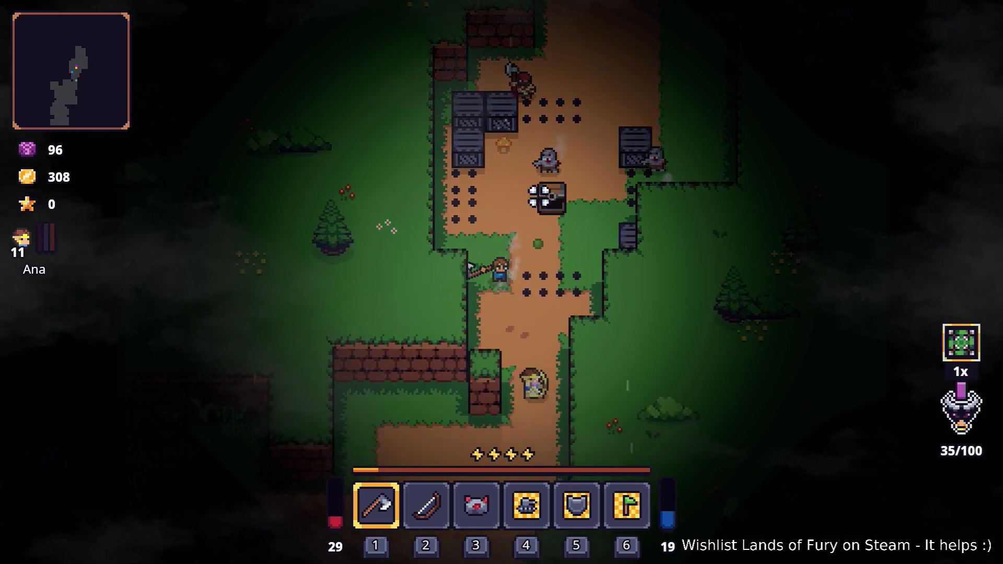
pyautogui.press('w')
pyautogui.press('w')
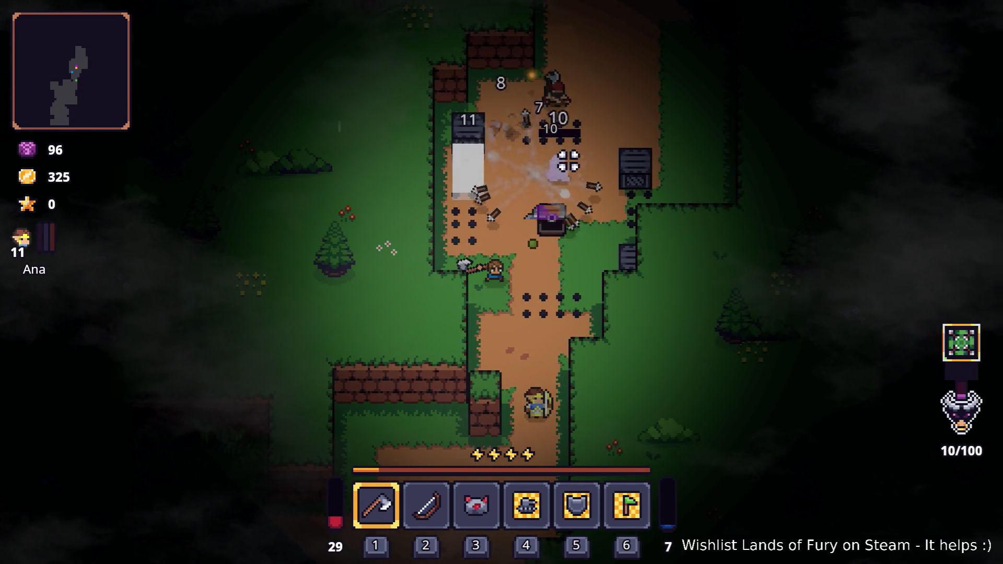
pyautogui.press('w')
pyautogui.press('w')
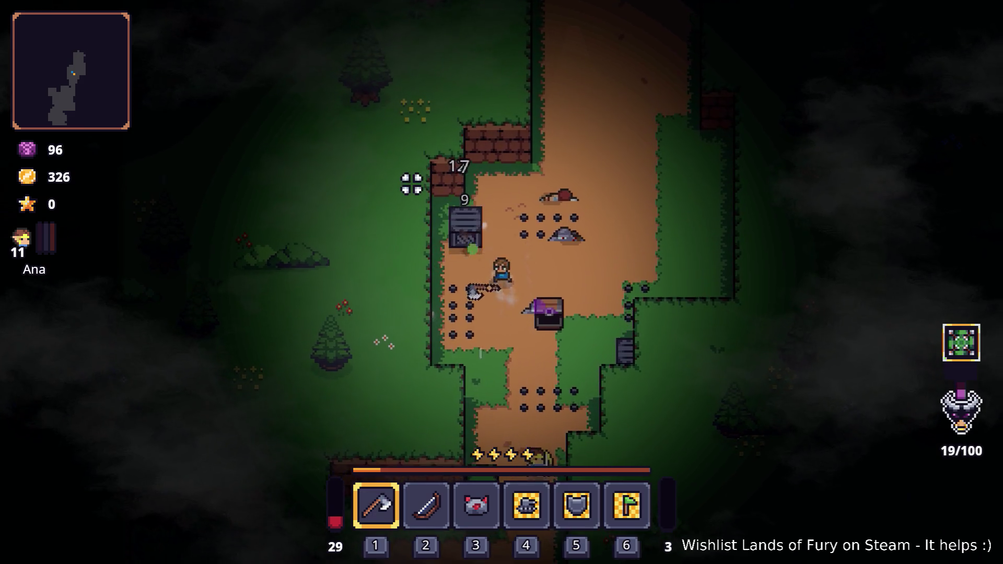
pyautogui.press('w')
pyautogui.press('d')
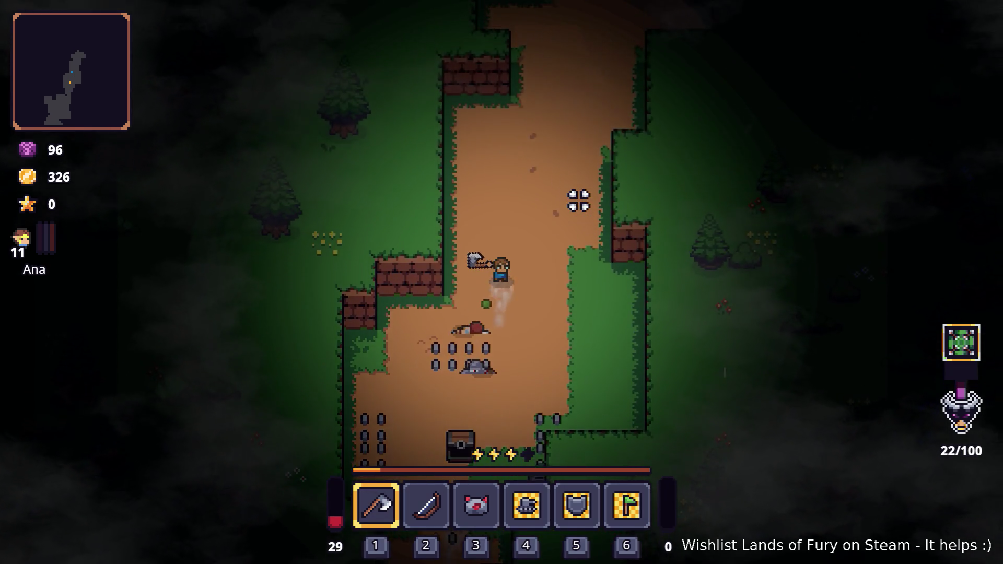
pyautogui.press('w')
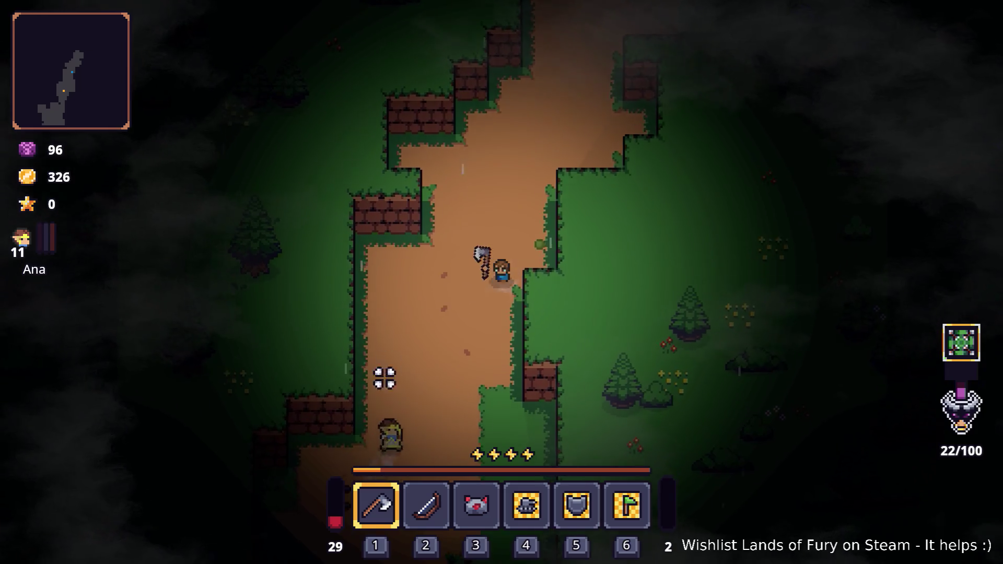
pyautogui.press('w')
pyautogui.press('d')
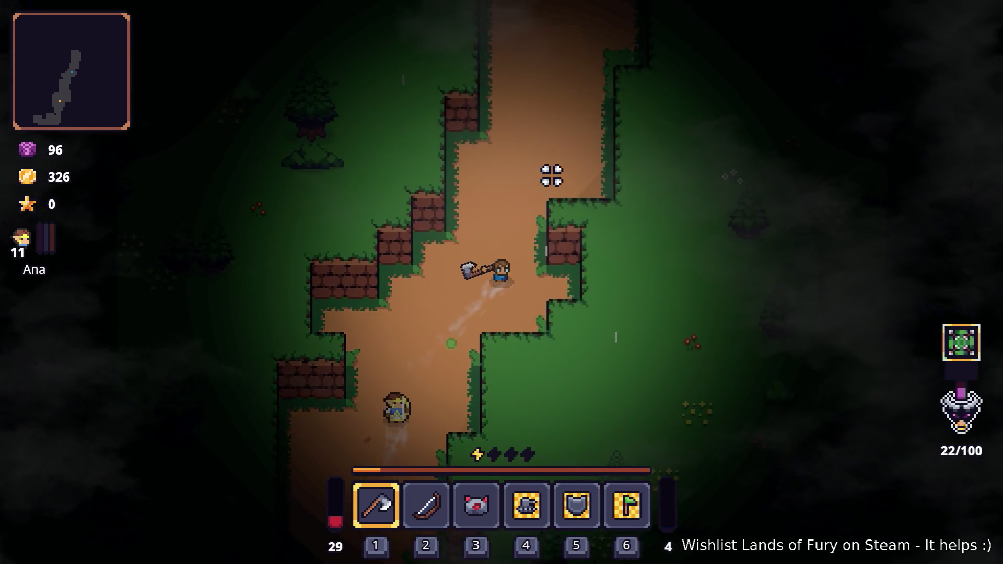
# Walk back down the path and trade axe blows with the golem.
pyautogui.press('s')
pyautogui.press('a')
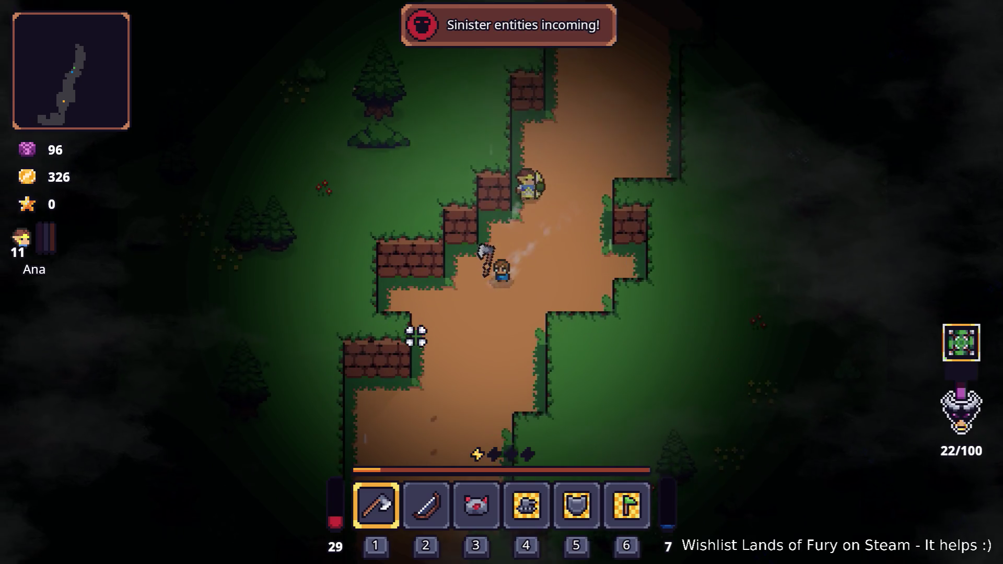
pyautogui.press('s')
pyautogui.press('a')
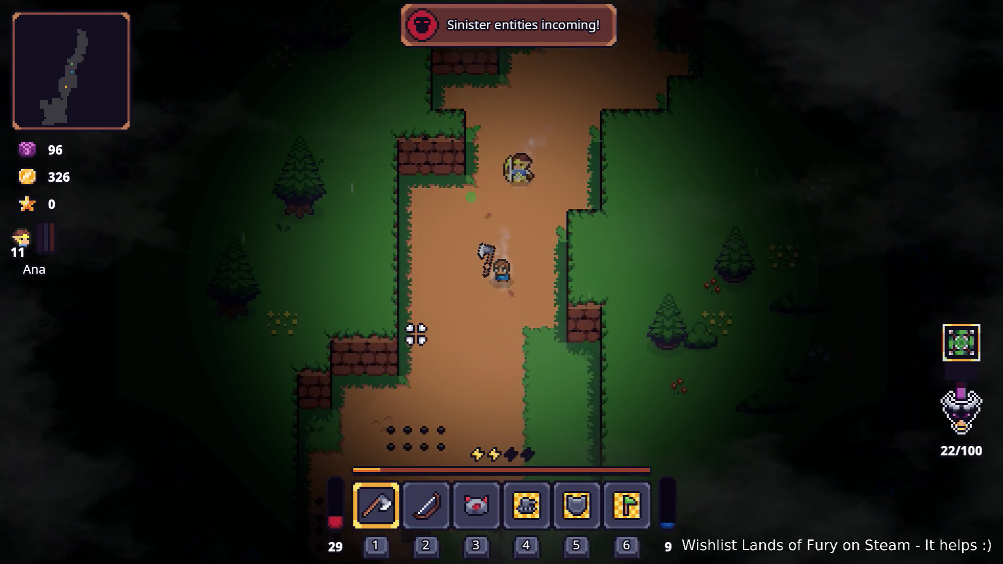
pyautogui.press('s')
pyautogui.click(455, 411)
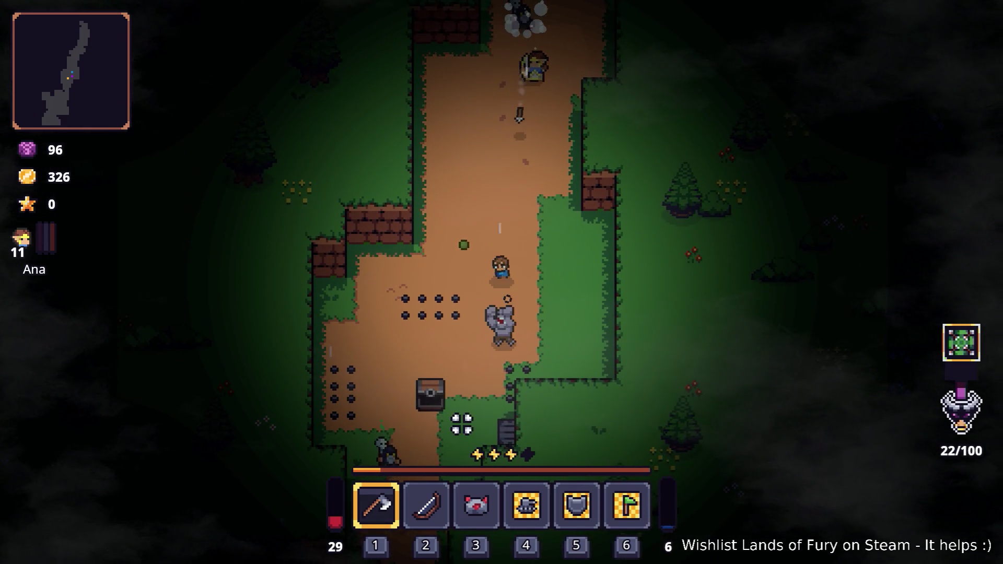
pyautogui.press('d')
pyautogui.press('w')
pyautogui.click(382, 413)
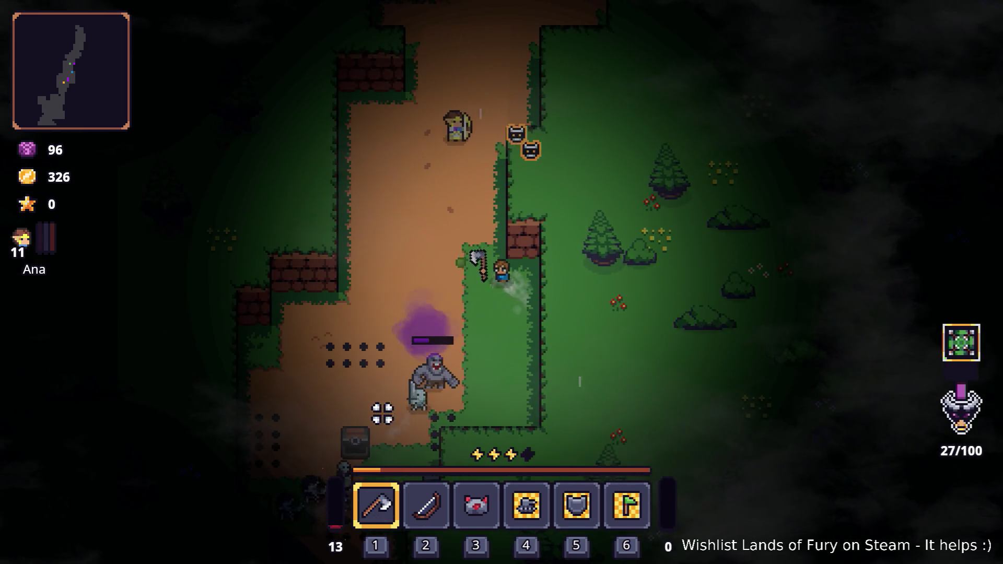
pyautogui.press('w')
pyautogui.press('a')
pyautogui.click(577, 418)
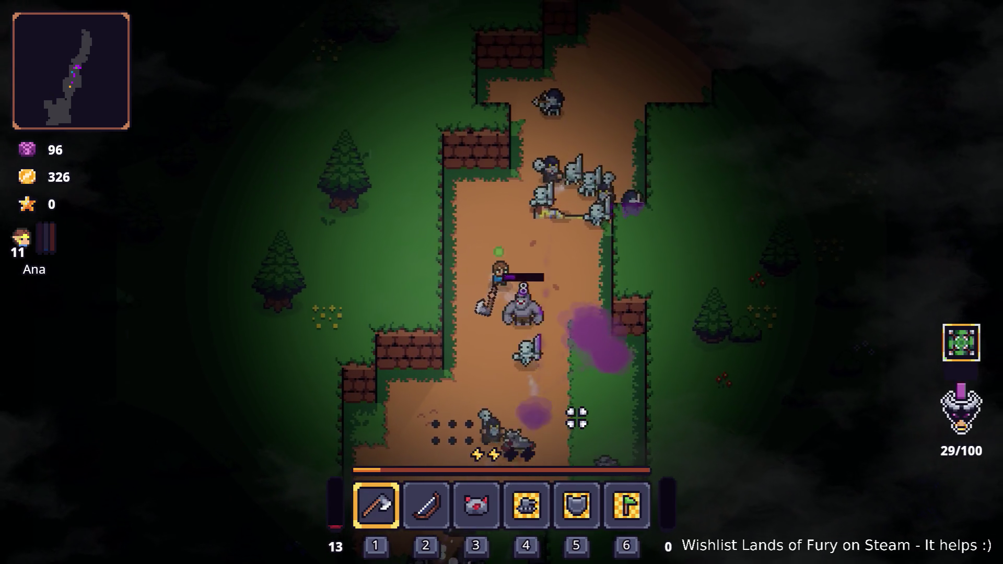
# Retreat down and left, swinging at the skeletons and the pursuing horde.
pyautogui.press('s')
pyautogui.press('a')
pyautogui.click(577, 413)
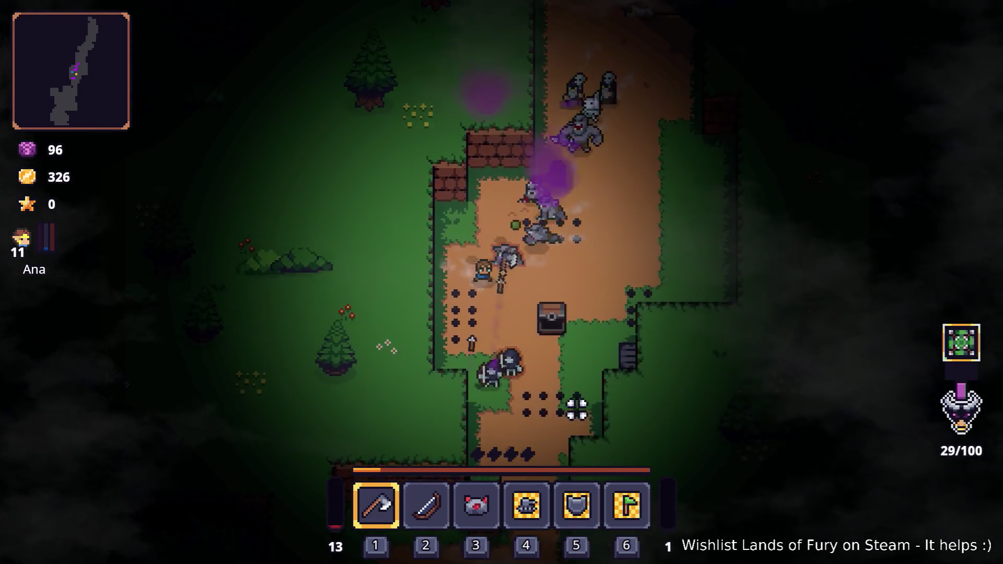
pyautogui.press('s')
pyautogui.press('d')
pyautogui.click(565, 397)
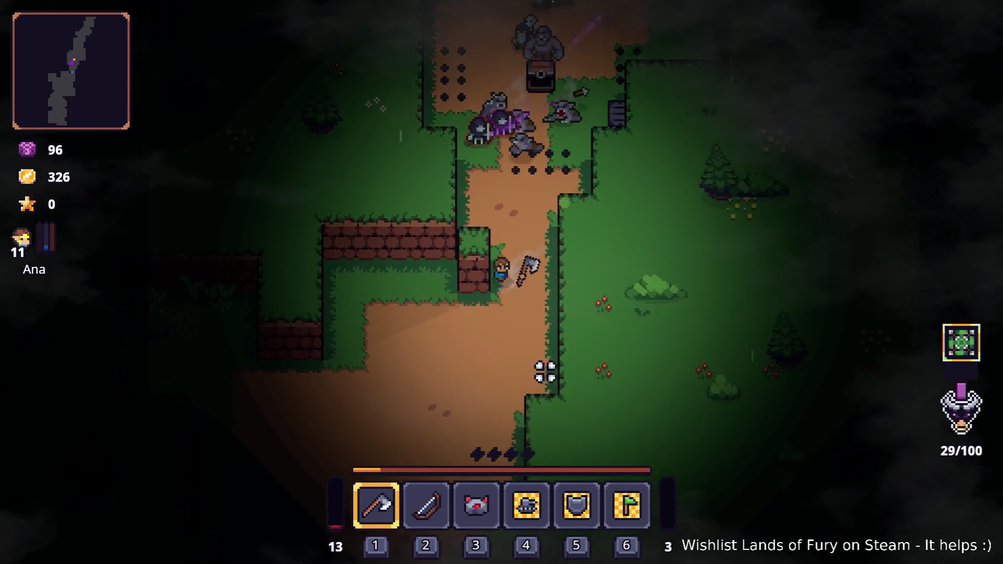
# Fight the golems until Game over, then quit to the main menu and the editor.
pyautogui.press('s')
pyautogui.click(551, 350)
pyautogui.press('a')
pyautogui.click(523, 235)
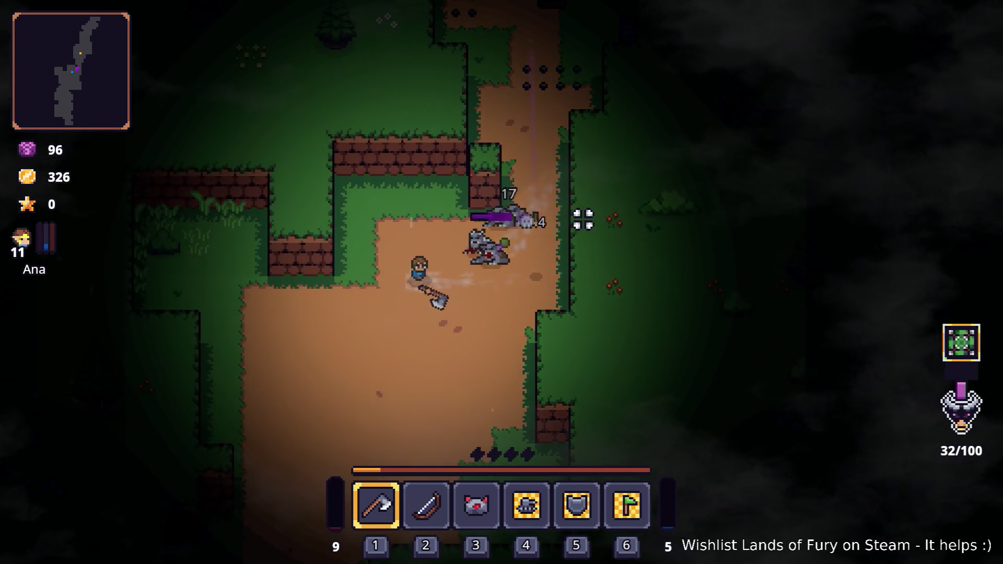
pyautogui.press('a')
pyautogui.click(529, 195)
pyautogui.press('s')
pyautogui.click(524, 188)
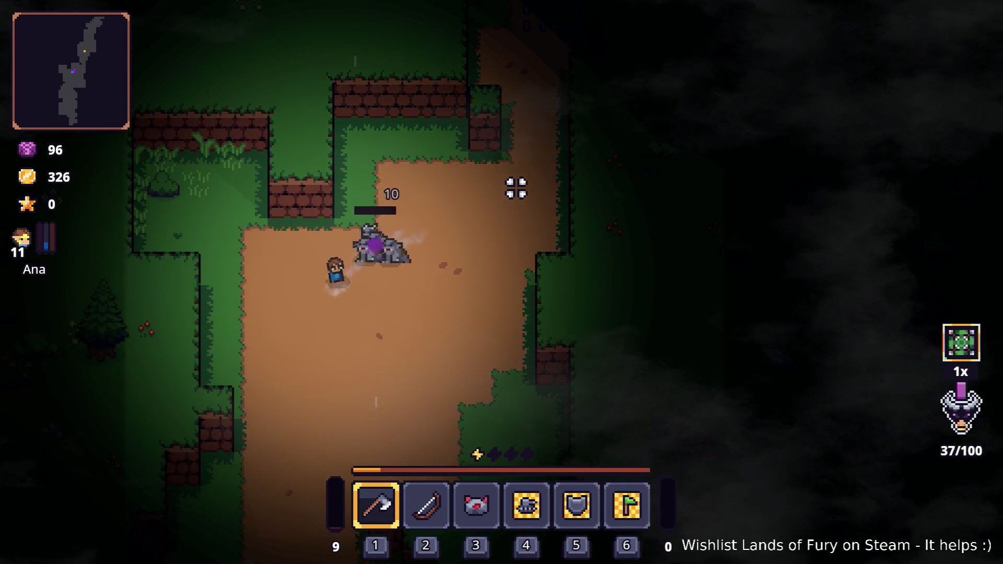
pyautogui.click(515, 188)
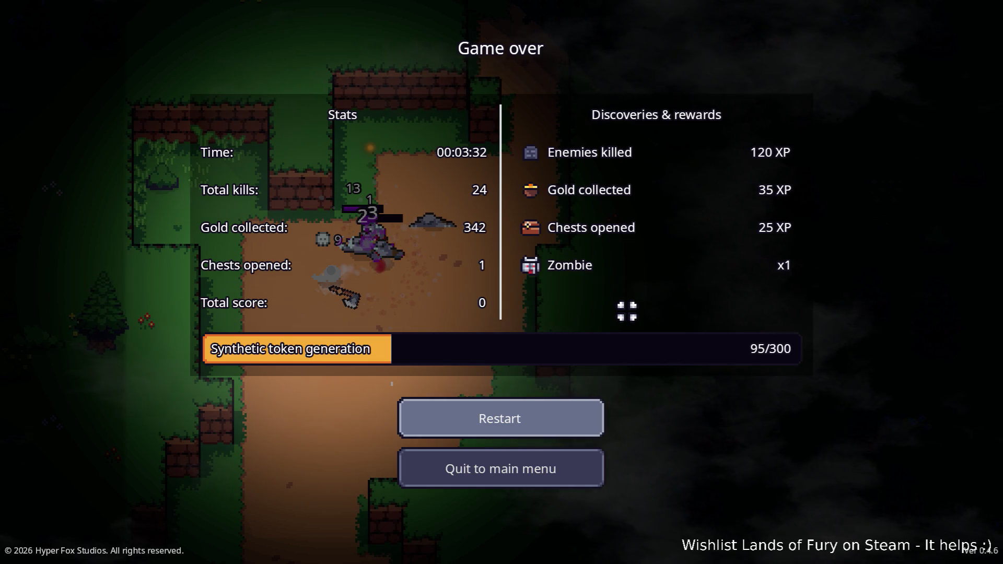
pyautogui.click(545, 470)
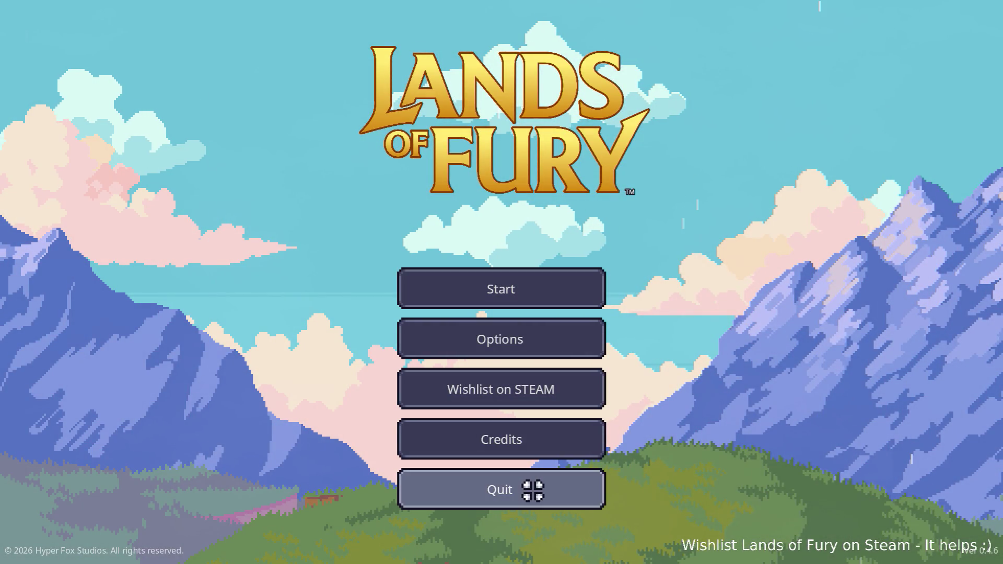
pyautogui.click(533, 490)
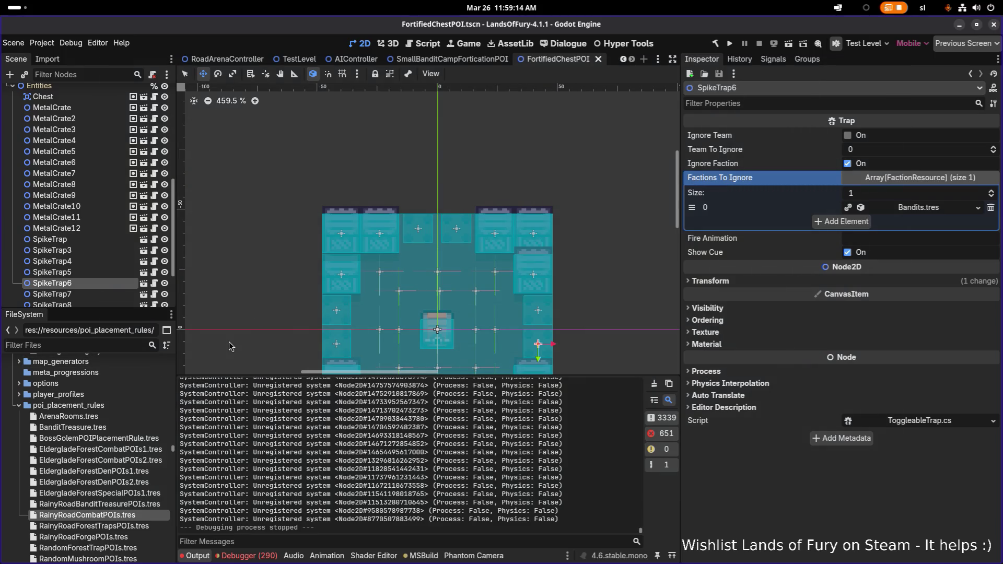
# Open the Necromancer.tres unit resource by filtering the FileSystem for 'necrom'.
pyautogui.write('necrom')
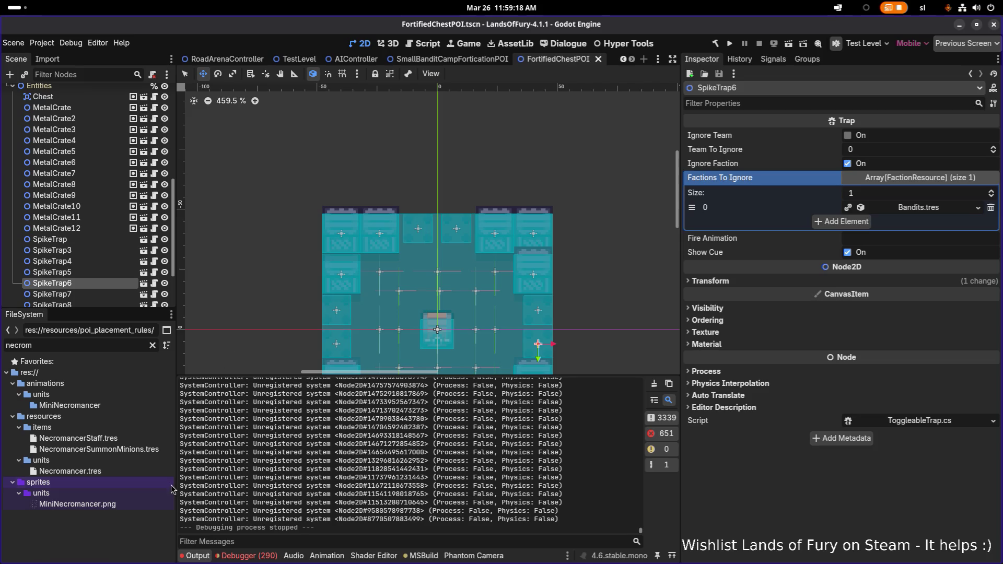
pyautogui.click(125, 472)
pyautogui.scroll(-20, 787, 307)
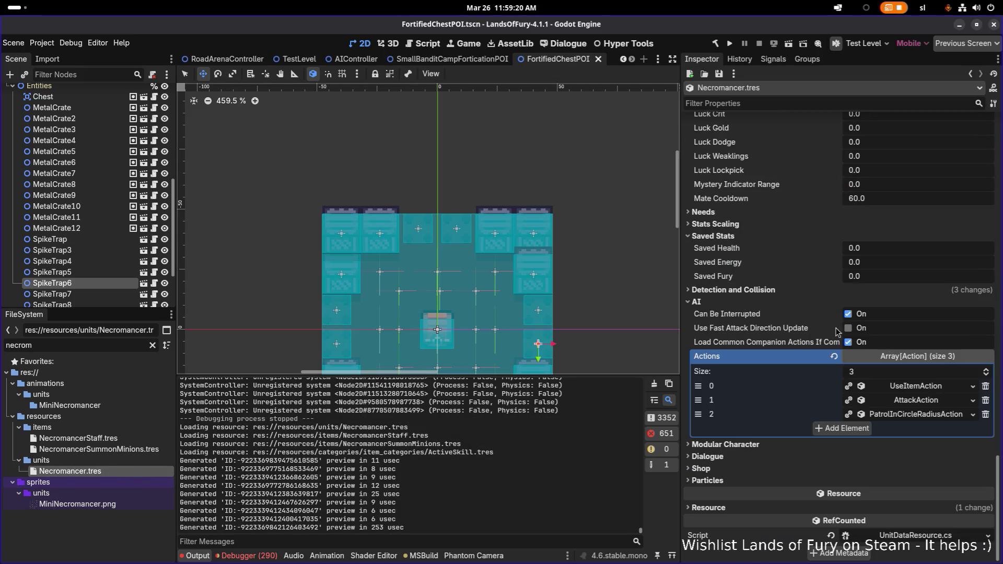
pyautogui.scroll(10, 789, 141)
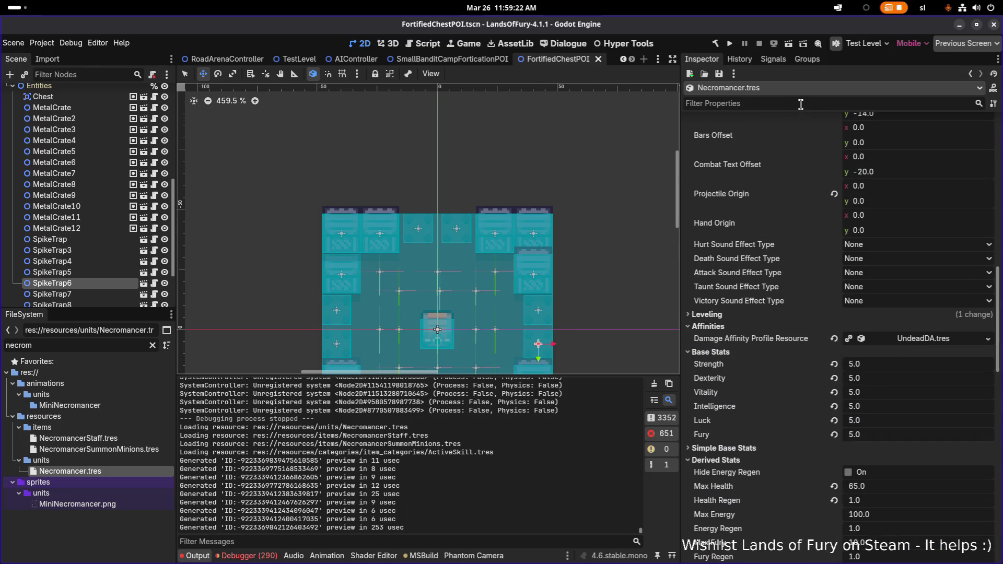
# Set its Max Health to 50 and save with Ctrl+S.
pyautogui.write('maxhea')
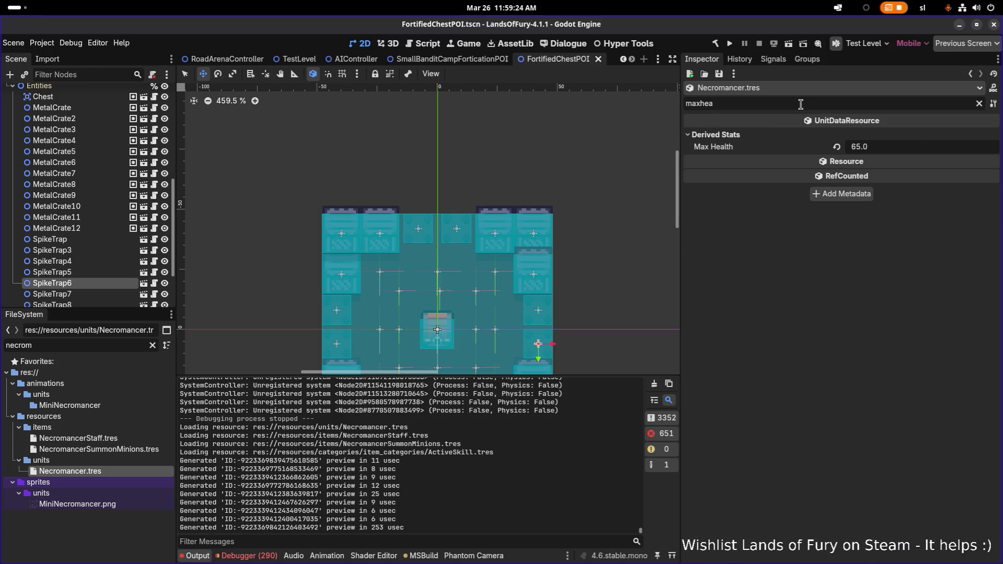
pyautogui.write('50')
pyautogui.press('Return')
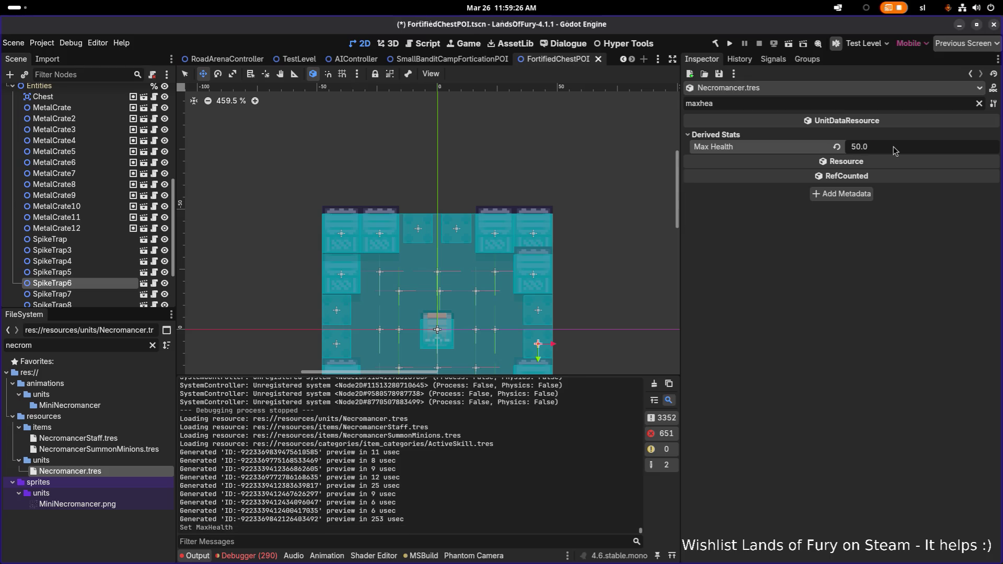
pyautogui.hotkey('ctrl', 's')
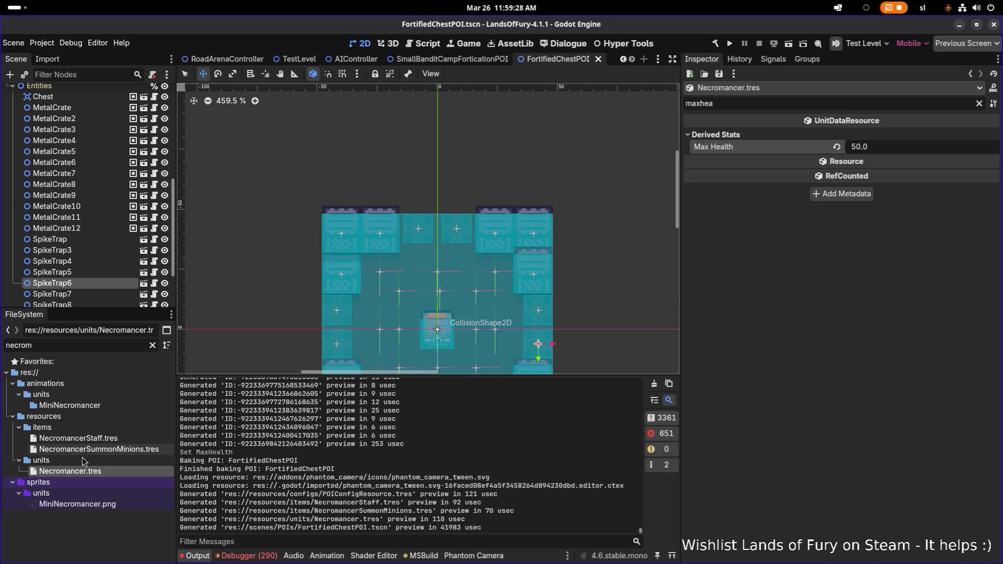
# Open NecromancerSummonMinions.tres and expand the spawn-unit effect's General Item Effect Info.
pyautogui.click(105, 449)
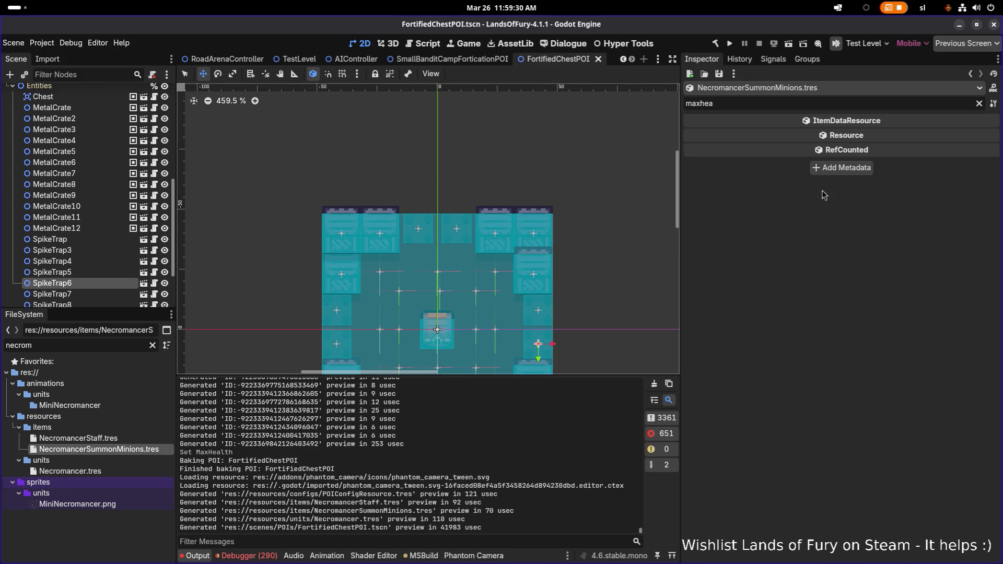
pyautogui.click(980, 104)
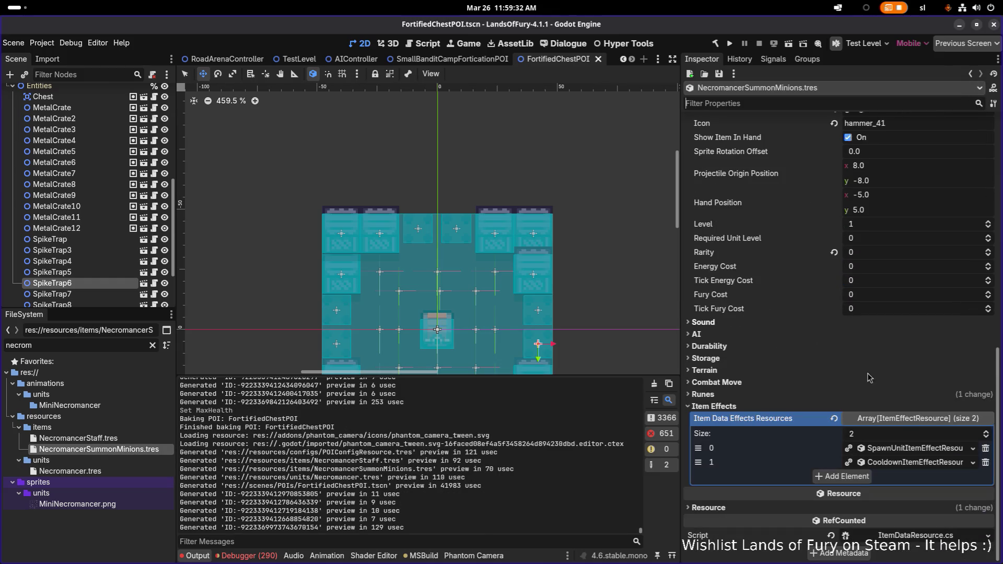
pyautogui.click(908, 453)
pyautogui.scroll(-5, 909, 419)
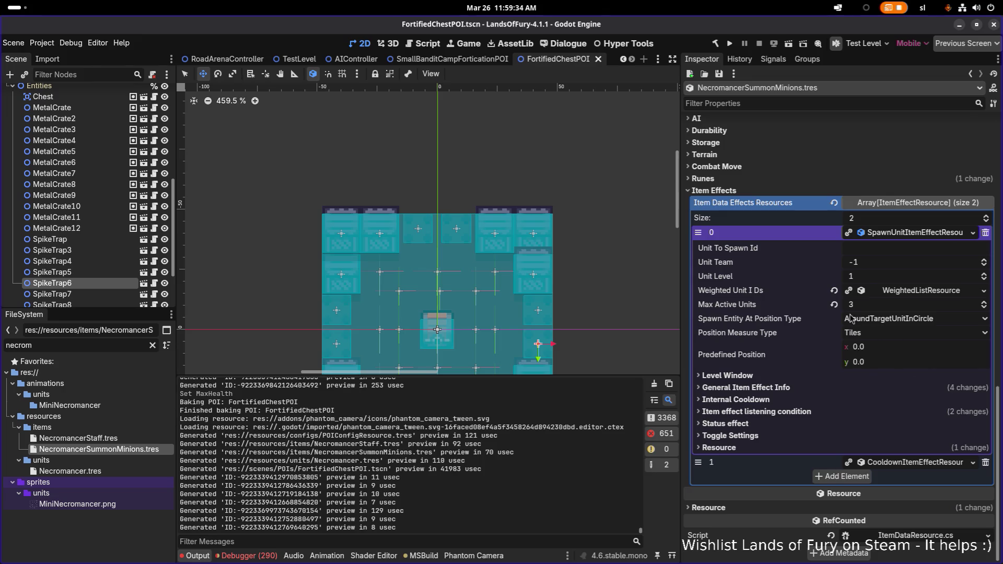
pyautogui.click(791, 389)
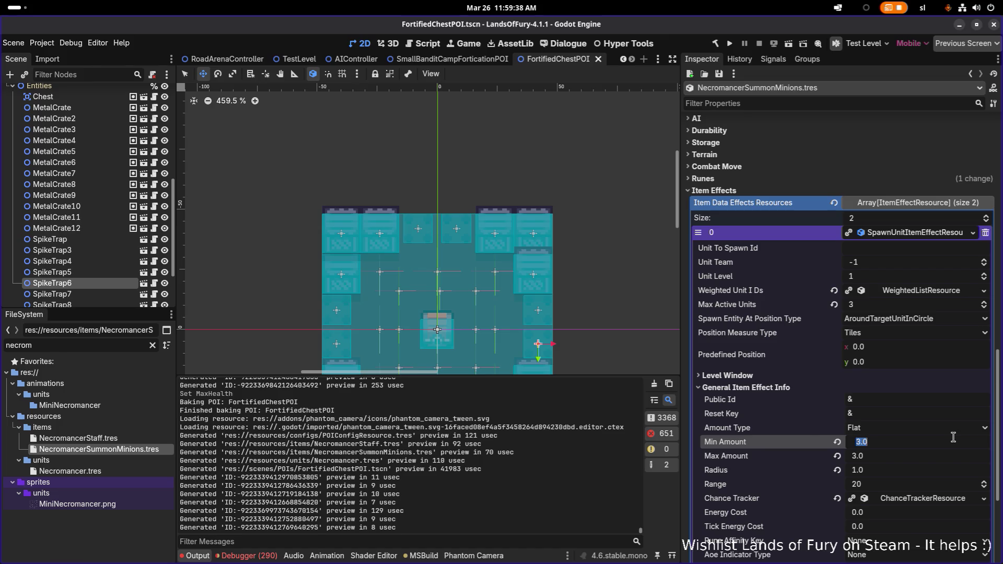
# Set Min Amount and Max Amount both to 1 and save the resource.
pyautogui.write('2')
pyautogui.press('Tab')
pyautogui.write('2')
pyautogui.press('Return')
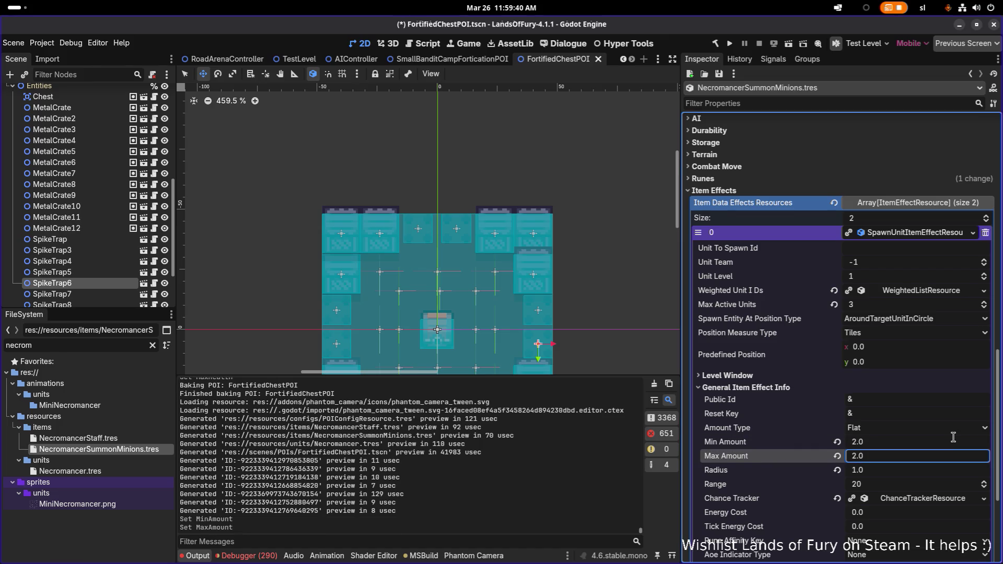
pyautogui.hotkey('shift', 'Tab')
pyautogui.write('1')
pyautogui.press('Return')
pyautogui.press('Tab')
pyautogui.write('1')
pyautogui.press('Return')
pyautogui.hotkey('ctrl', 's')
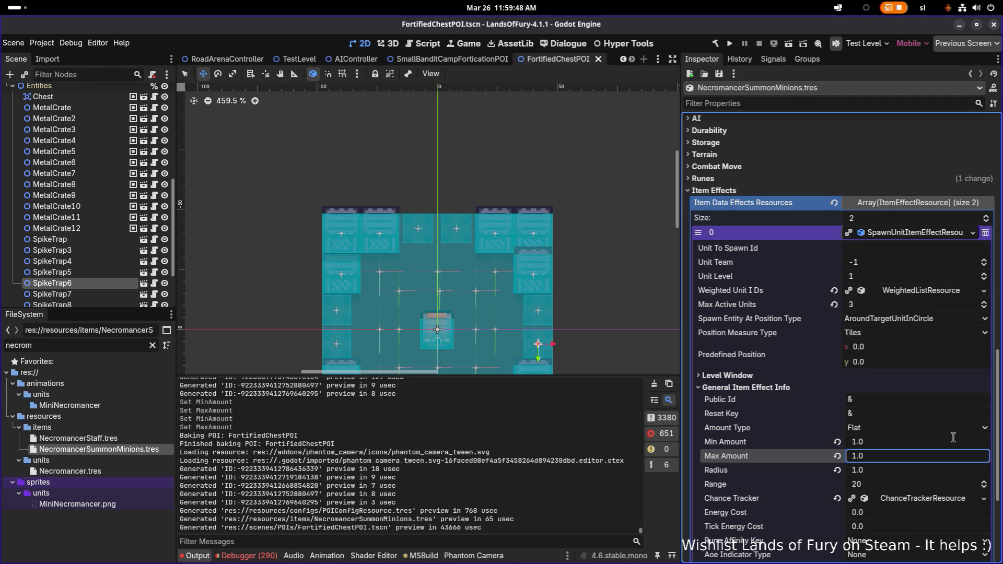
pyautogui.click(862, 73)
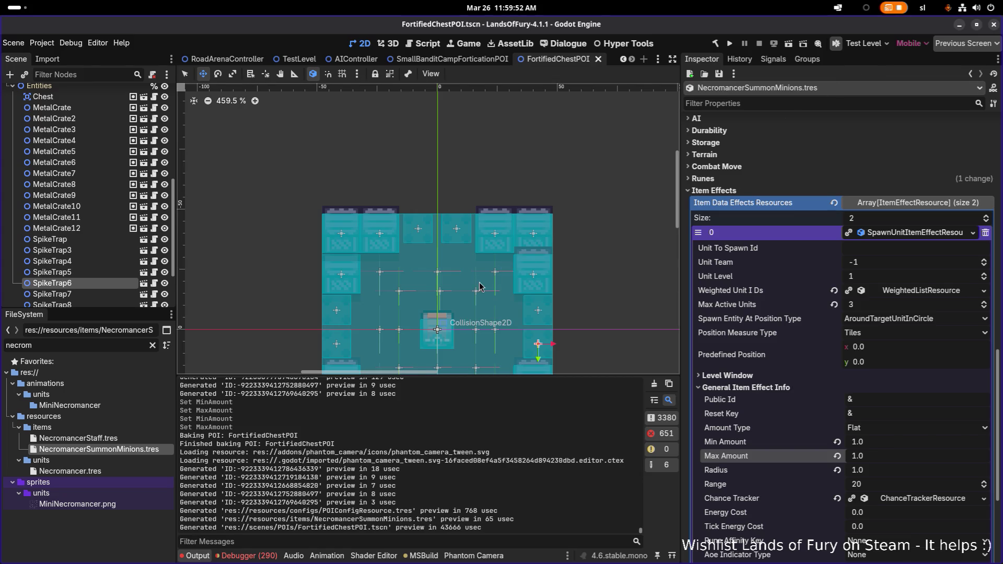
pyautogui.click(470, 59)
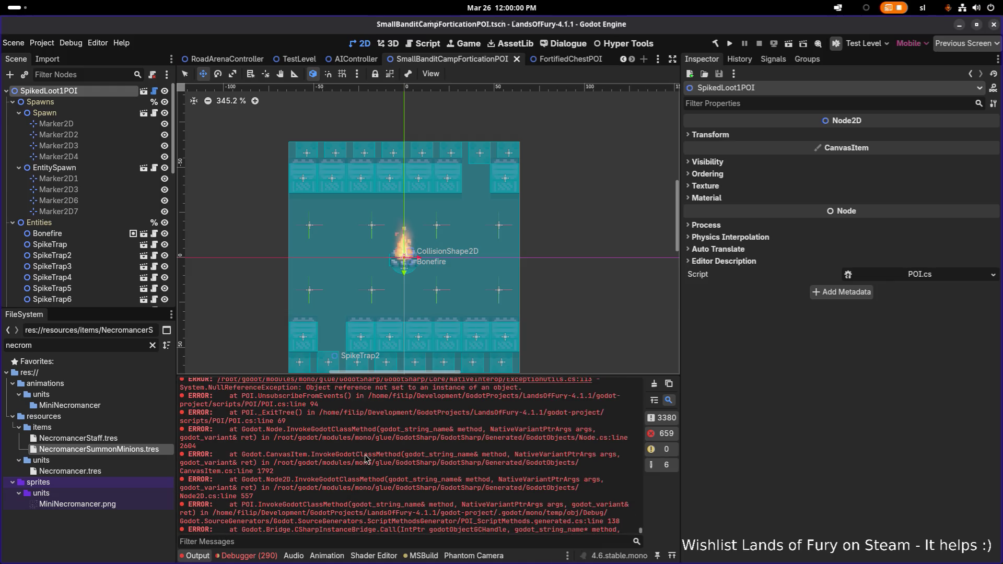
# Look through the Necromancer, NecromancerStaff and NecromancerSummonMinions resources.
pyautogui.scroll(1, 366, 459)
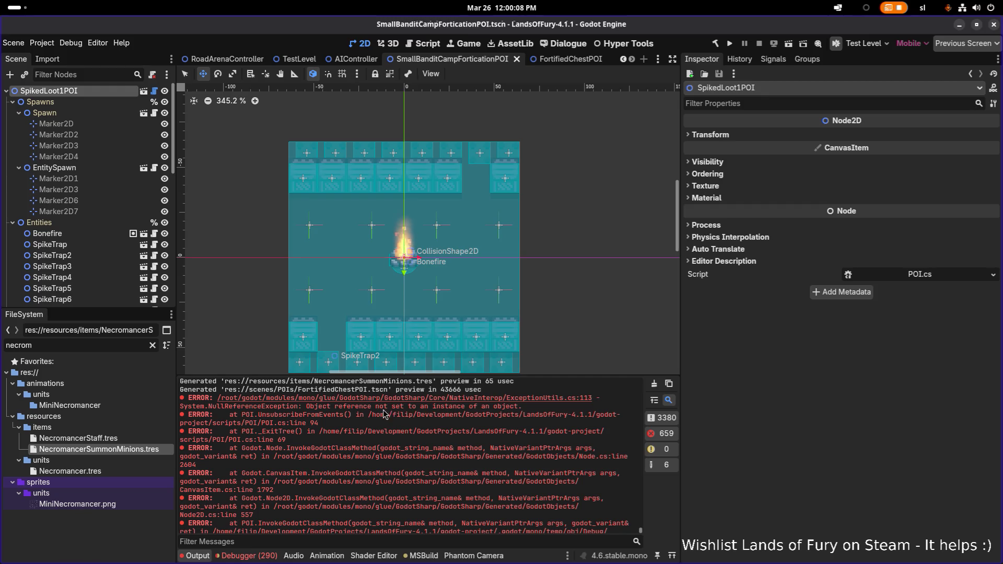
pyautogui.click(112, 470)
pyautogui.click(122, 438)
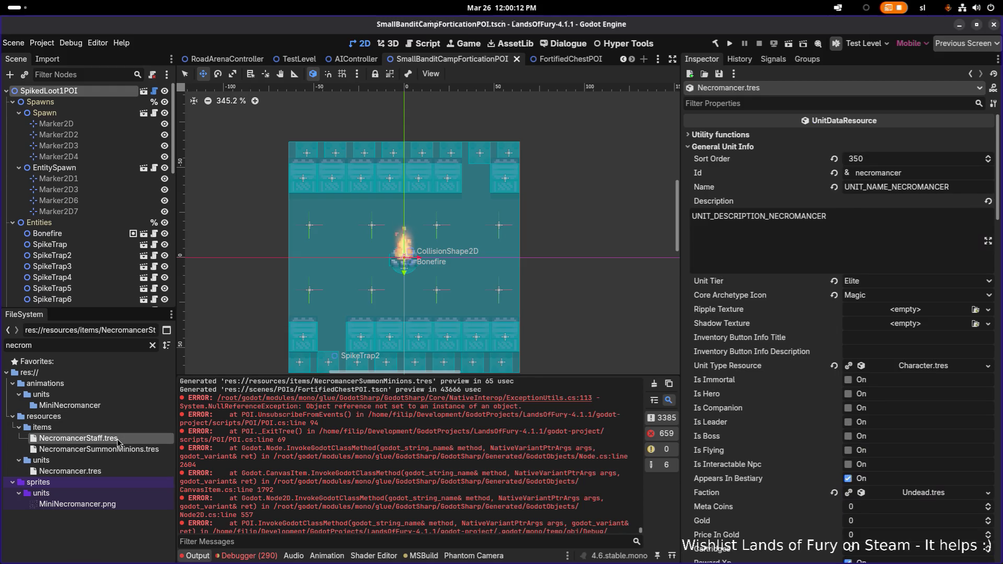
pyautogui.click(121, 450)
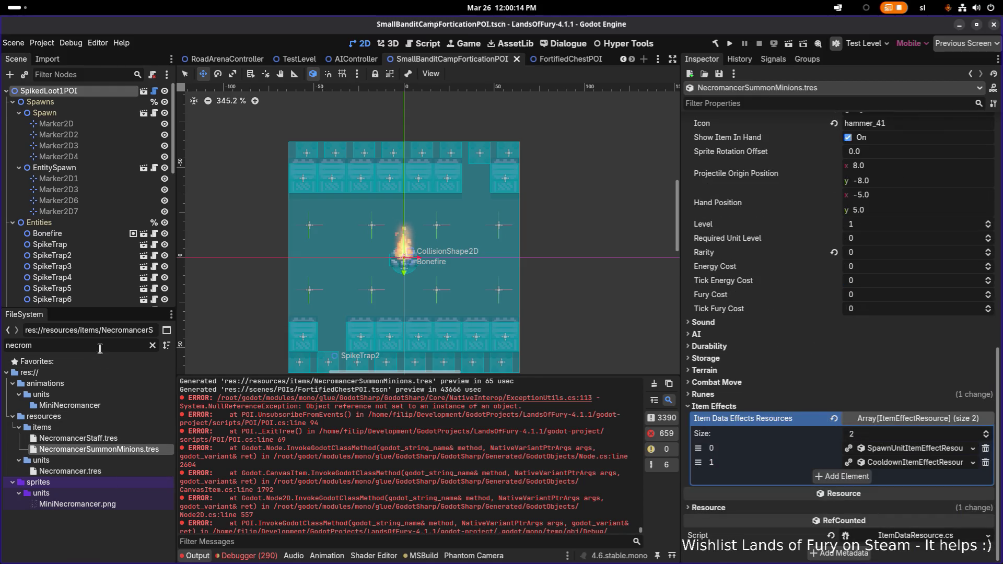
# Filter the FileSystem dock to the RainyRoad files with 'rainy'.
pyautogui.doubleClick(108, 346)
pyautogui.write('staff')
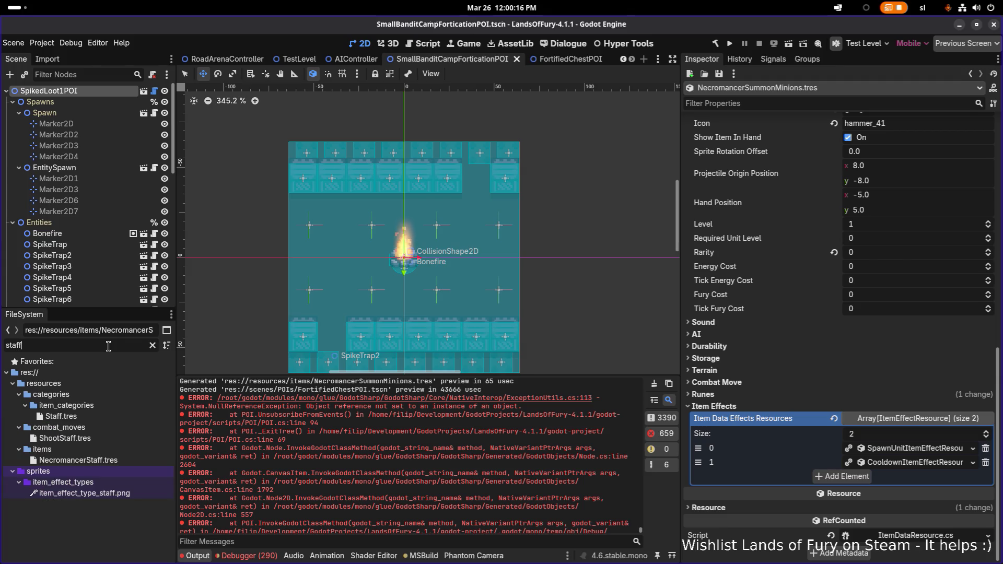
pyautogui.press('BackSpace')
pyautogui.press('BackSpace')
pyautogui.press('BackSpace')
pyautogui.write('rain')
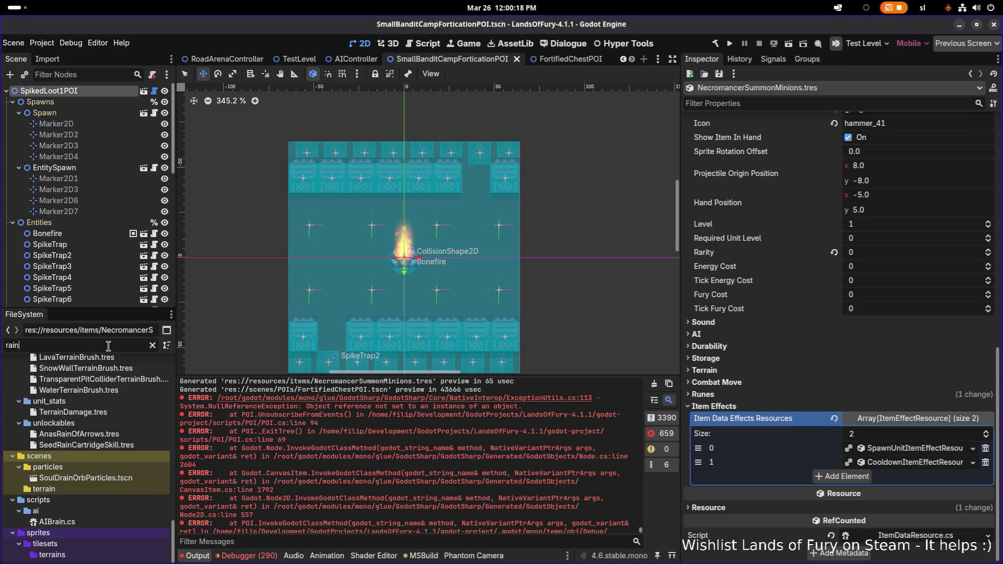
pyautogui.write('r')
pyautogui.press('BackSpace')
pyautogui.write('yro')
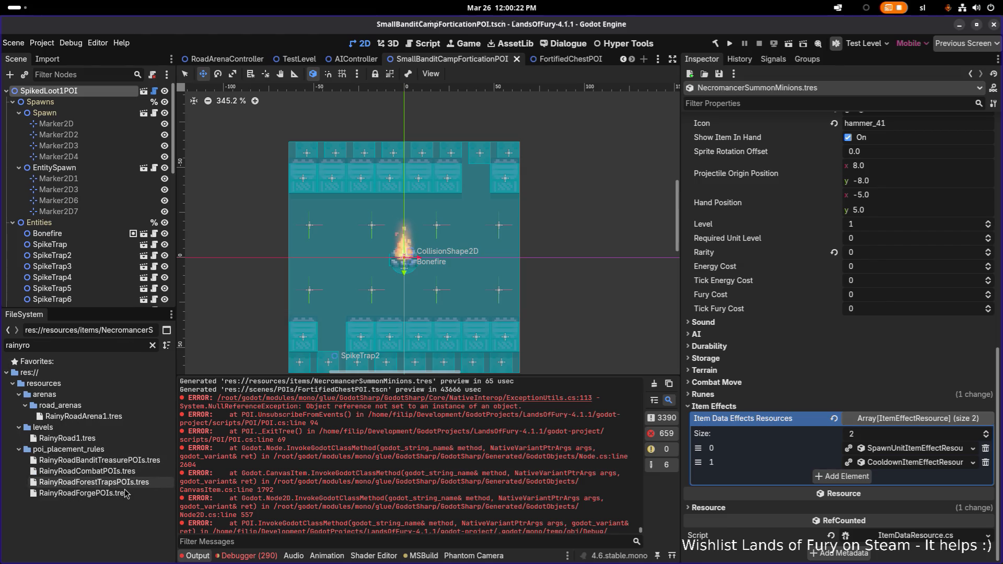
# Set RainyRoadForgePOIs.tres Sector Filter to NonPlayerSectors after comparing the other options.
pyautogui.click(83, 494)
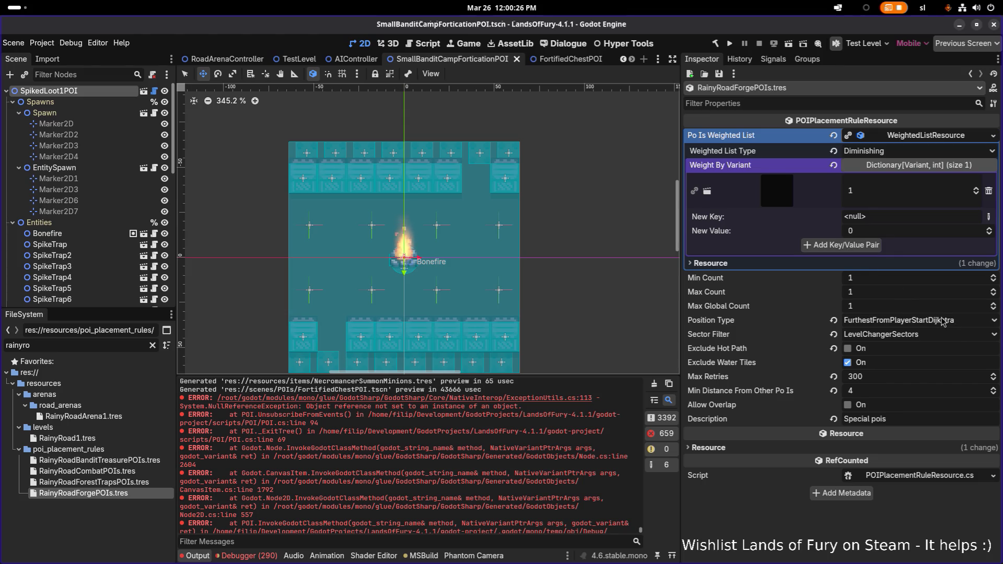
pyautogui.click(920, 339)
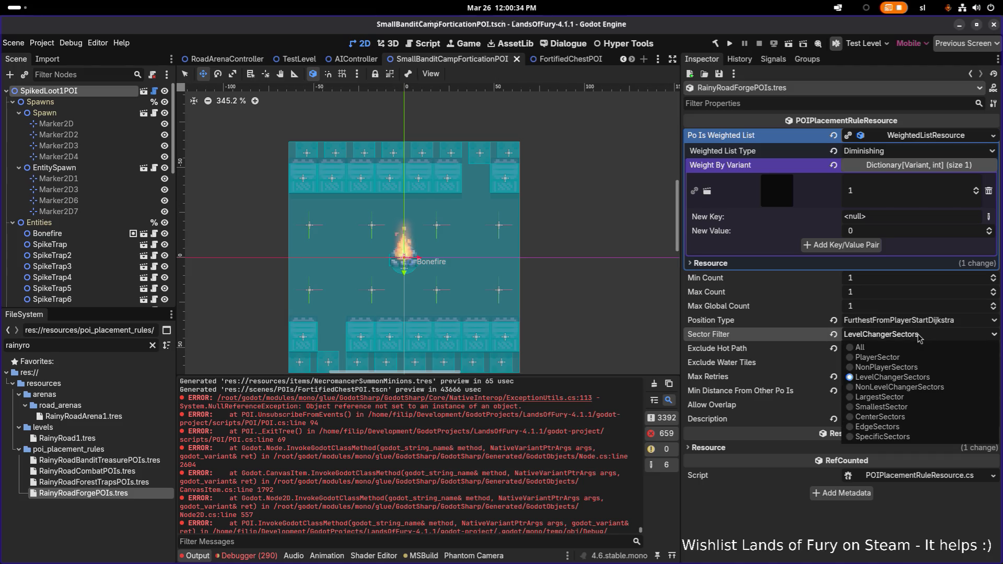
pyautogui.click(914, 368)
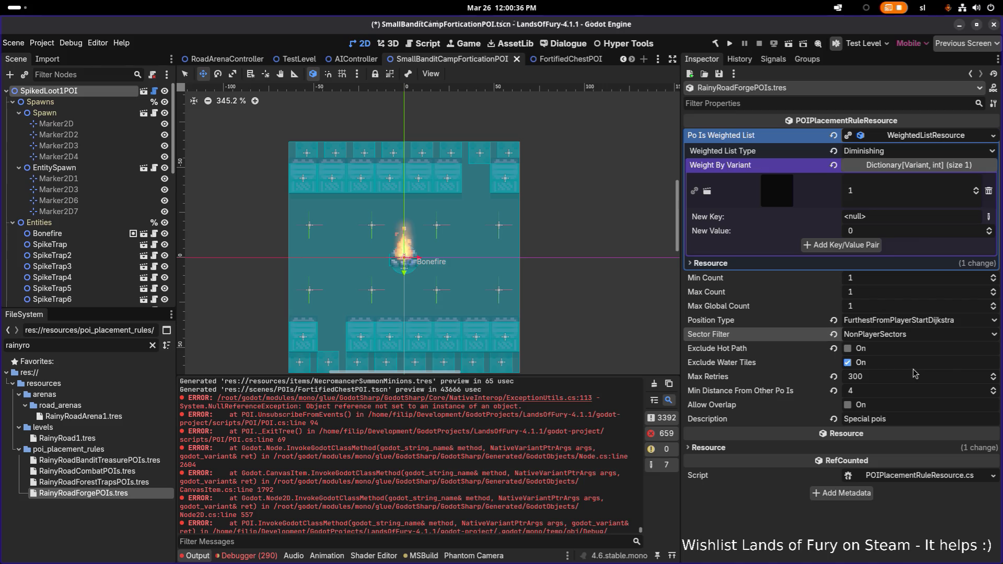
pyautogui.click(934, 337)
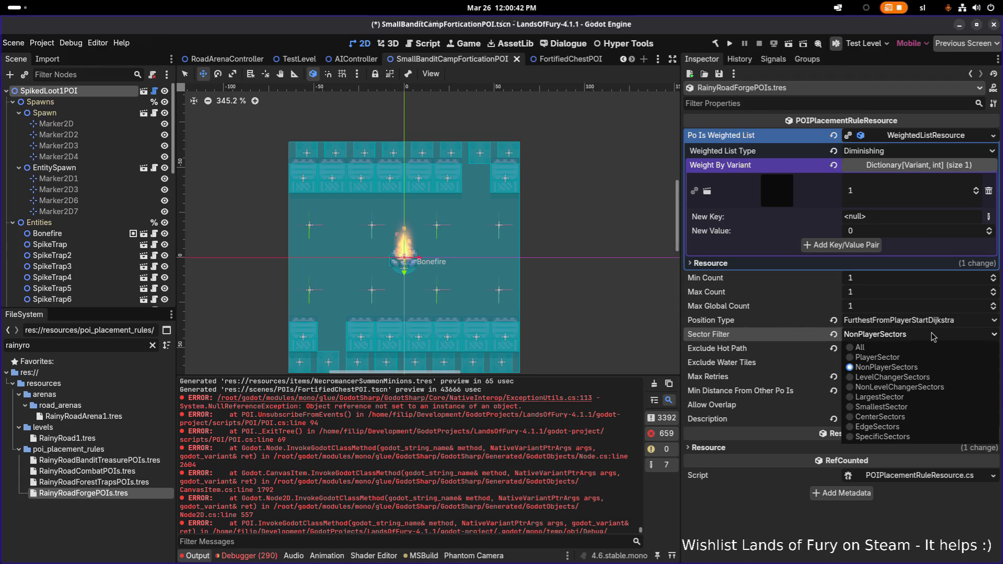
pyautogui.click(914, 380)
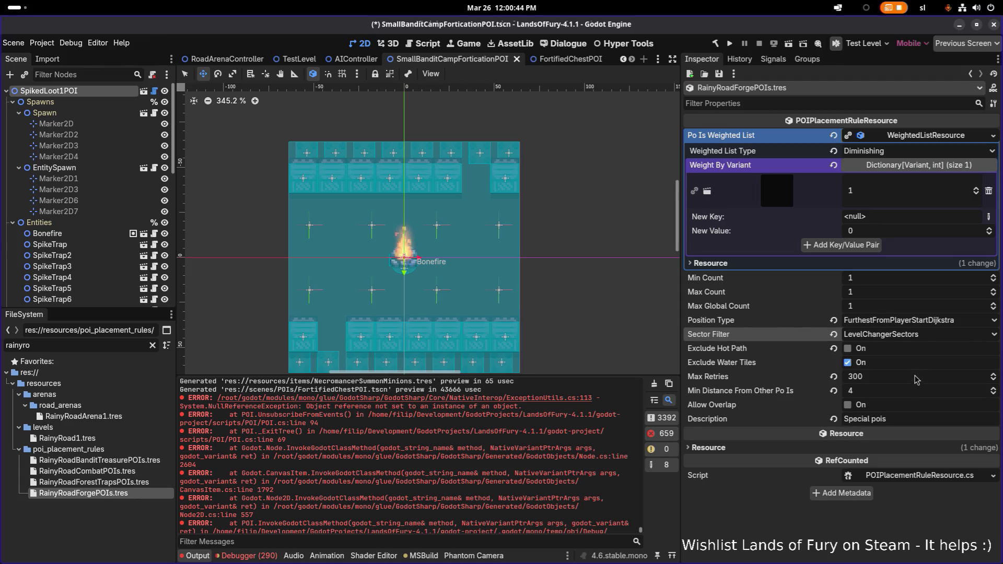
pyautogui.click(925, 340)
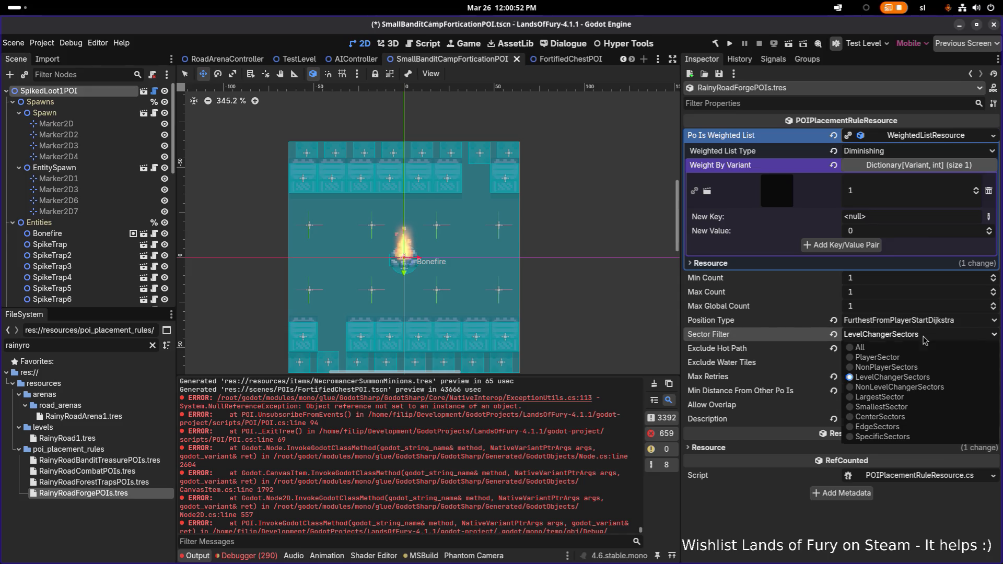
pyautogui.click(925, 340)
pyautogui.click(916, 339)
pyautogui.click(933, 437)
pyautogui.click(904, 337)
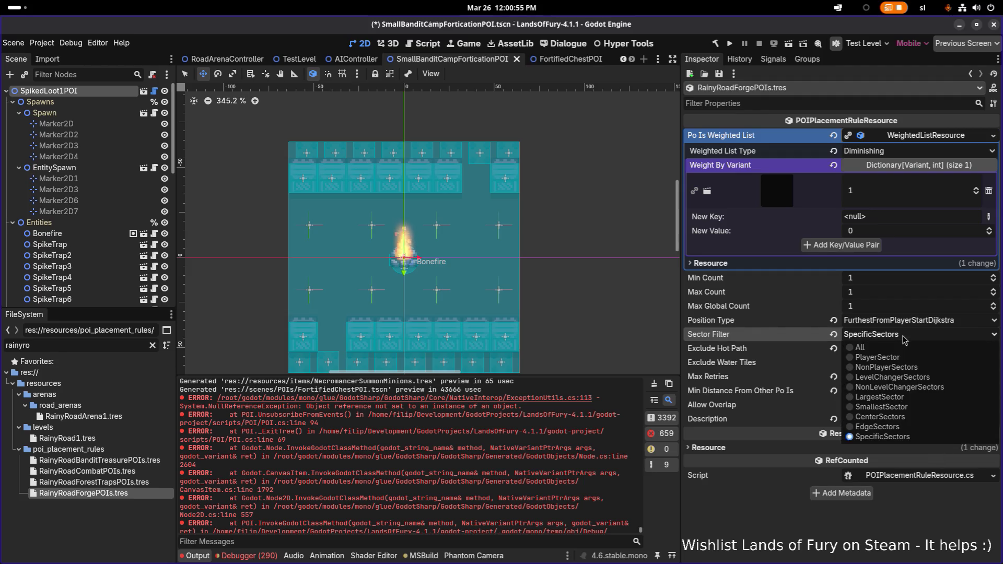
pyautogui.click(909, 368)
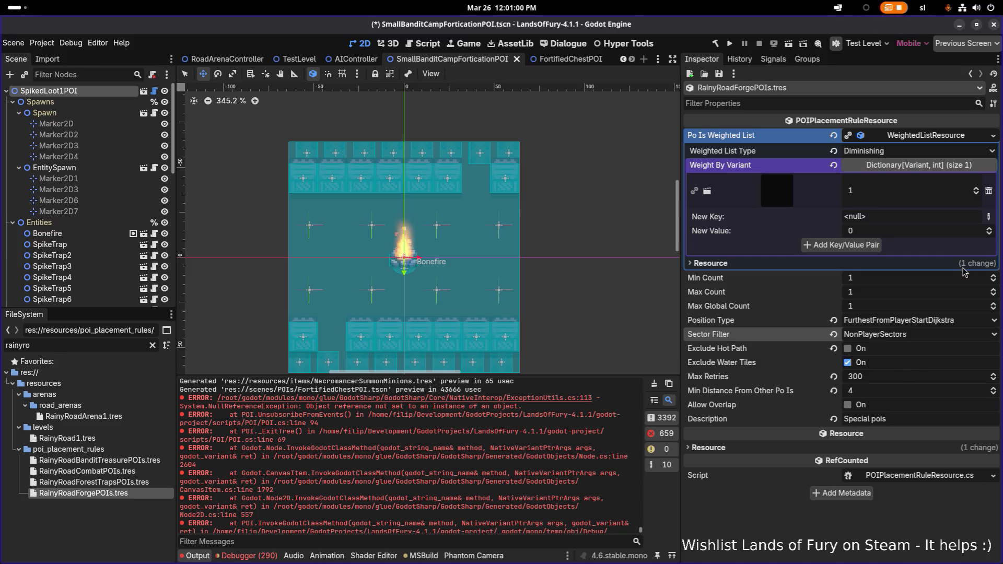
# Save the forge POI rule and open the RainyRoad1 level resource.
pyautogui.click(722, 75)
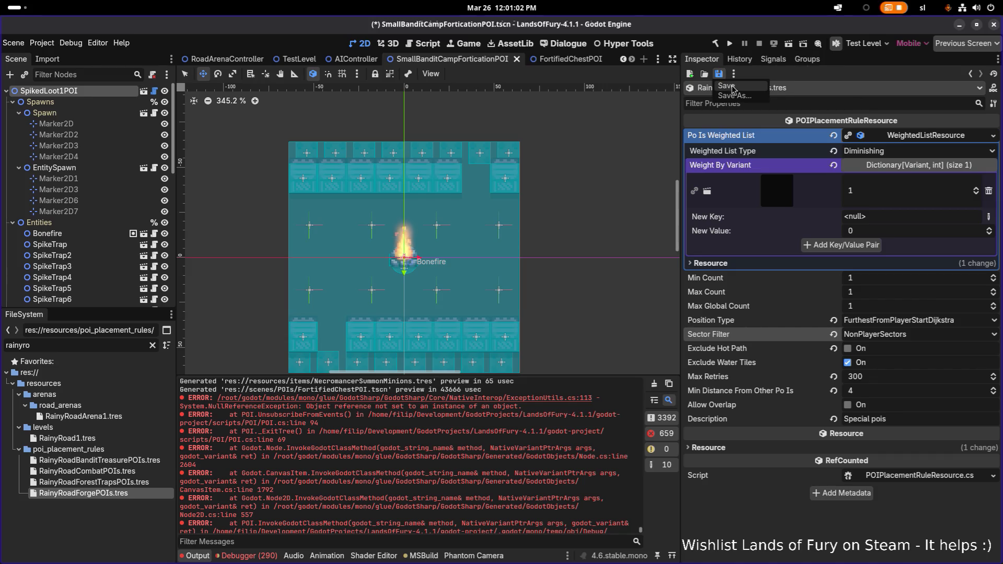
pyautogui.click(733, 89)
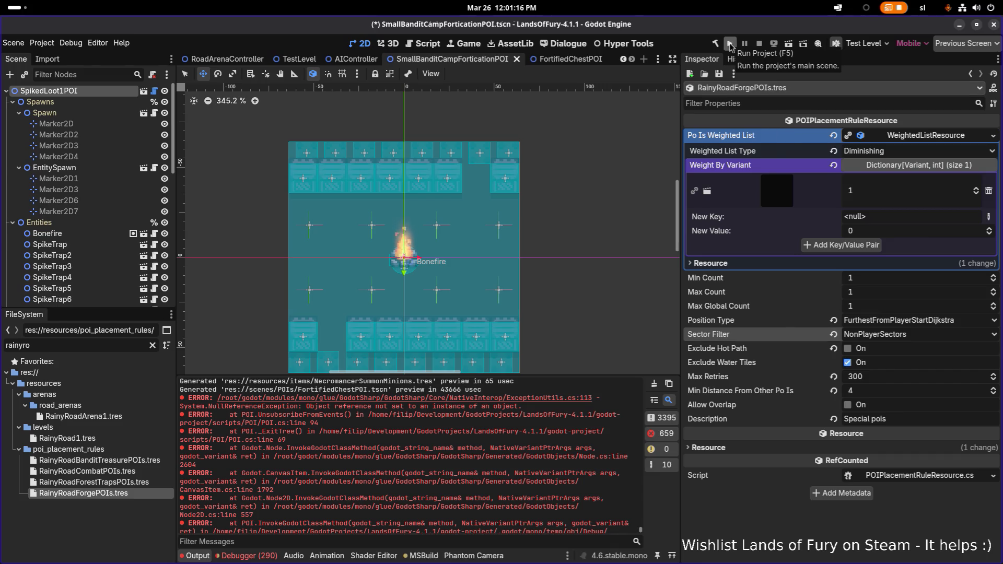
pyautogui.click(91, 439)
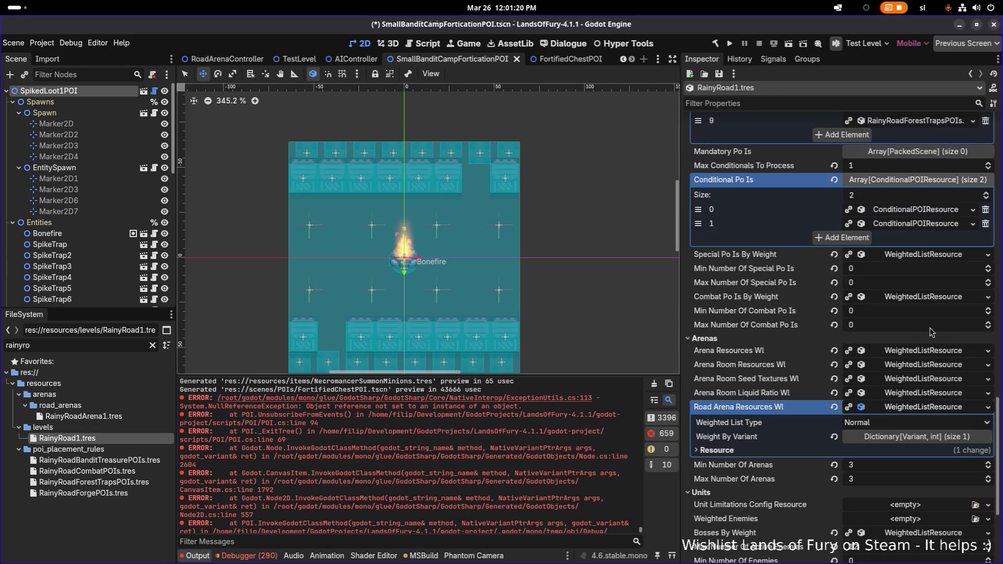
# Inspect the RainyRoadCombatPOIs placement rule, then save the SmallBanditCampForticationPOI scene.
pyautogui.scroll(8, 858, 353)
pyautogui.scroll(-3, 889, 339)
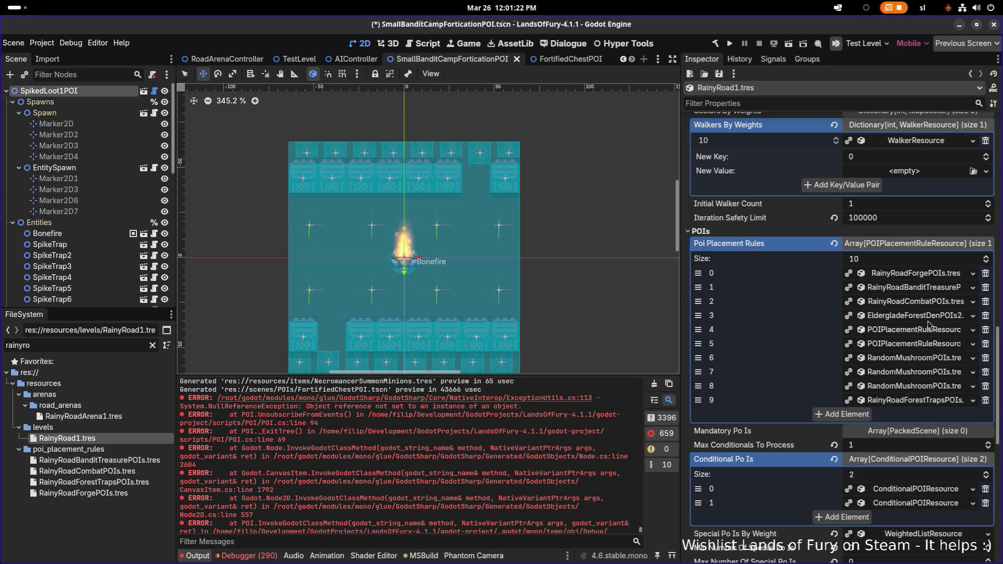
pyautogui.click(921, 303)
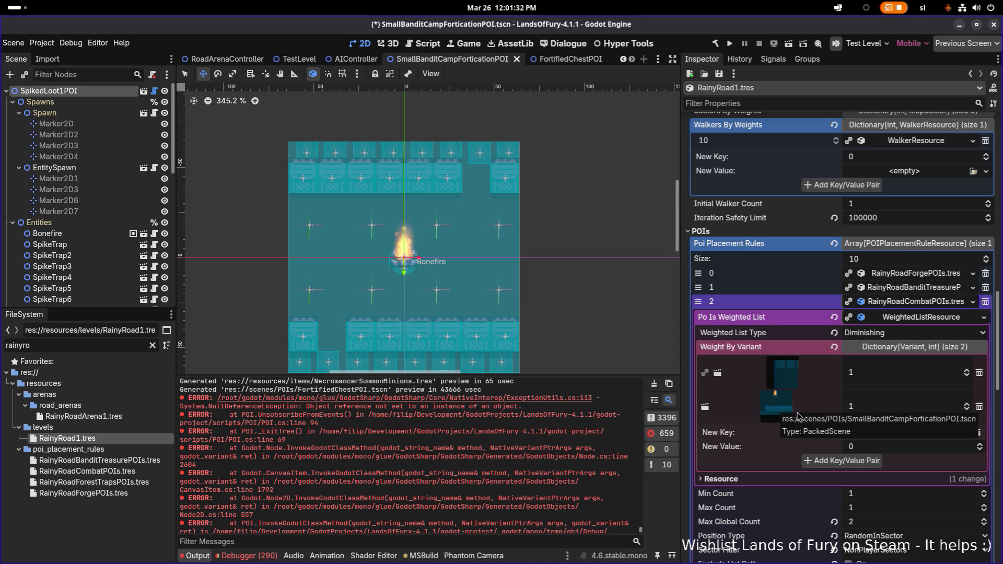
pyautogui.click(909, 311)
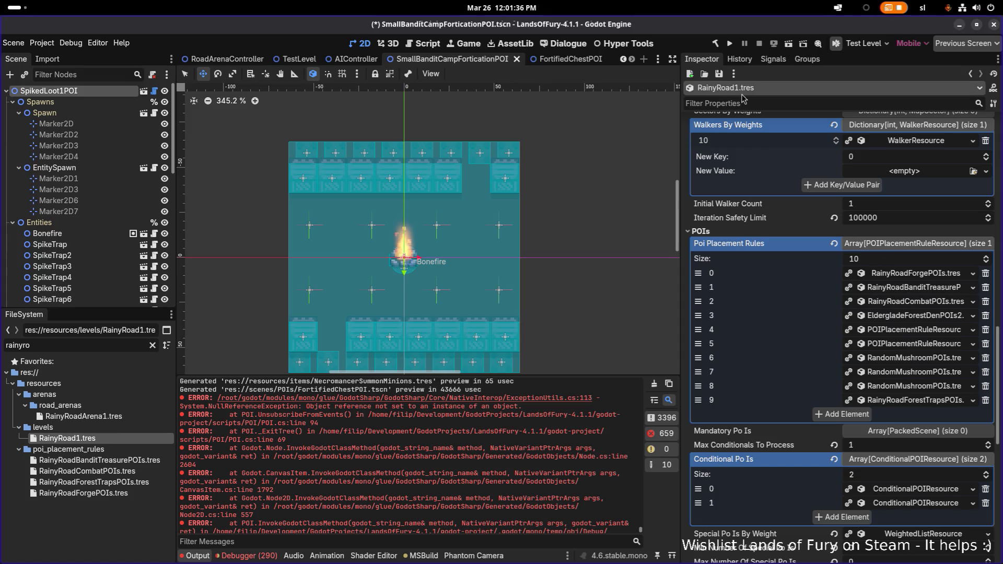
pyautogui.hotkey('ctrl', 's')
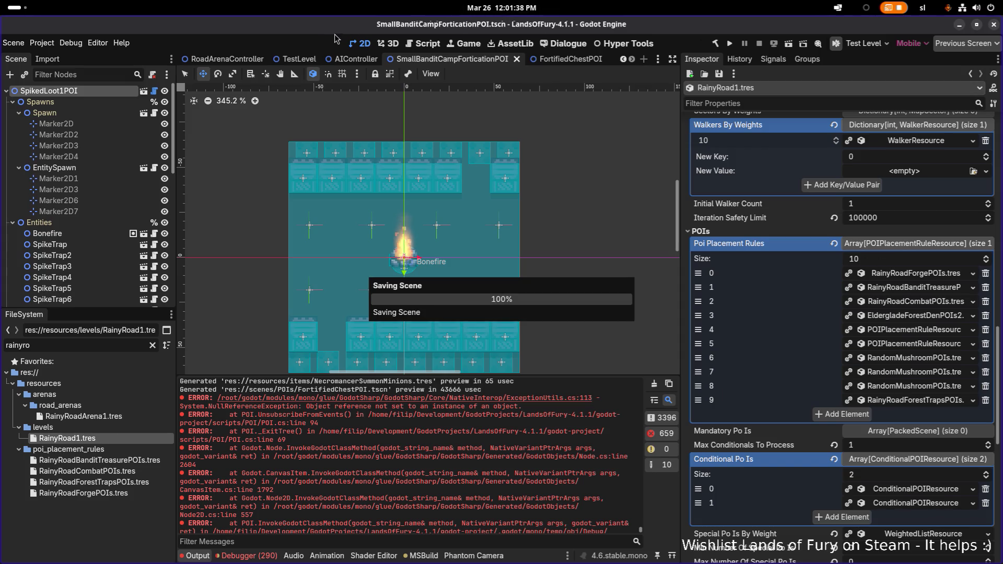
pyautogui.hotkey('alt', 'Tab')
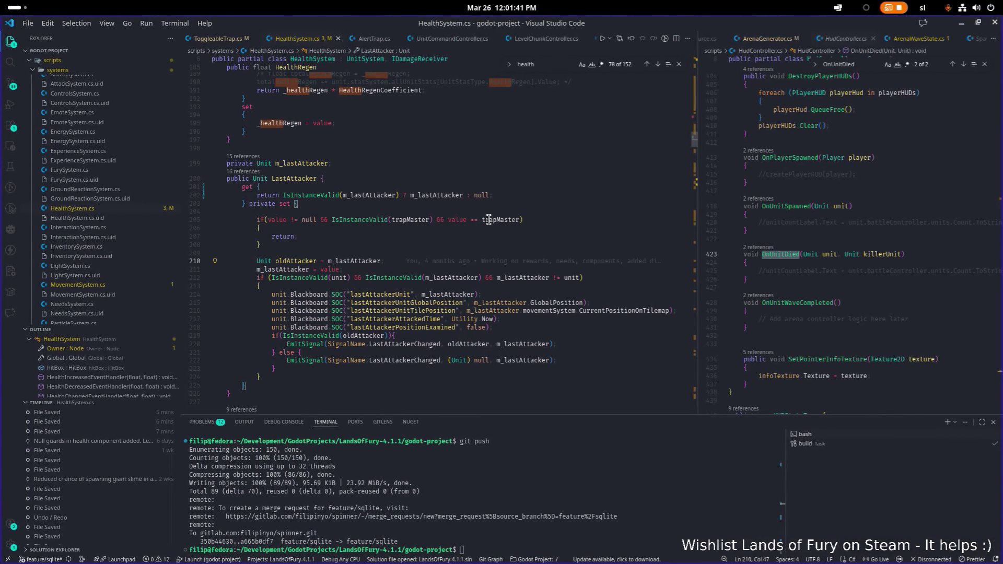
# Open RoadArenaController.cs in VS Code via quick open 'road' and skim it.
pyautogui.click(491, 176)
pyautogui.hotkey('ctrl', 'p')
pyautogui.write('road')
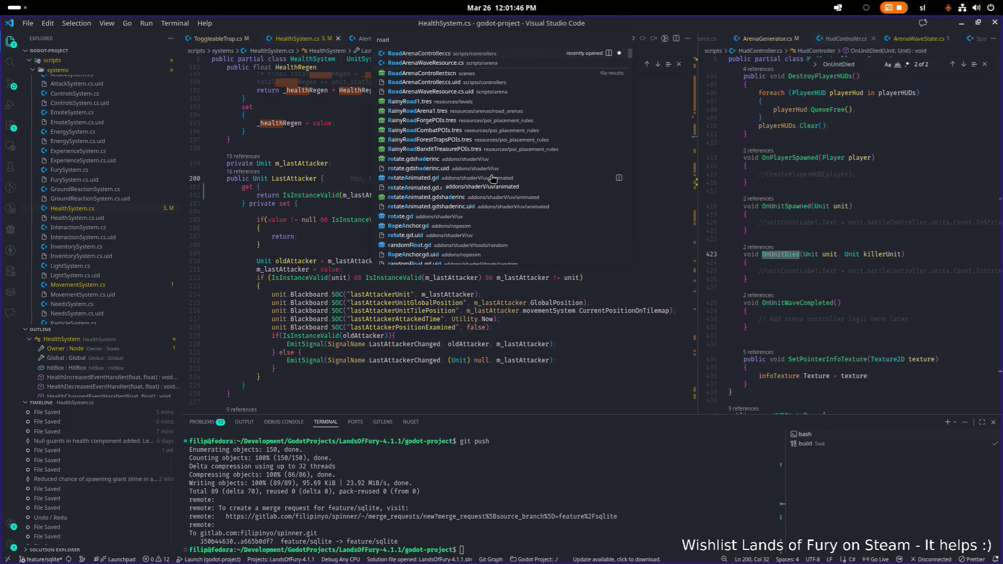
pyautogui.press('Return')
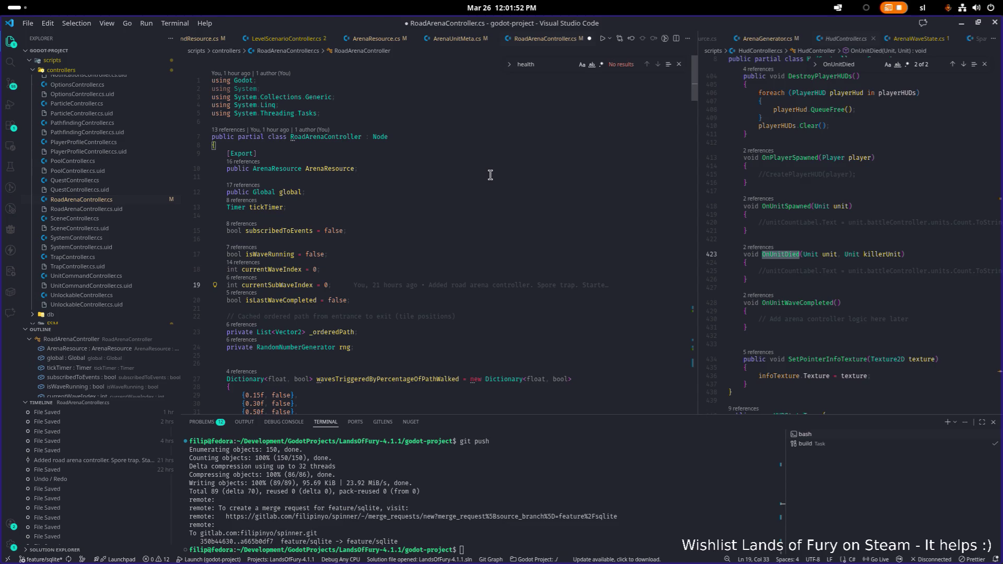
pyautogui.scroll(-3, 490, 175)
pyautogui.click(484, 170)
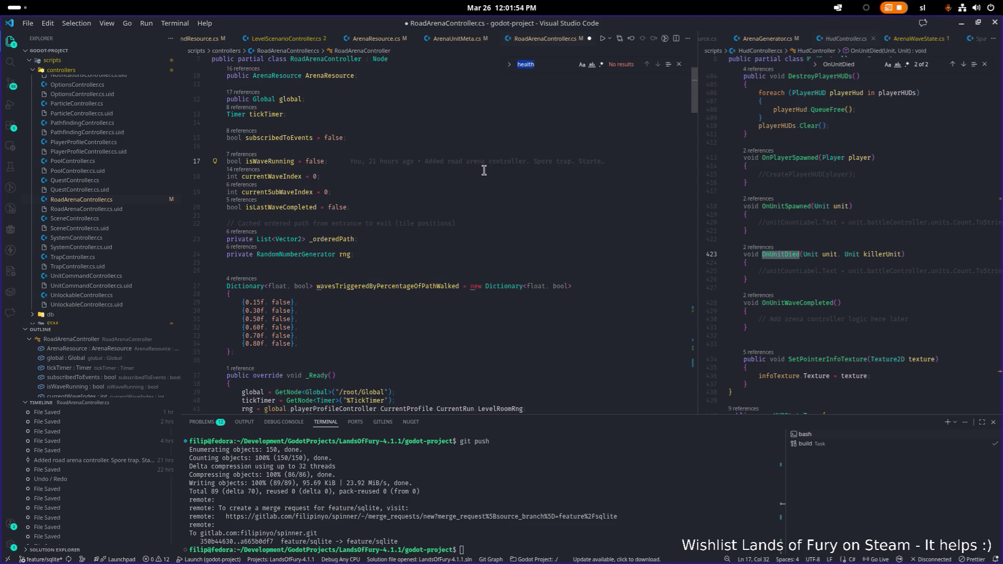
pyautogui.click(369, 212)
pyautogui.scroll(1, 367, 213)
pyautogui.click(346, 285)
pyautogui.scroll(-15, 387, 265)
# Search the file for 'spawn', review the wave-spawning code, then minimise VS Code.
pyautogui.click(405, 260)
pyautogui.hotkey('ctrl', 'f')
pyautogui.write('s')
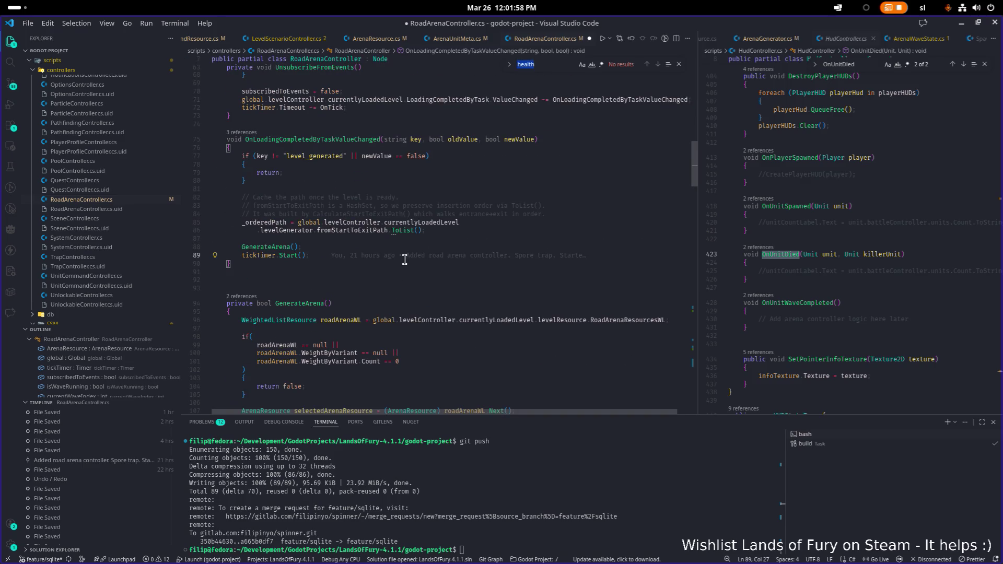
pyautogui.write('pawn')
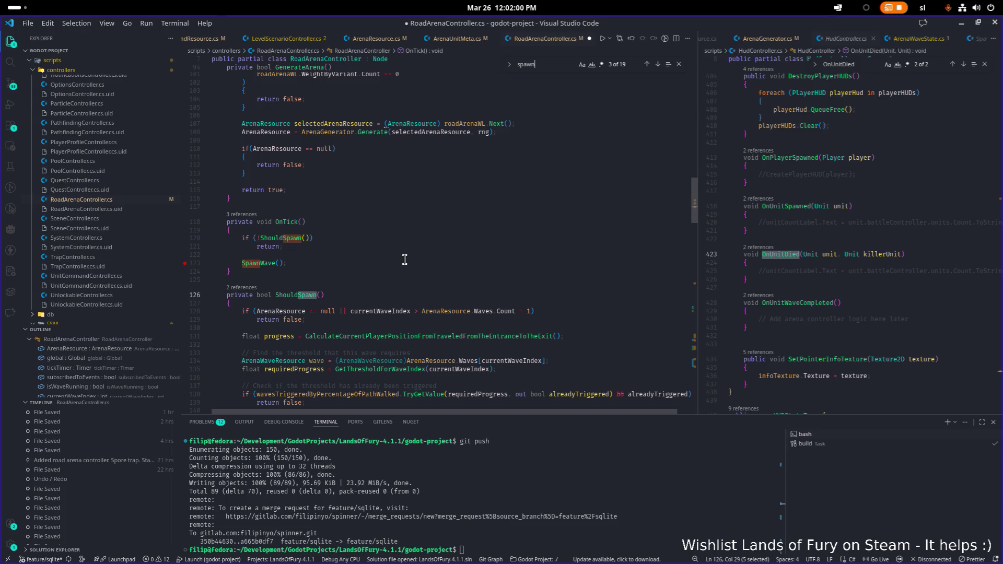
pyautogui.scroll(-20, 405, 260)
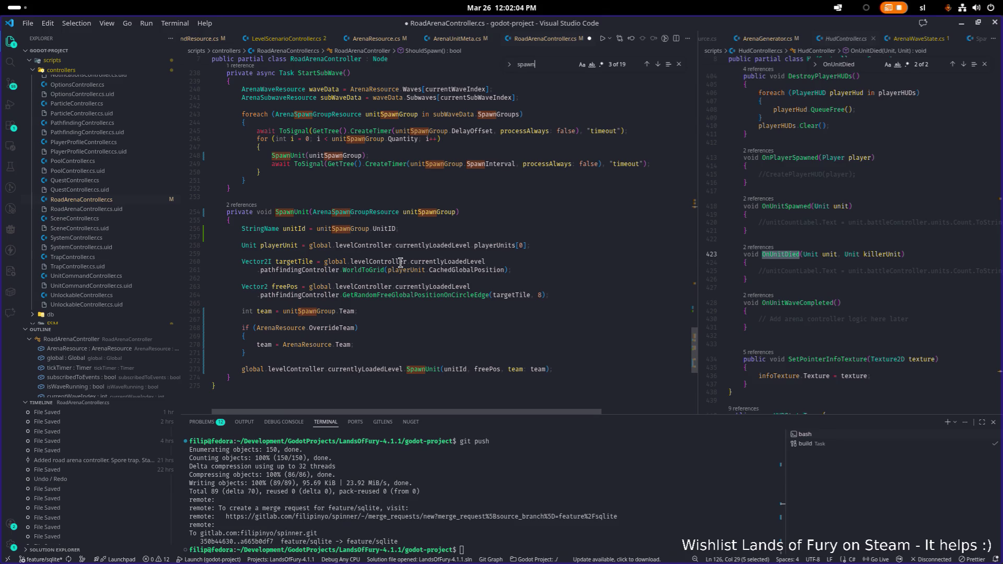
pyautogui.scroll(5, 401, 263)
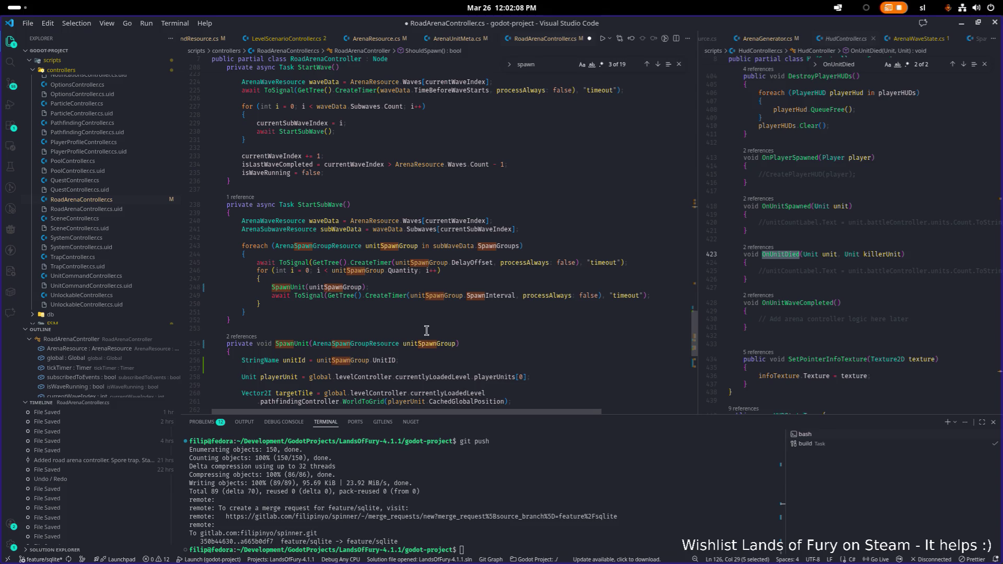
pyautogui.scroll(8, 433, 281)
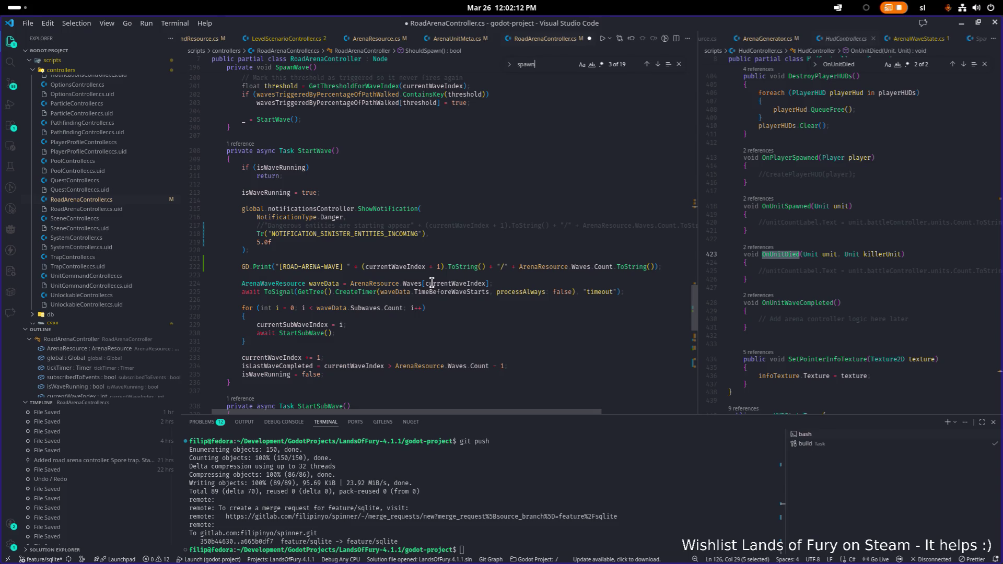
pyautogui.scroll(15, 431, 283)
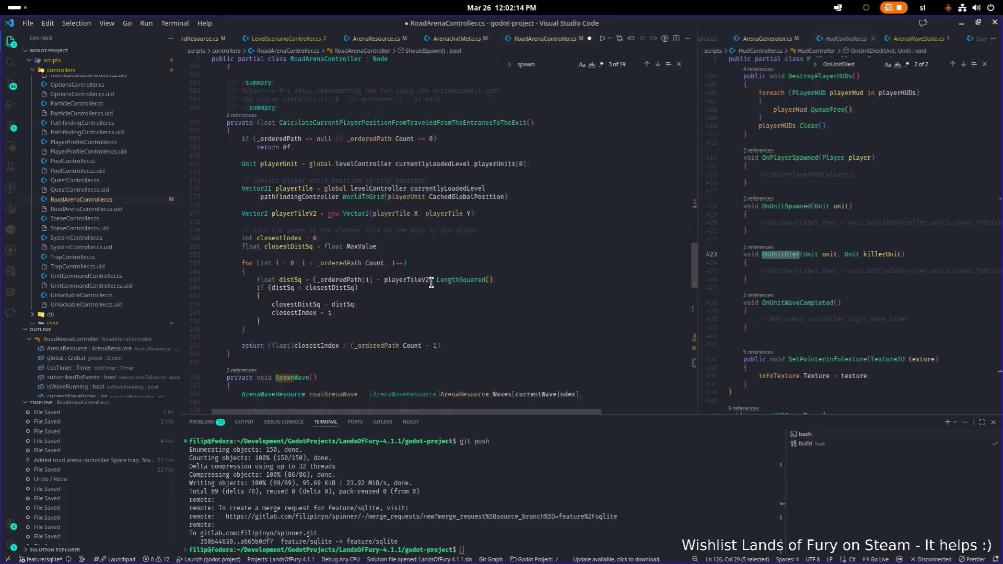
pyautogui.click(477, 256)
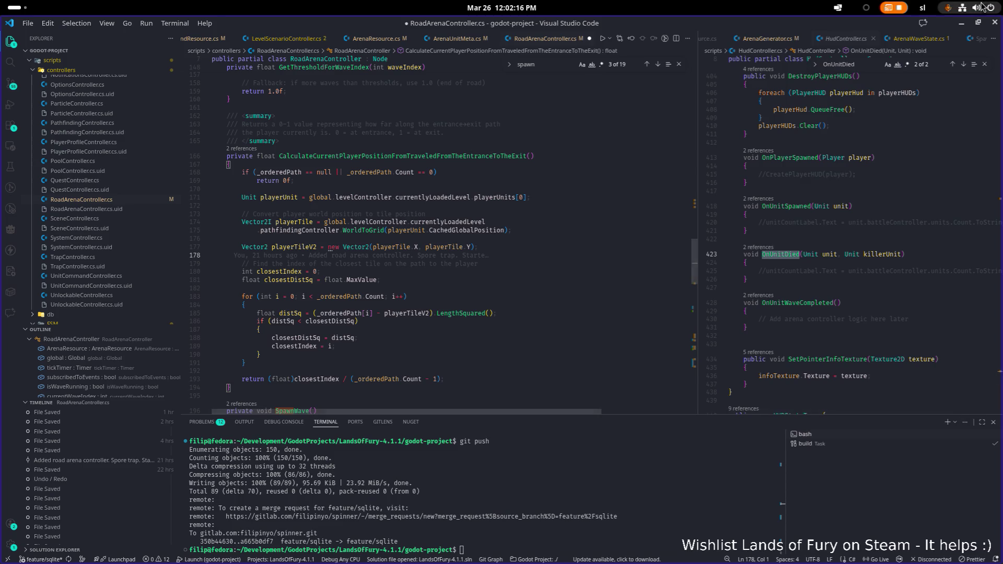
pyautogui.click(960, 24)
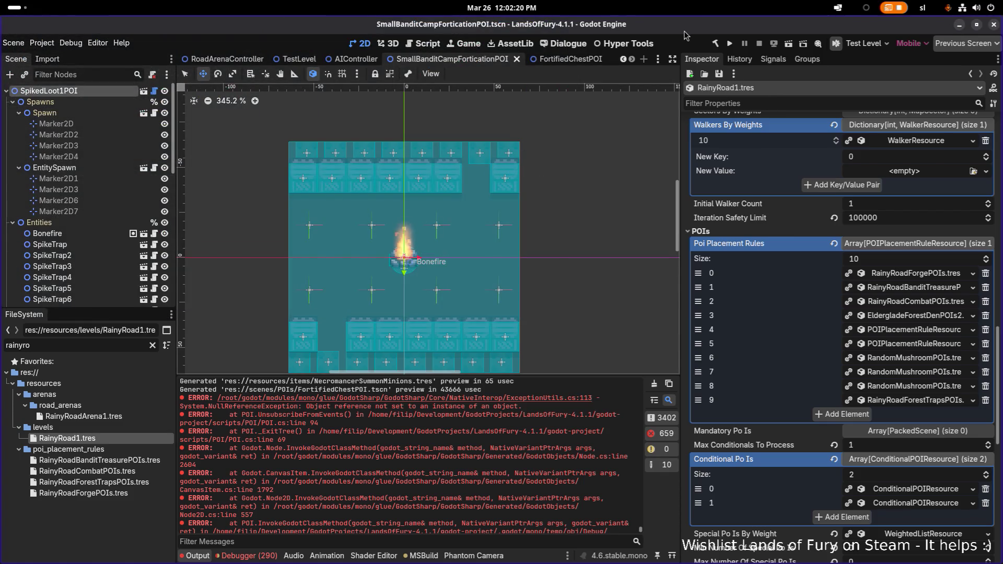
# Open CameraController.tscn through scene quick-open with 'cameracon'.
pyautogui.hotkey('ctrl', 'shift', 'o')
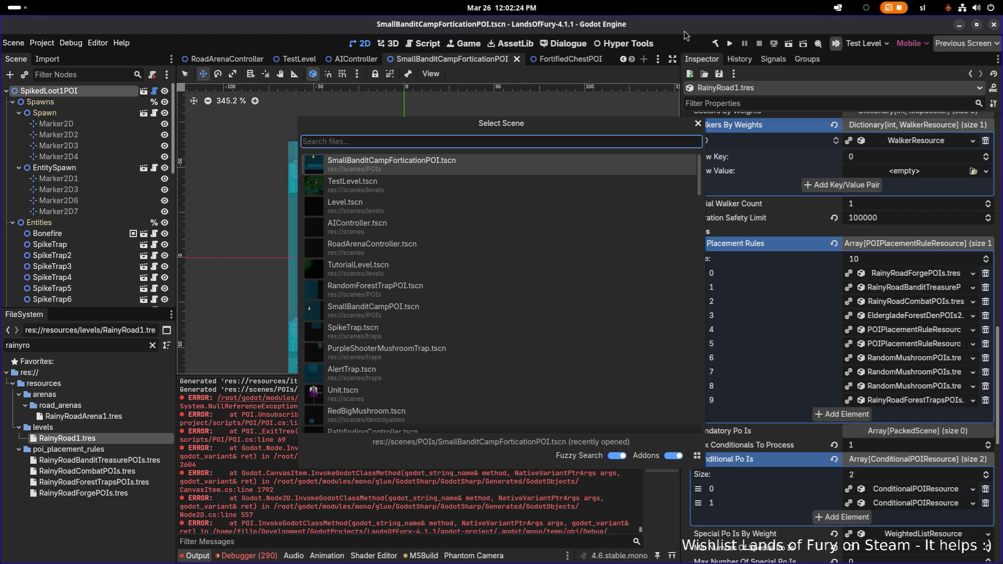
pyautogui.write('player')
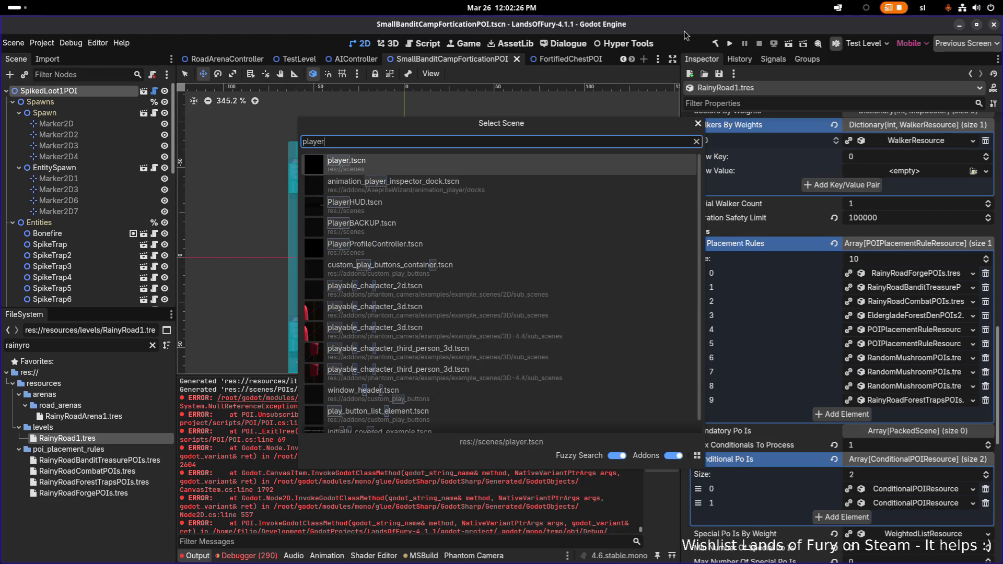
pyautogui.write('con')
pyautogui.hotkey('ctrl', 'a')
pyautogui.write('cameracon')
pyautogui.press('Return')
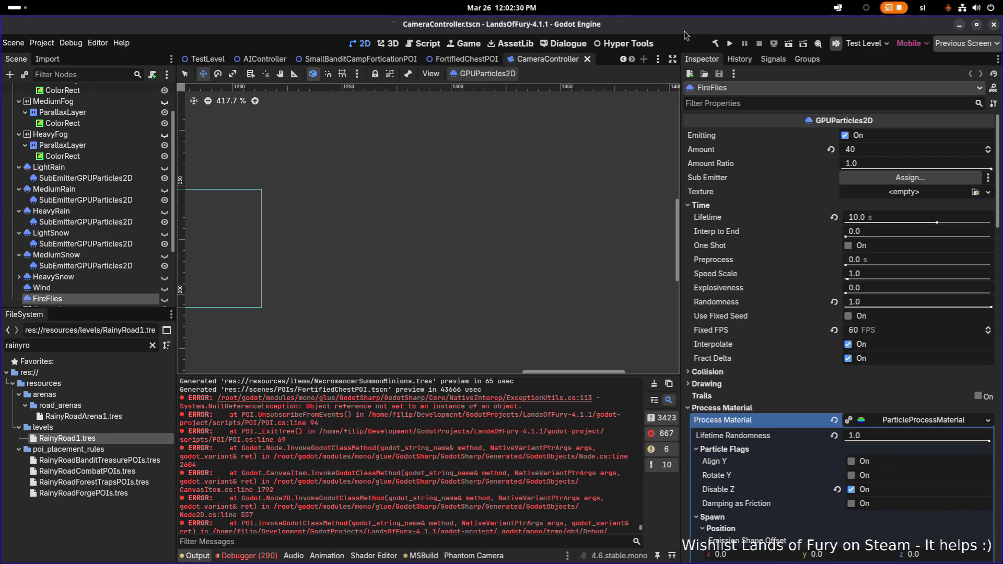
# Collapse CanvasLayer and EnvironmentEffects so only top-level nodes show.
pyautogui.scroll(-10, 305, 231)
pyautogui.scroll(5, 294, 246)
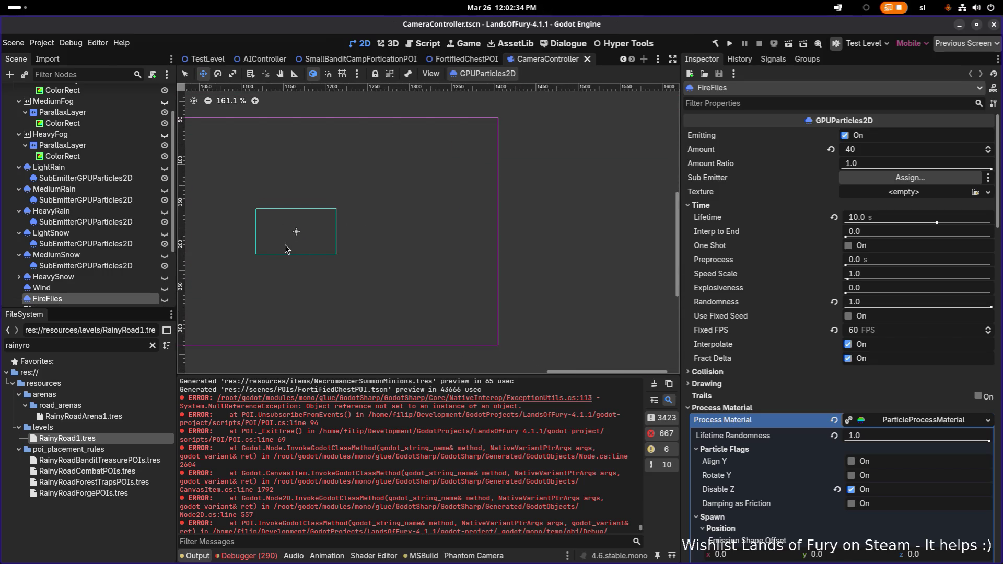
pyautogui.scroll(-4, 99, 246)
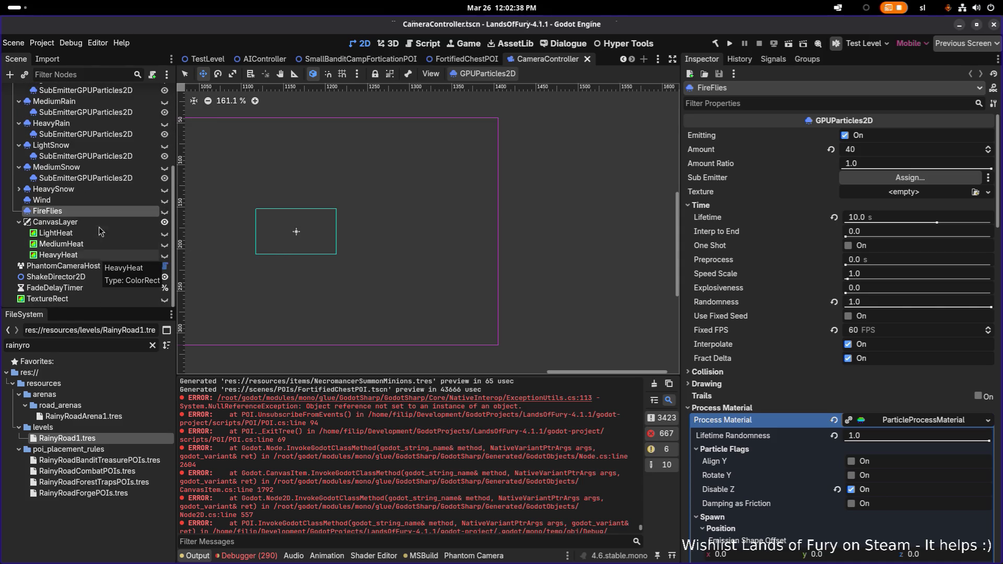
pyautogui.click(20, 224)
pyautogui.click(19, 223)
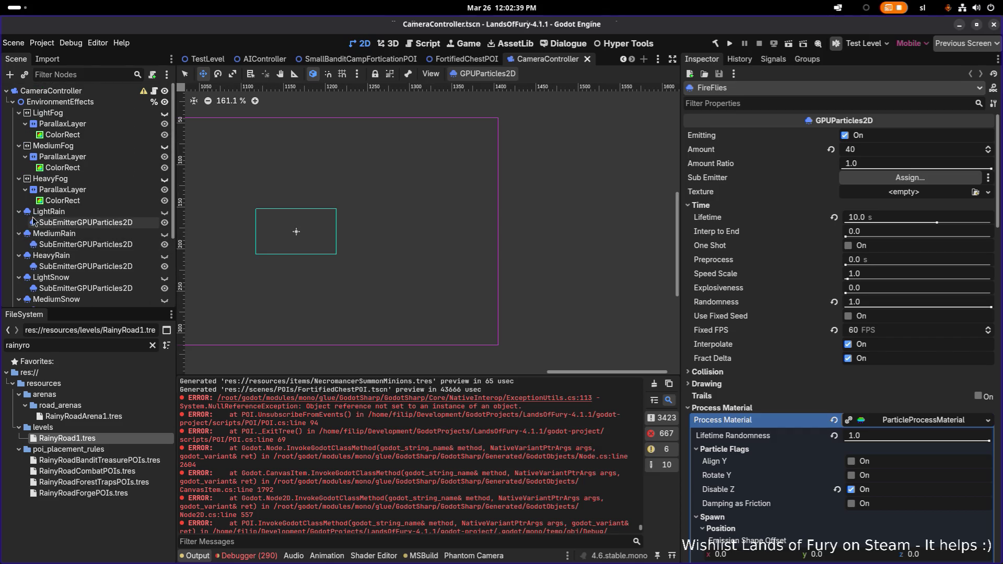
pyautogui.click(12, 102)
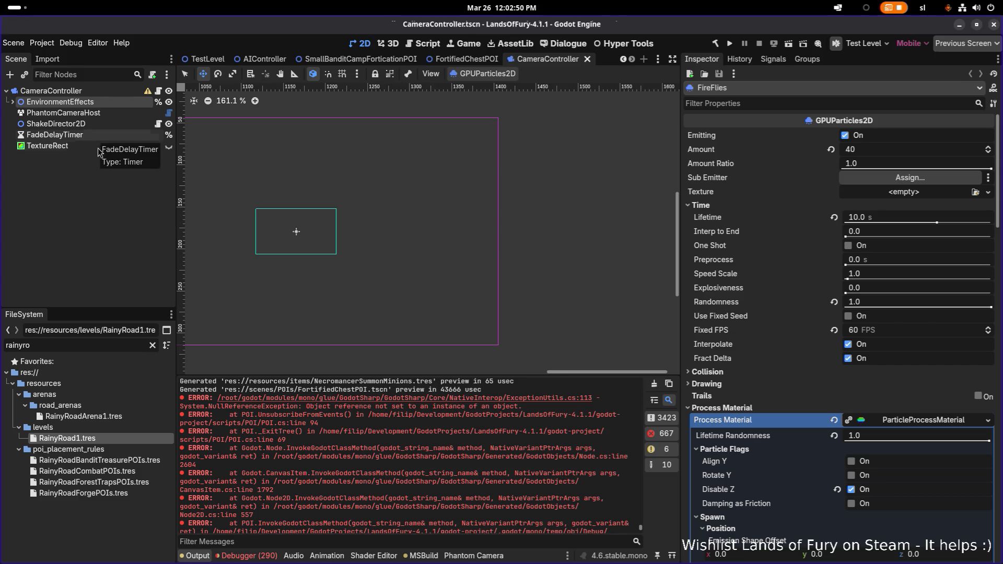
pyautogui.click(339, 157)
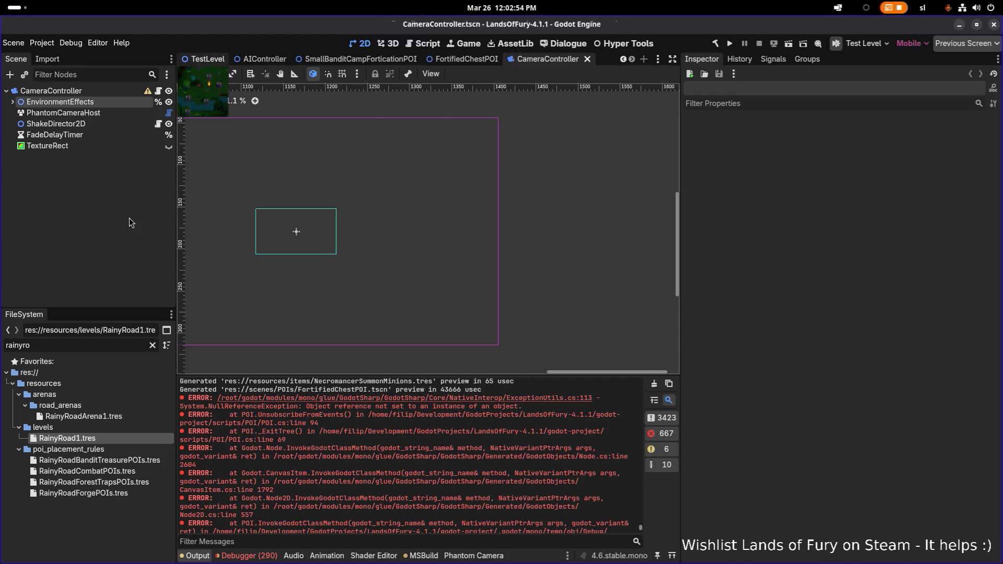
pyautogui.hotkey('ctrl', 'Tab')
pyautogui.scroll(-15, 113, 230)
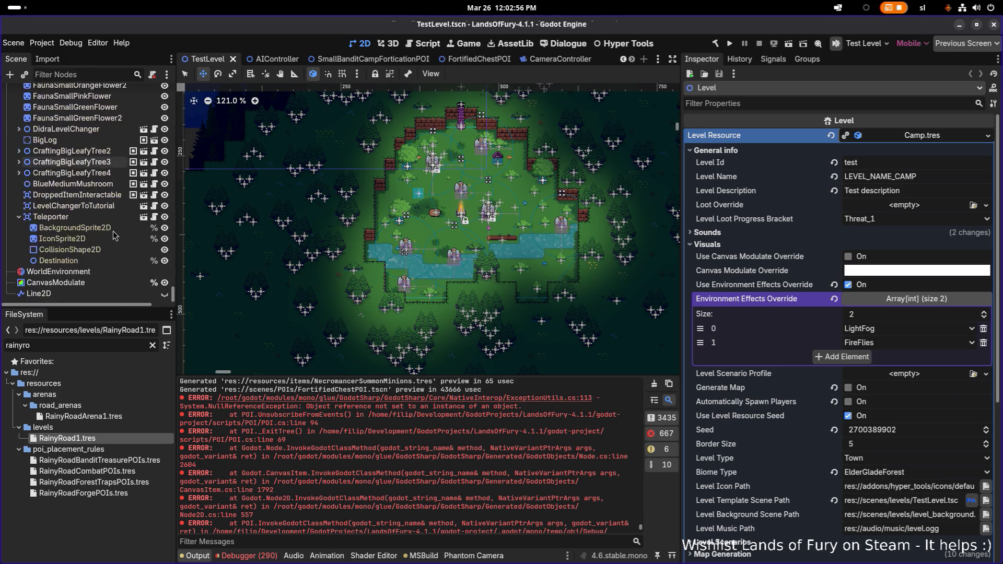
pyautogui.click(100, 286)
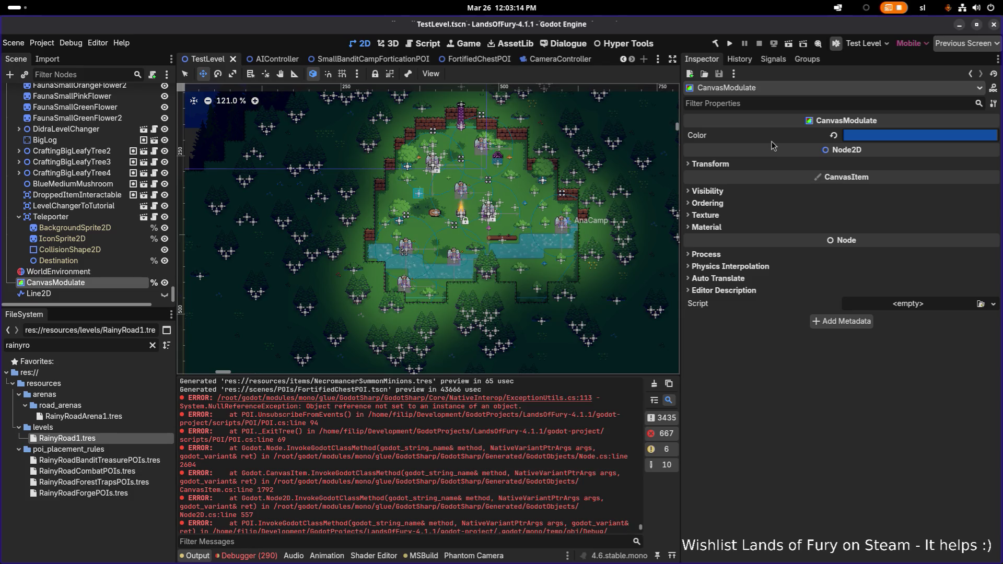
pyautogui.click(561, 59)
pyautogui.scroll(8, 350, 211)
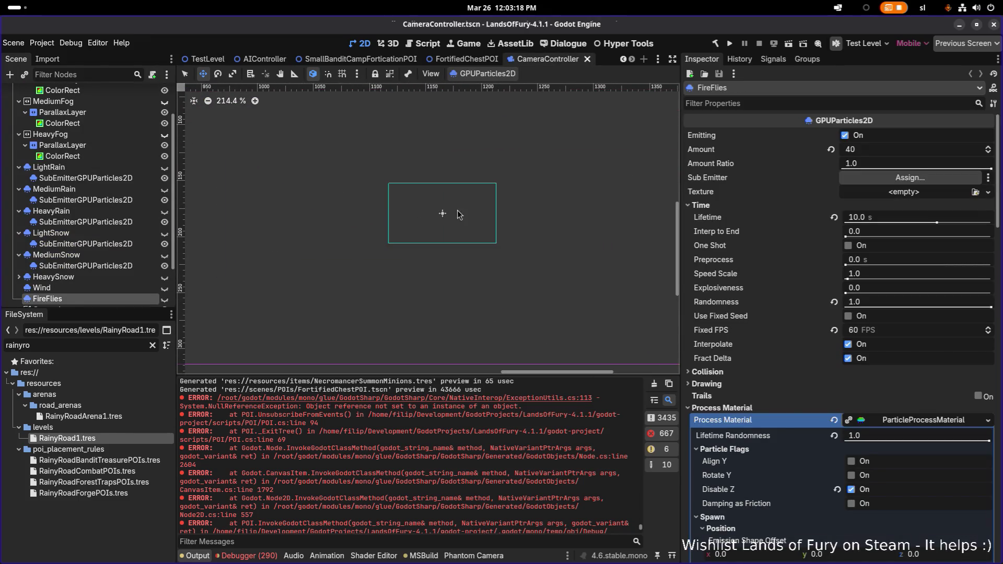
# Collapse the fog, rain and snow effect nodes under EnvironmentEffects.
pyautogui.scroll(2, 72, 195)
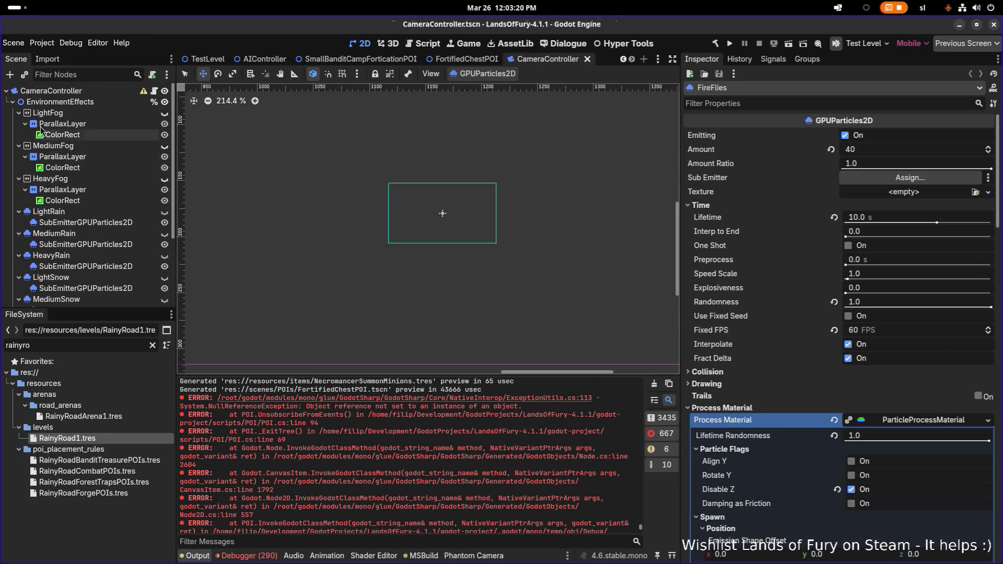
pyautogui.click(19, 113)
pyautogui.click(19, 124)
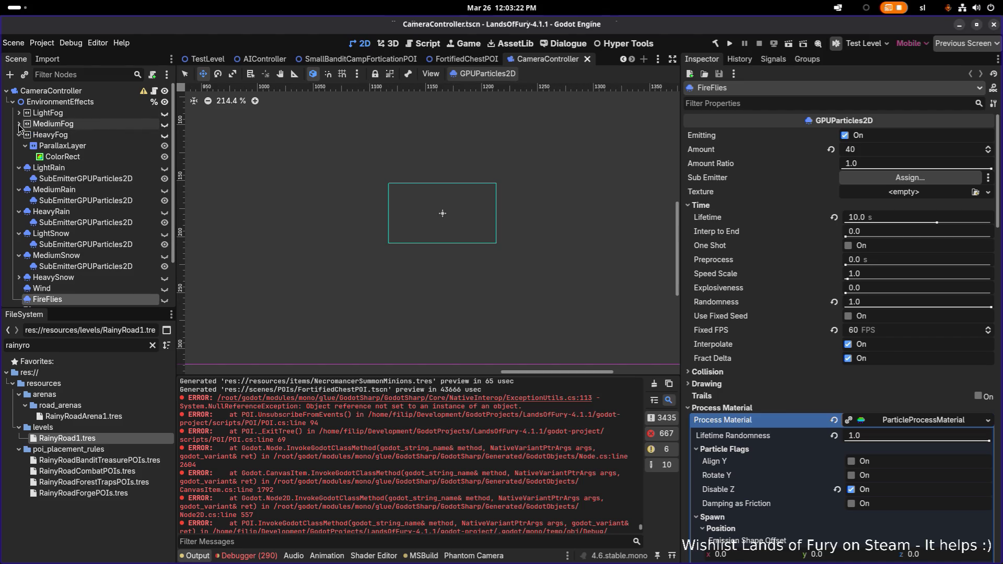
pyautogui.click(19, 135)
pyautogui.click(19, 147)
pyautogui.click(19, 156)
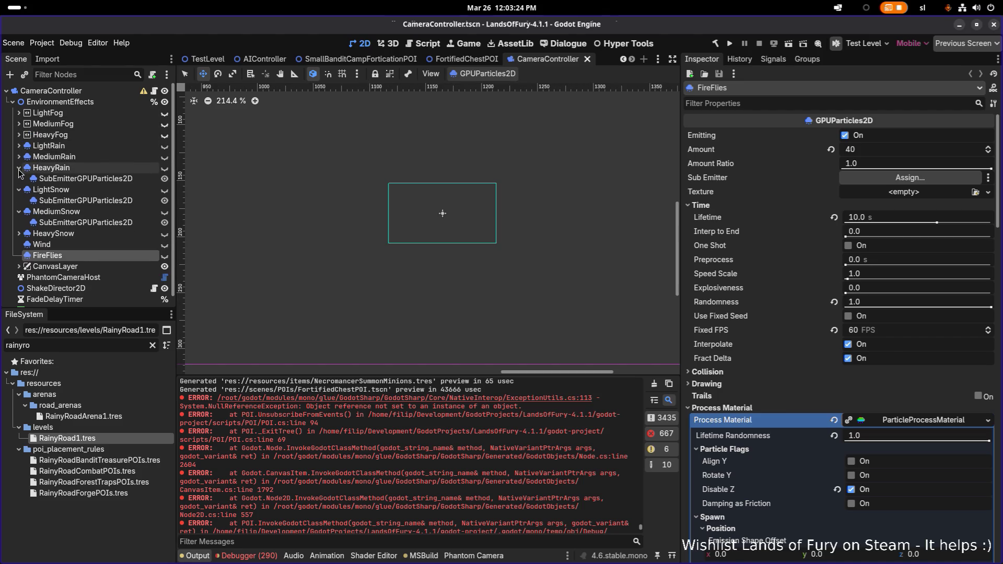
pyautogui.click(19, 168)
pyautogui.click(19, 178)
pyautogui.click(19, 190)
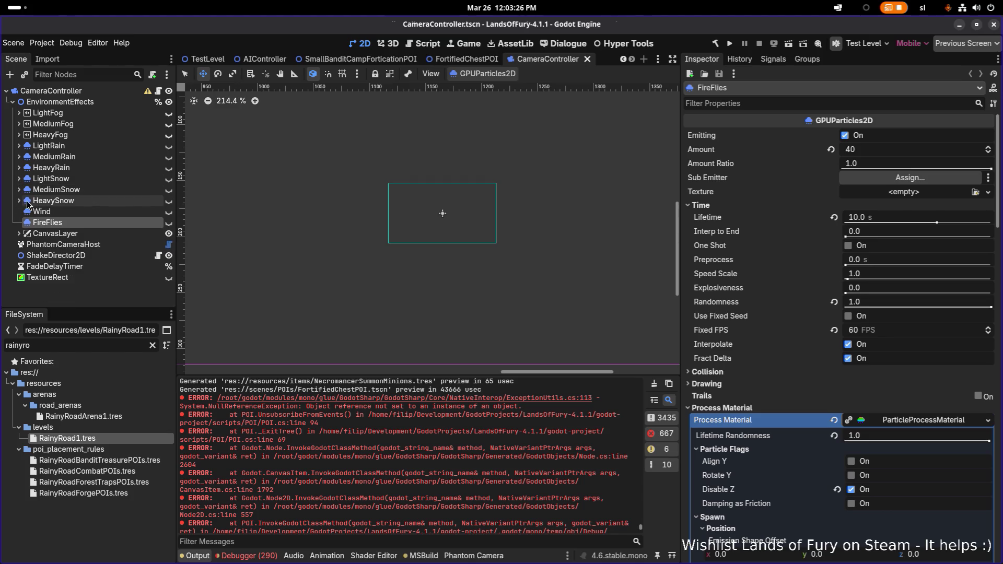
# Select EnvironmentEffects and toggle the TextureRect overlay's visibility.
pyautogui.click(60, 102)
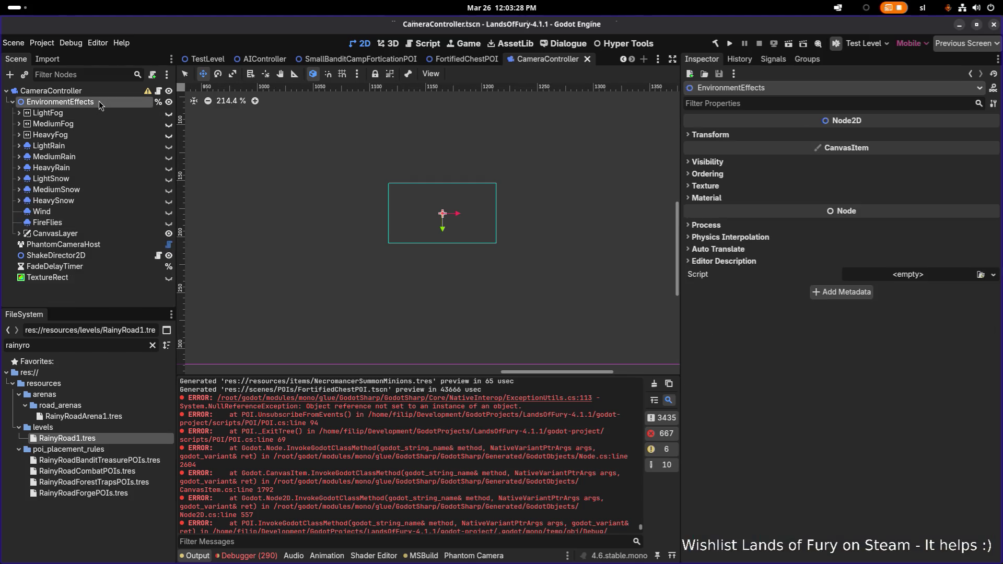
pyautogui.scroll(6, 456, 203)
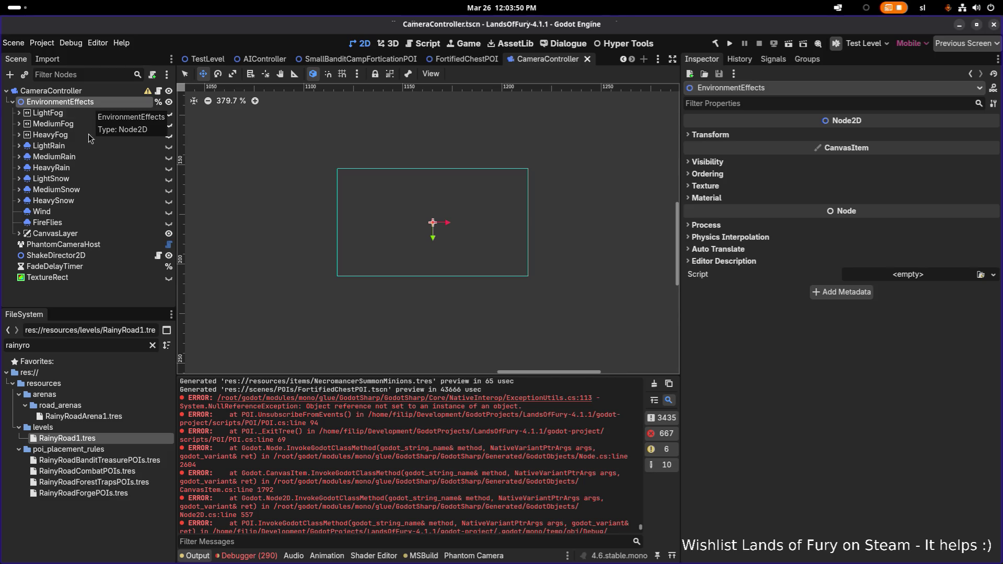
pyautogui.click(169, 278)
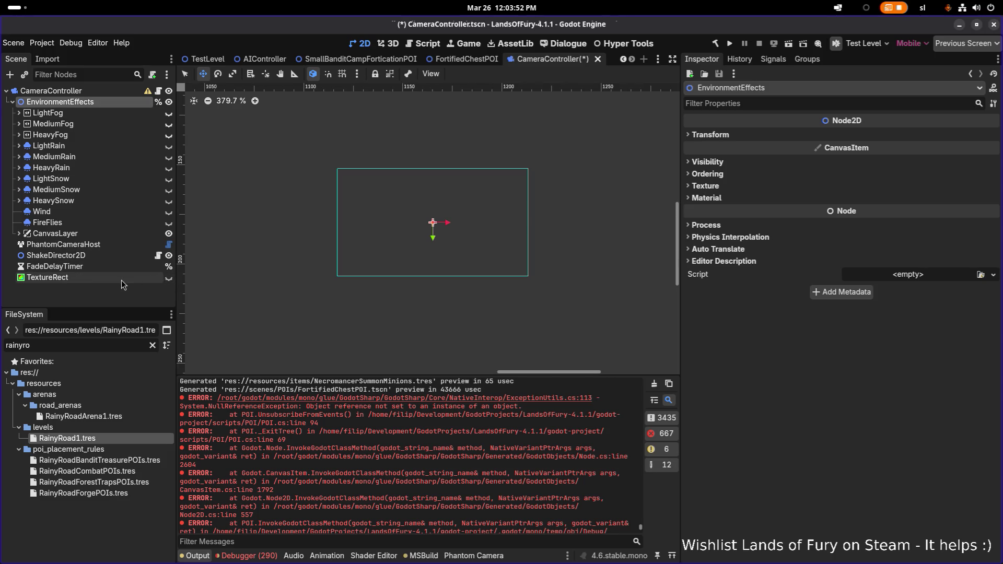
# Frame TextureRect and toggle its red overlay on and off to compare.
pyautogui.click(121, 278)
pyautogui.press('f')
pyautogui.scroll(5, 323, 226)
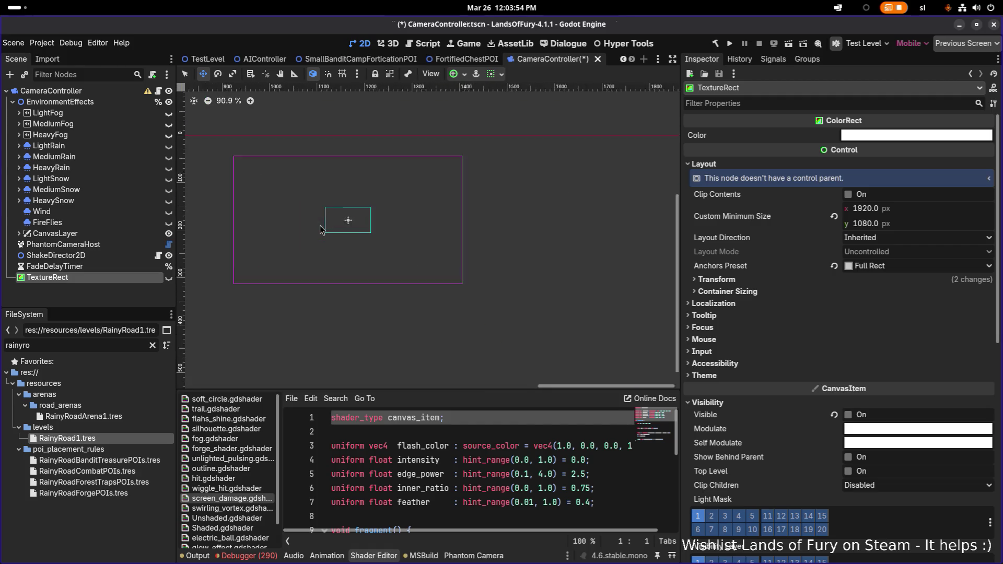
pyautogui.click(170, 278)
pyautogui.click(169, 279)
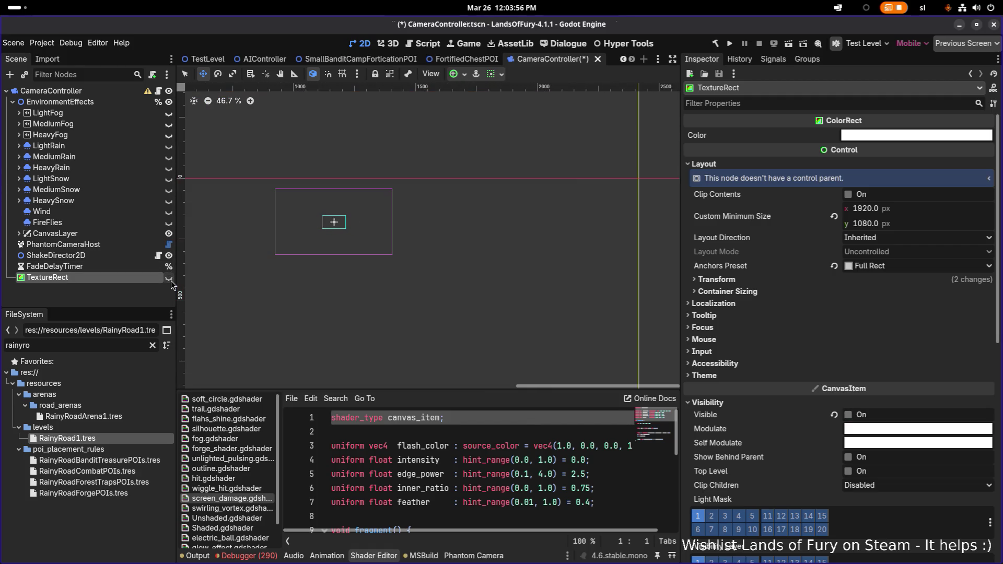
pyautogui.scroll(2, 351, 221)
pyautogui.click(169, 279)
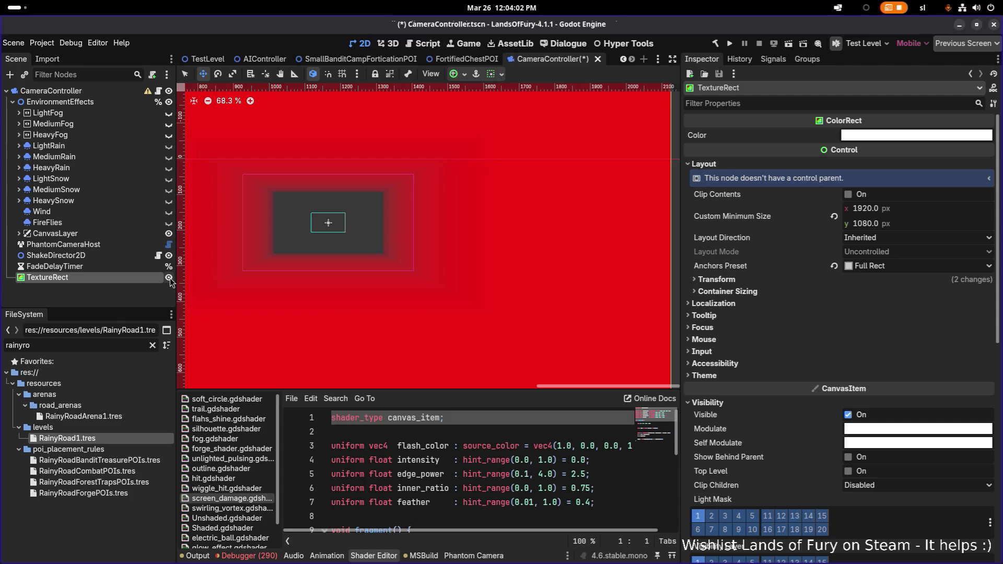
pyautogui.scroll(6, 335, 234)
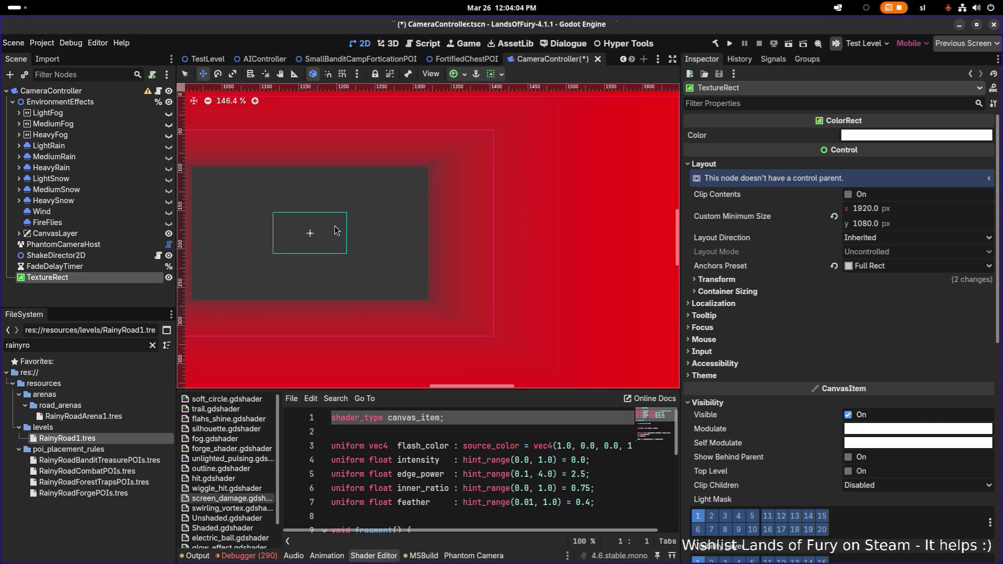
pyautogui.click(169, 278)
pyautogui.scroll(-5, 219, 256)
pyautogui.moveTo(251, 240); pyautogui.dragTo(353, 227)
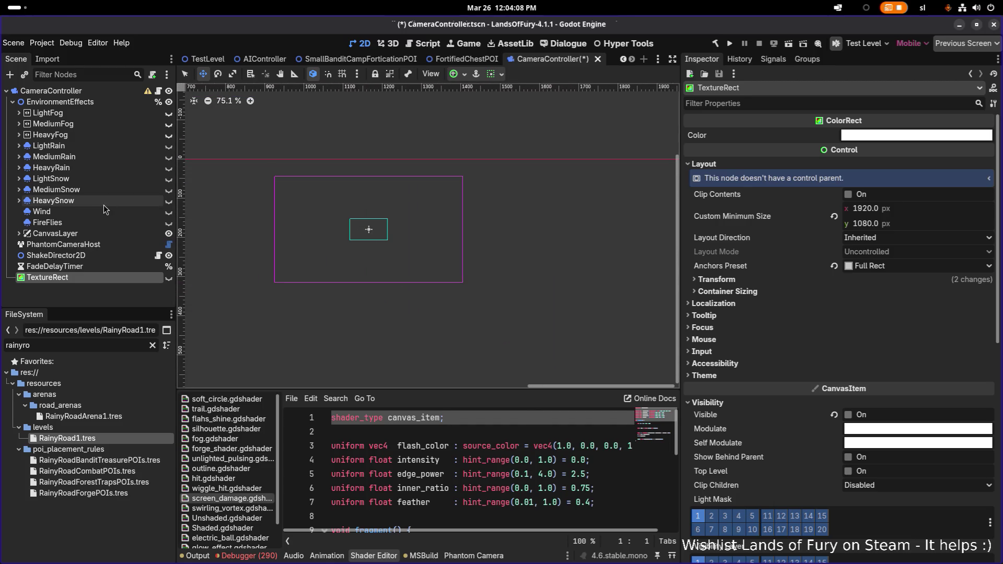
# Collapse EnvironmentEffects, turn the red overlay on, save the scene and run the game.
pyautogui.click(12, 102)
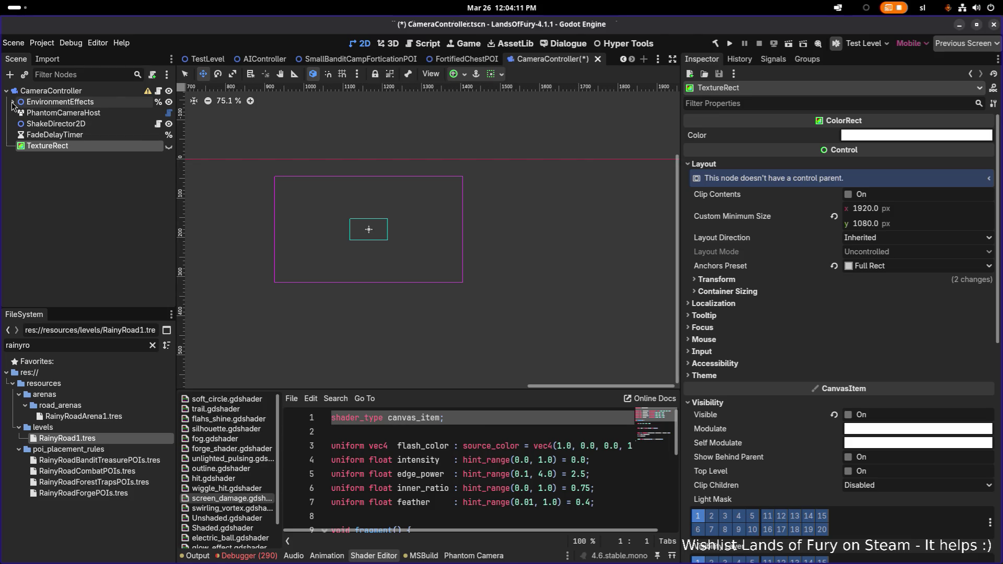
pyautogui.click(81, 91)
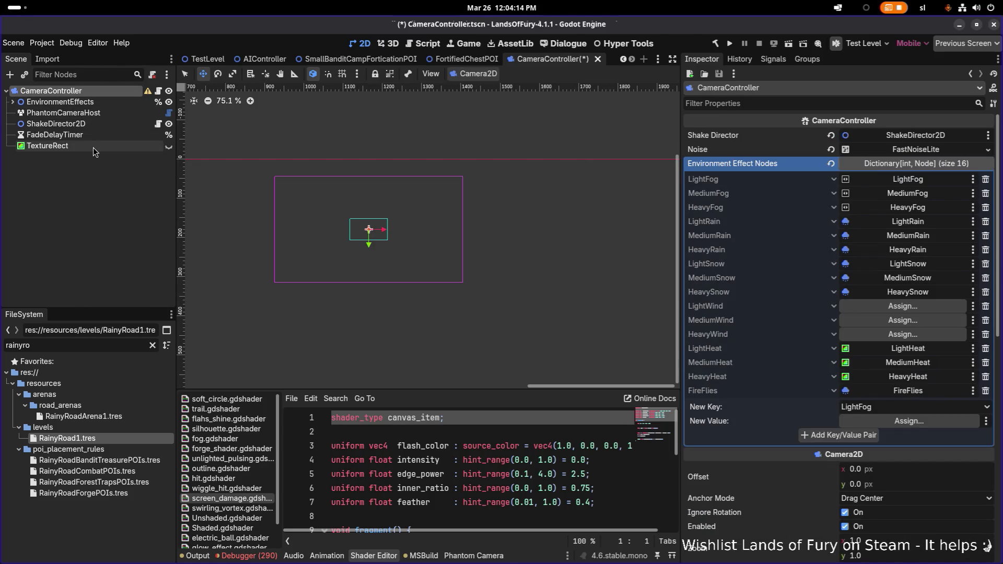
pyautogui.doubleClick(93, 147)
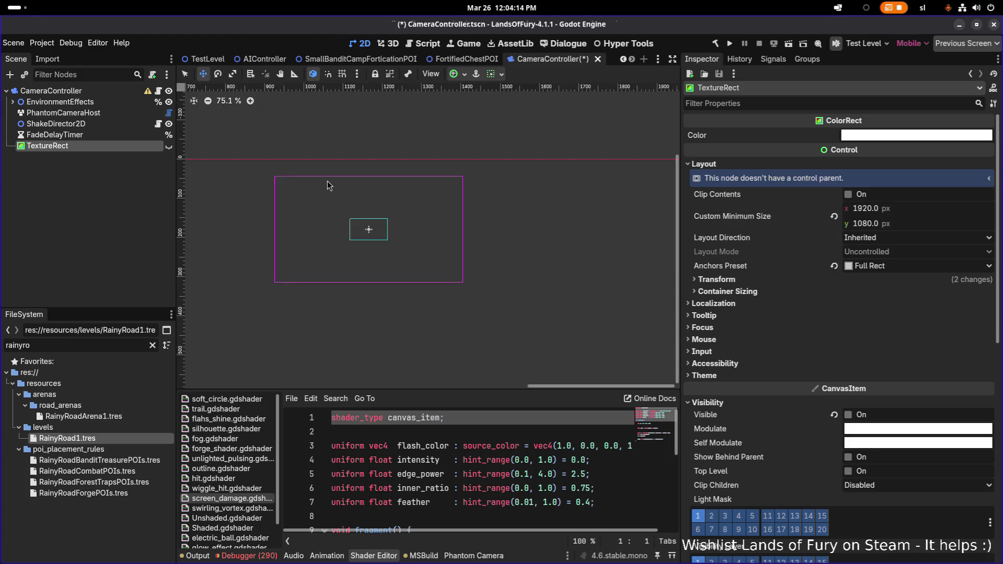
pyautogui.click(168, 147)
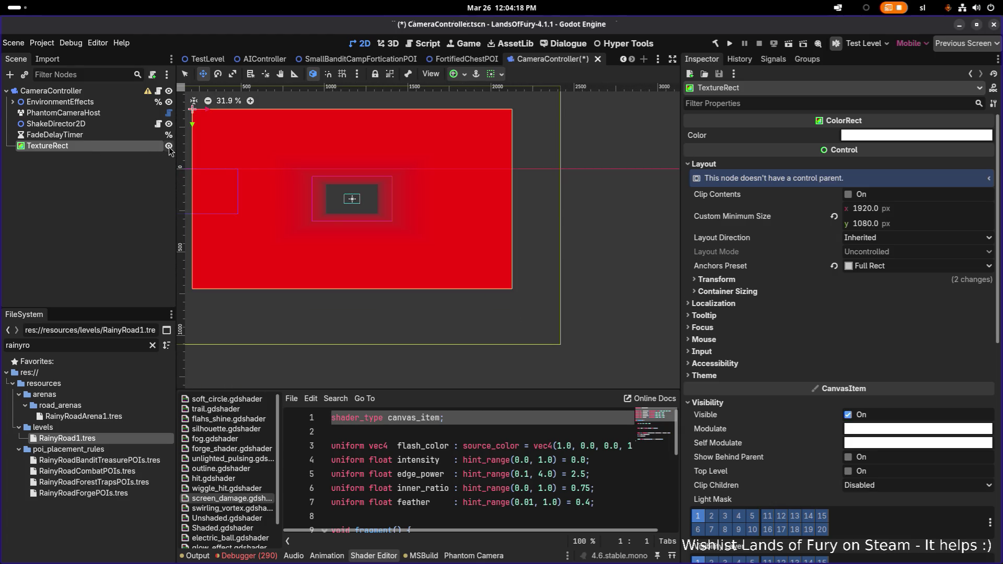
pyautogui.hotkey('ctrl', 's')
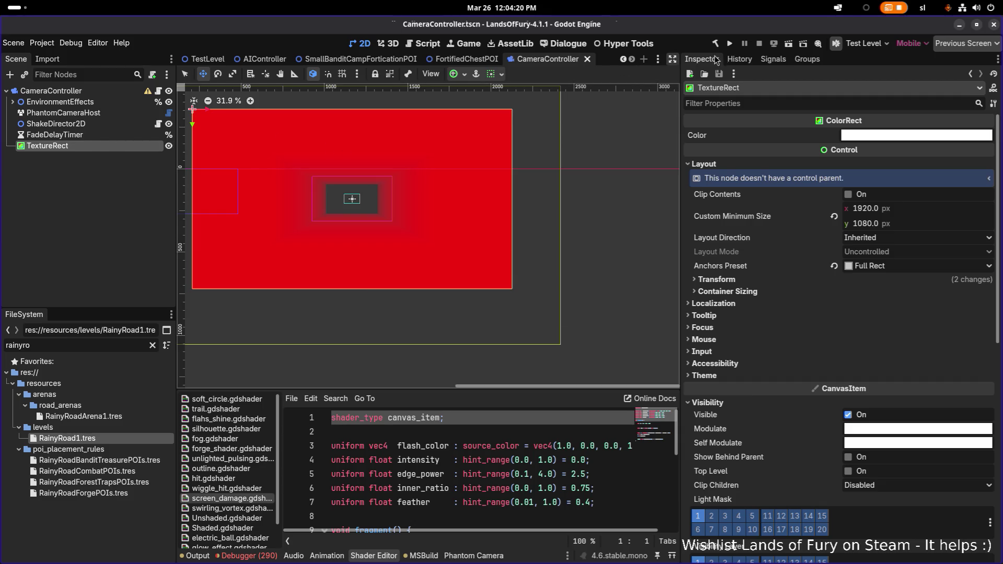
pyautogui.click(731, 44)
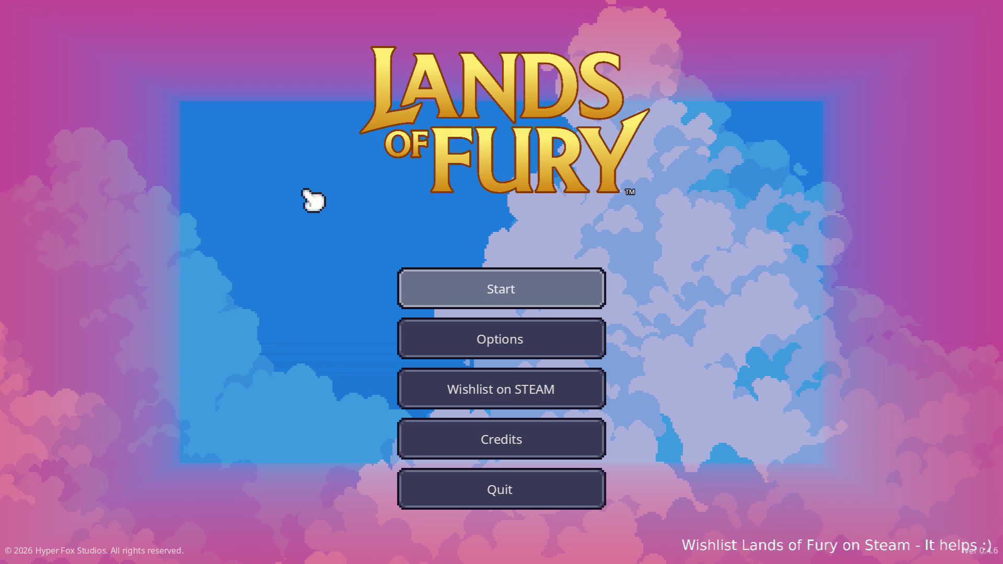
# Start with the first profile, walk through the Glade and use the purple pillar.
pyautogui.click(497, 290)
pyautogui.click(488, 290)
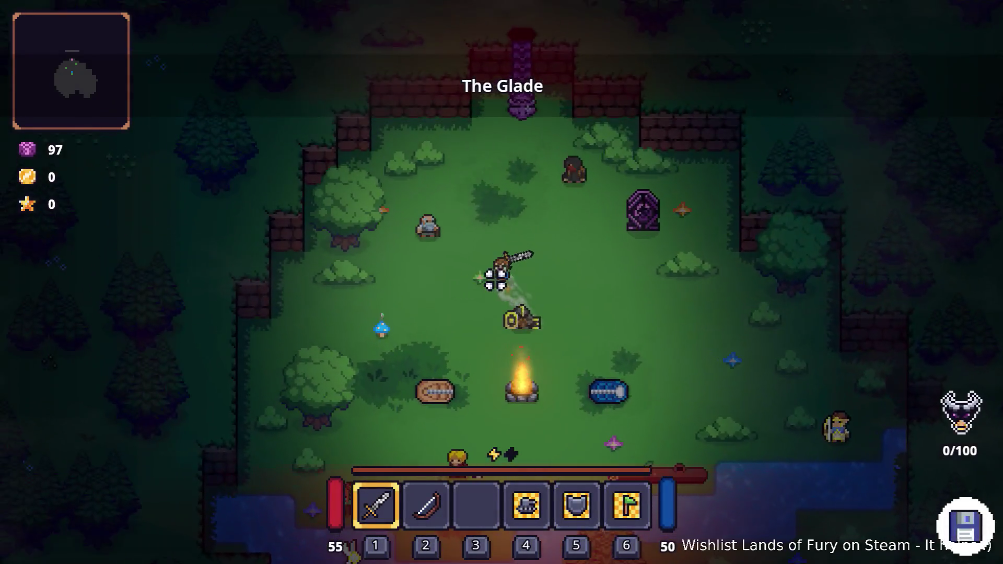
pyautogui.press('d')
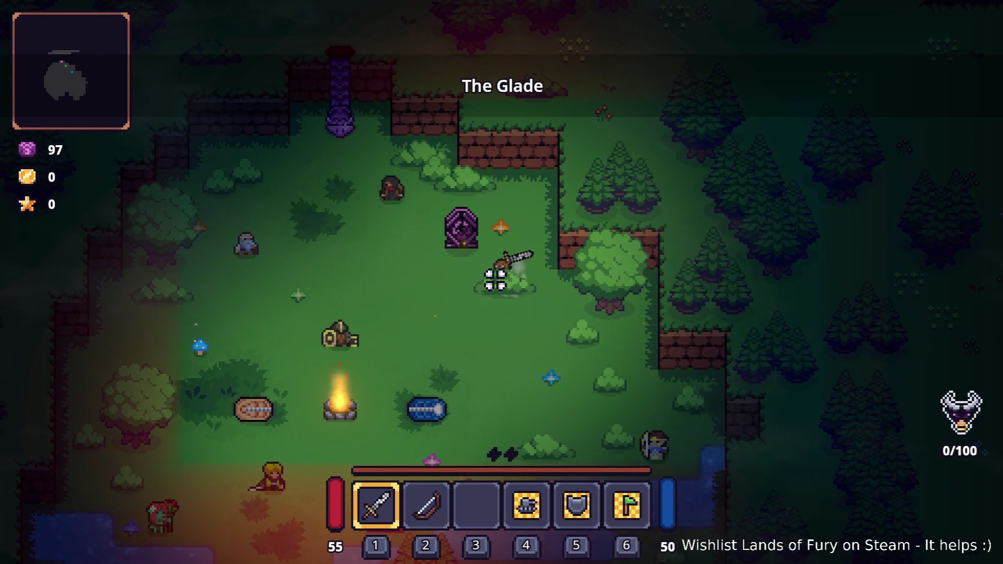
pyautogui.press('a')
pyautogui.press('s')
pyautogui.press('w')
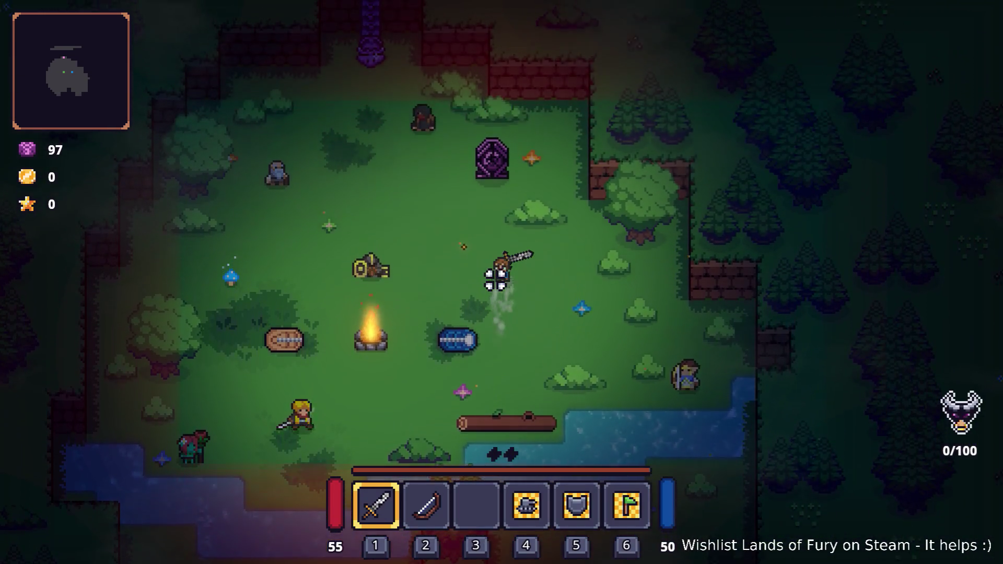
pyautogui.press('s')
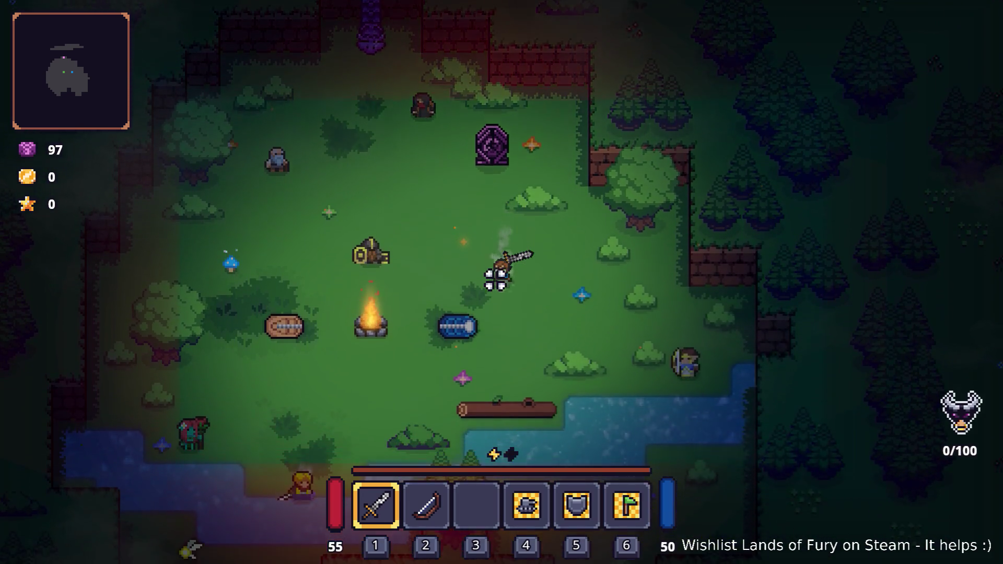
pyautogui.press('w')
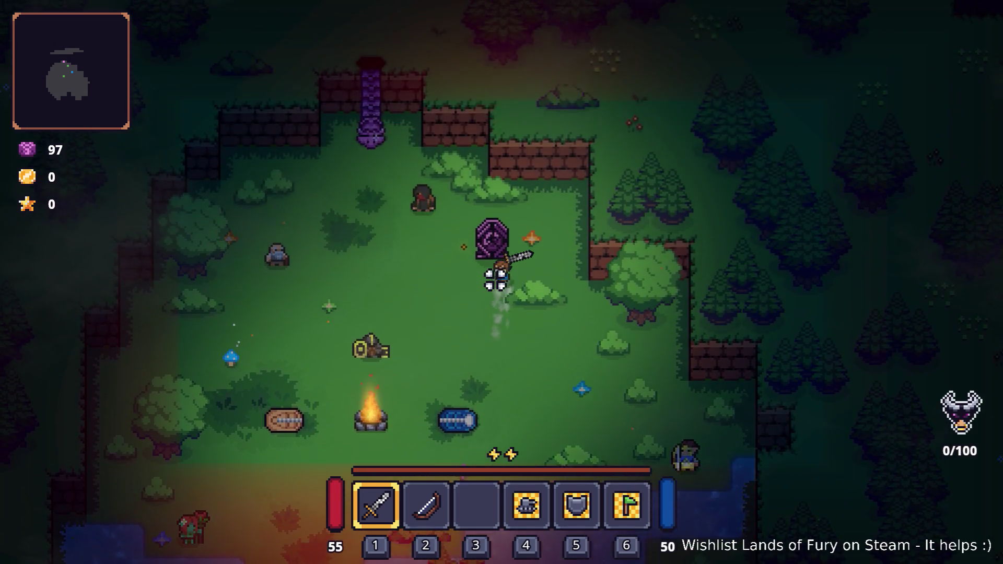
pyautogui.press('a')
pyautogui.press('s')
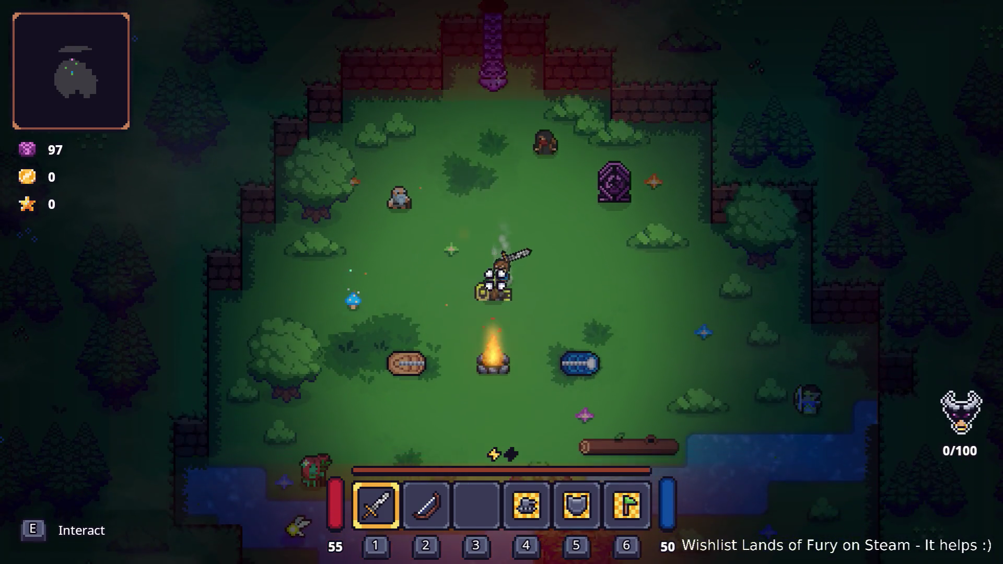
pyautogui.press('s')
pyautogui.press('w')
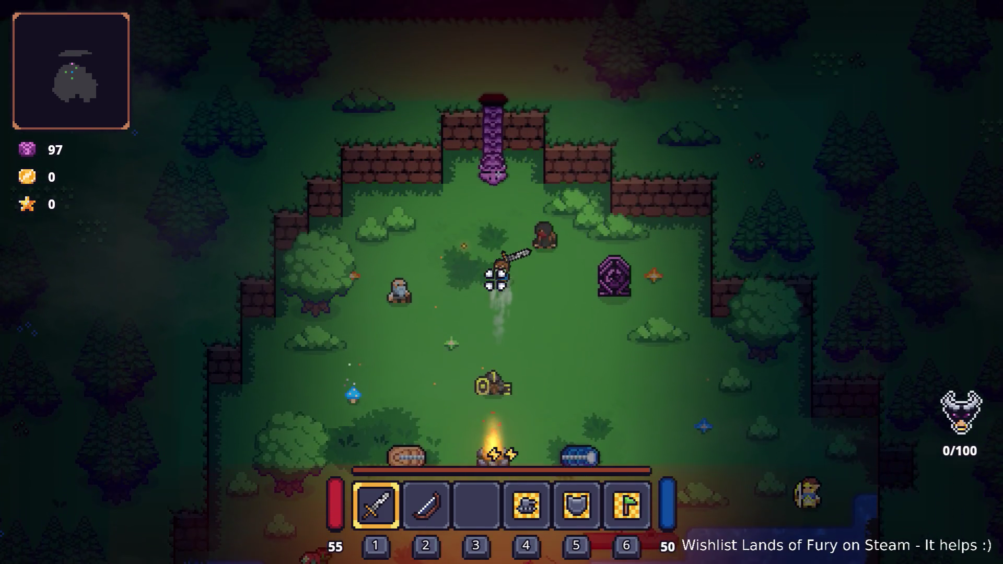
pyautogui.press('w')
pyautogui.press('a')
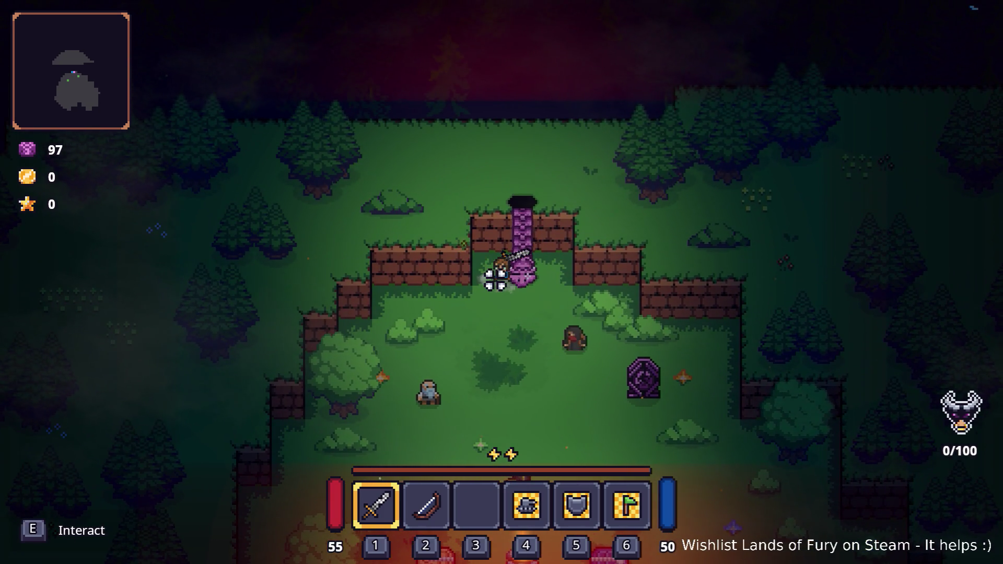
pyautogui.press('e')
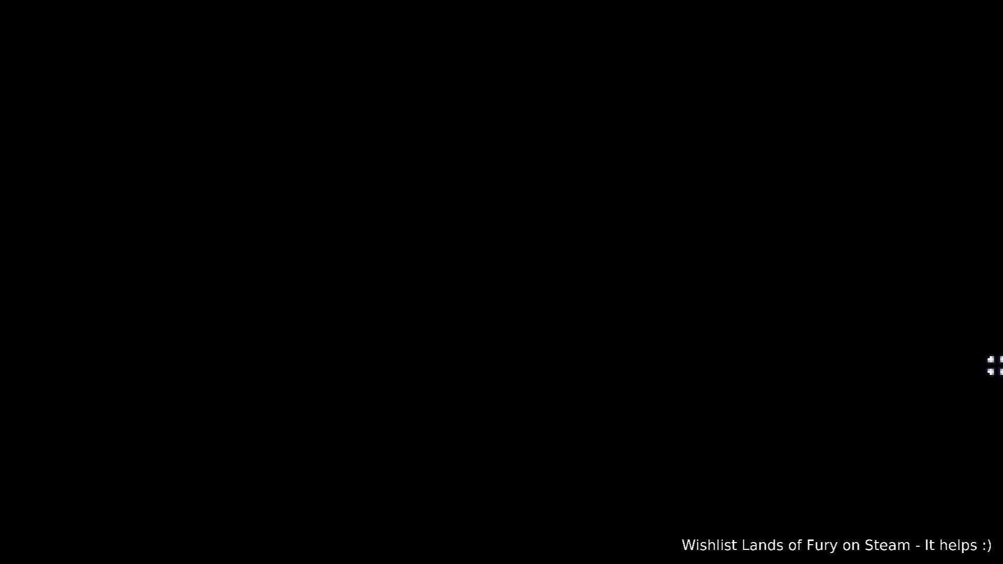
# Walk along the Rainy Road checking the red edge overlay, then quit with F8.
pyautogui.press('w')
pyautogui.press('d')
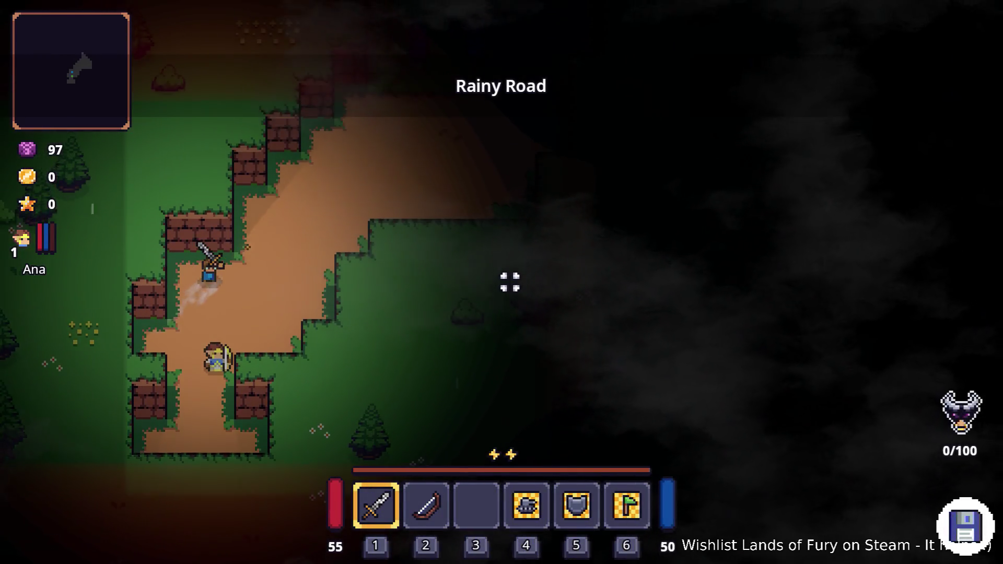
pyautogui.press('s')
pyautogui.press('a')
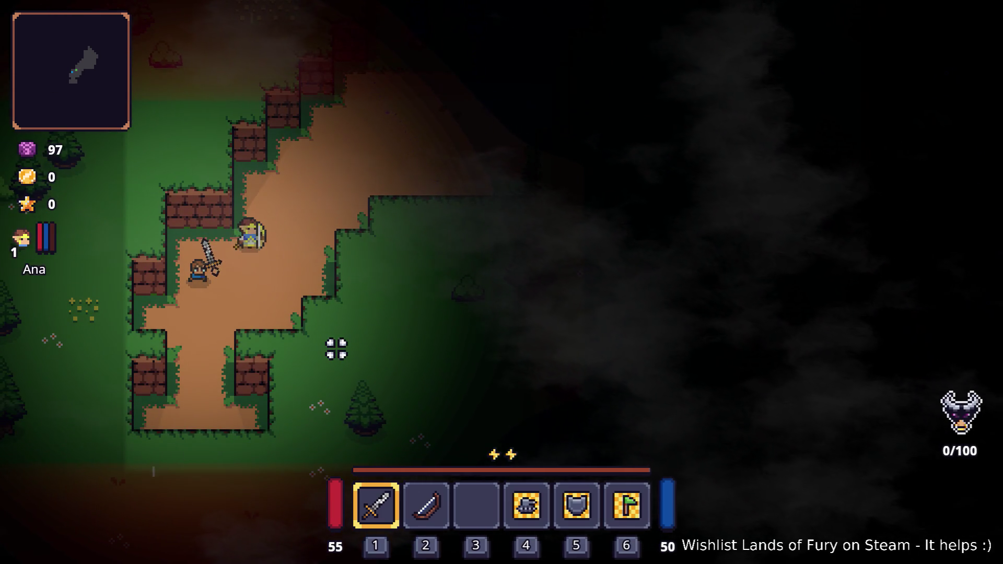
pyautogui.press('w')
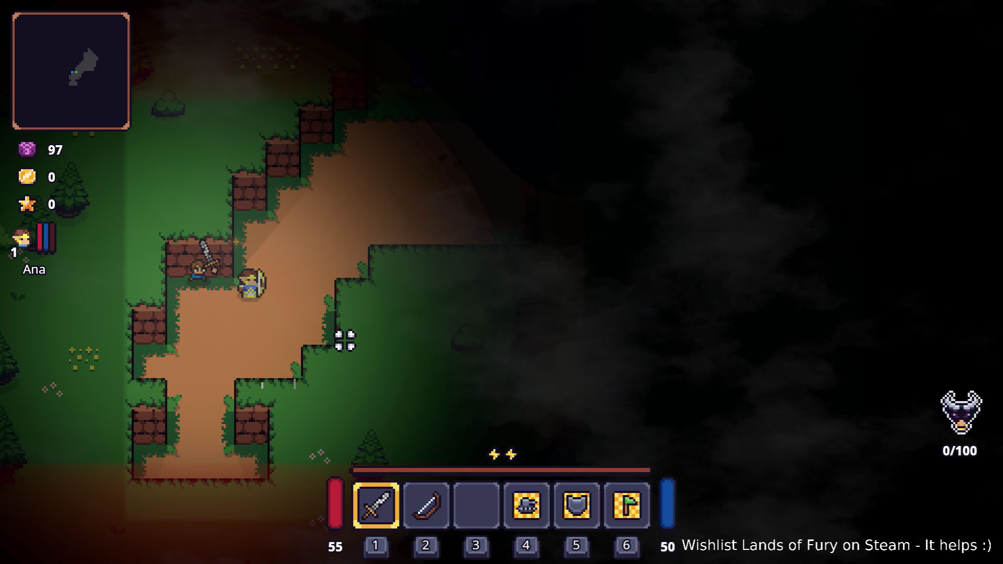
pyautogui.press('F8')
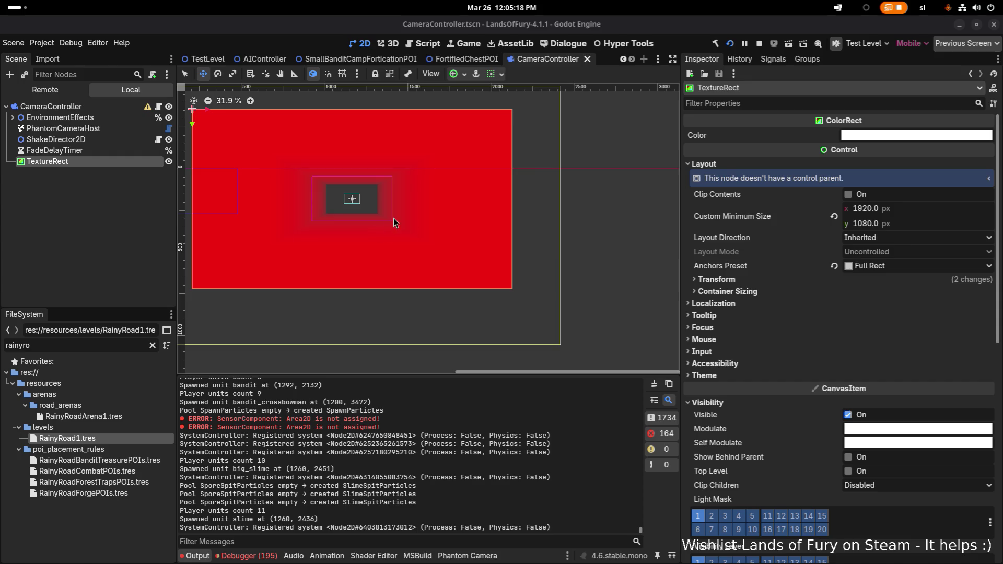
# Drag TextureRect's shader sliders to Edge Power 0.409 and Inner Ratio 0.221.
pyautogui.scroll(7, 346, 207)
pyautogui.click(128, 151)
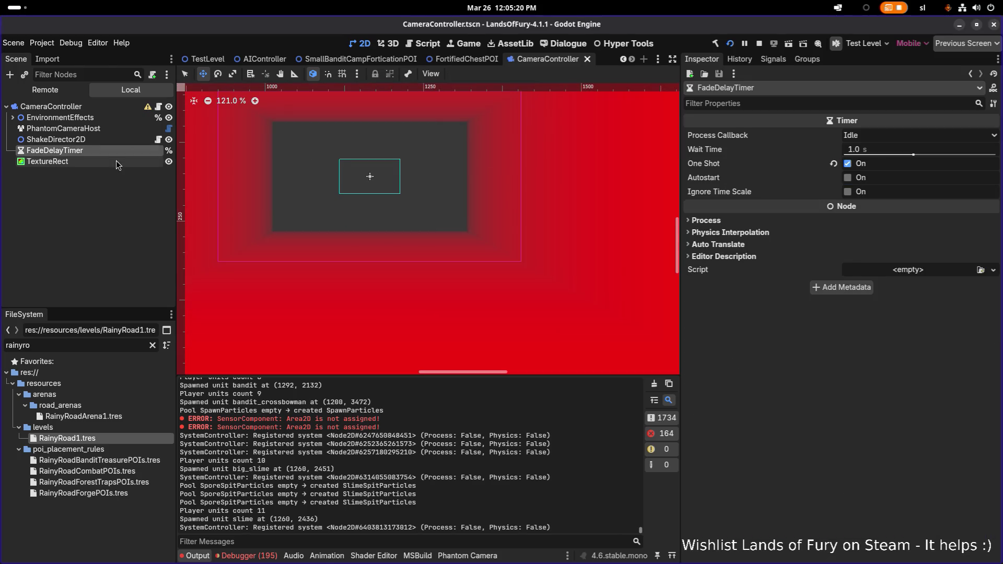
pyautogui.click(116, 161)
pyautogui.scroll(-10, 897, 393)
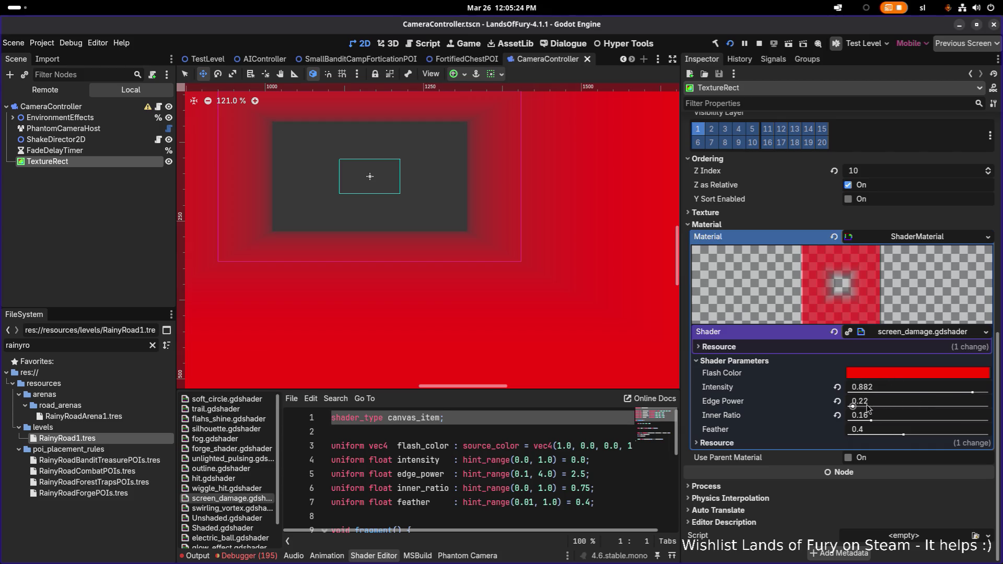
pyautogui.moveTo(853, 408)
pyautogui.mouseDown()
pyautogui.moveTo(875, 422)
pyautogui.moveTo(849, 424)
pyautogui.mouseUp()
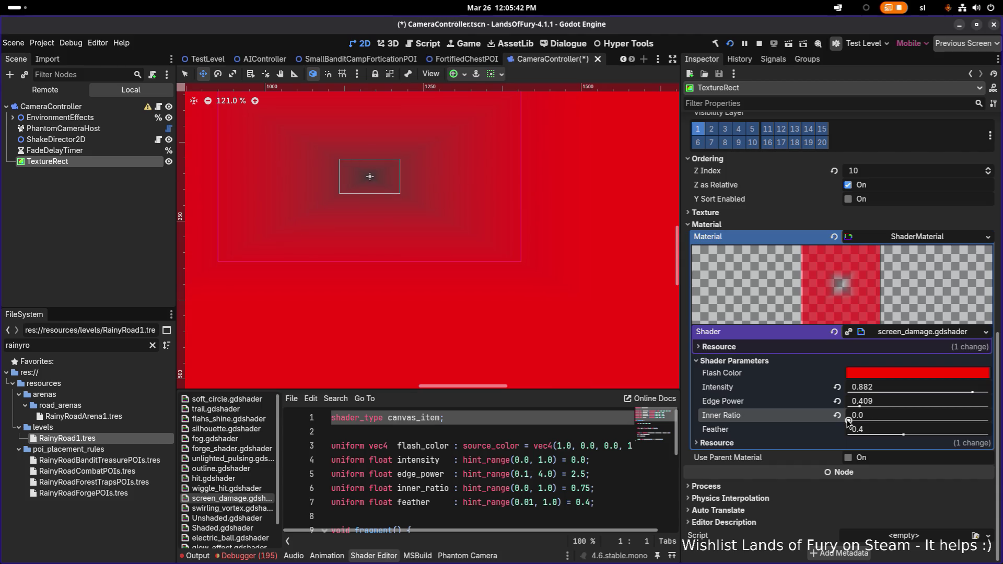
pyautogui.moveTo(849, 424)
pyautogui.mouseDown()
pyautogui.moveTo(876, 421)
pyautogui.moveTo(842, 411)
pyautogui.moveTo(876, 413)
pyautogui.moveTo(839, 410)
pyautogui.moveTo(880, 416)
pyautogui.moveTo(847, 410)
pyautogui.mouseUp()
pyautogui.moveTo(848, 420)
pyautogui.mouseDown()
pyautogui.moveTo(947, 413)
pyautogui.moveTo(847, 408)
pyautogui.moveTo(998, 436)
pyautogui.moveTo(902, 420)
pyautogui.mouseUp()
pyautogui.moveTo(899, 419)
pyautogui.mouseDown()
pyautogui.moveTo(867, 412)
pyautogui.moveTo(887, 416)
pyautogui.moveTo(839, 425)
pyautogui.moveTo(990, 421)
pyautogui.moveTo(873, 421)
pyautogui.moveTo(881, 421)
pyautogui.mouseUp()
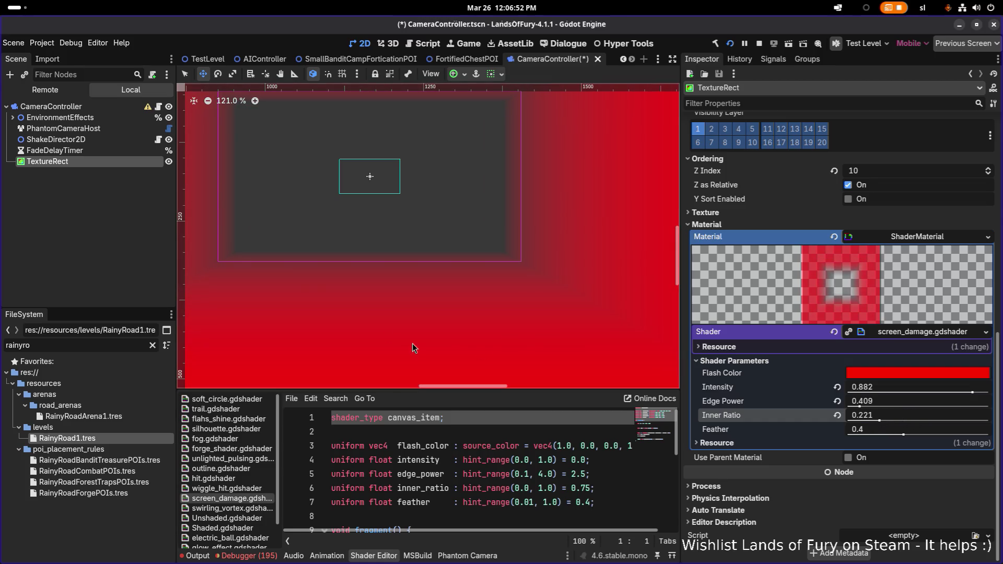
# Compare FadeDelayTimer and TextureRect settings, then open Instantiate Child Scene for CameraController.
pyautogui.click(114, 153)
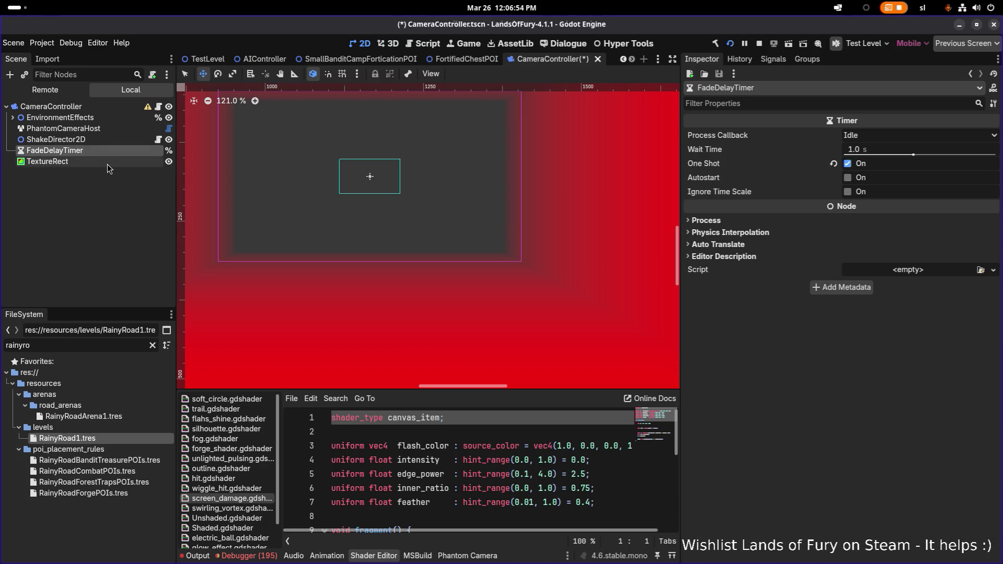
pyautogui.click(108, 163)
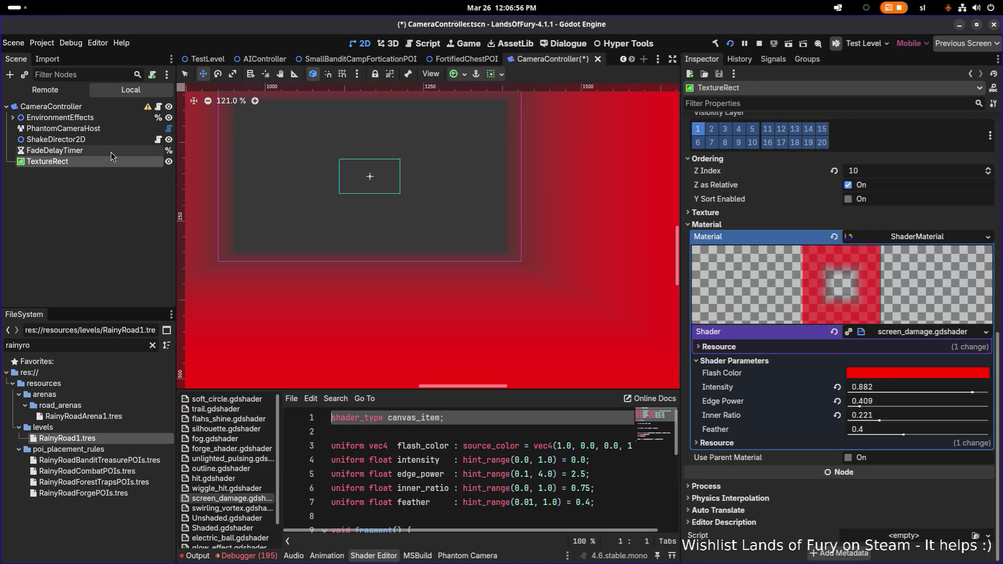
pyautogui.click(111, 153)
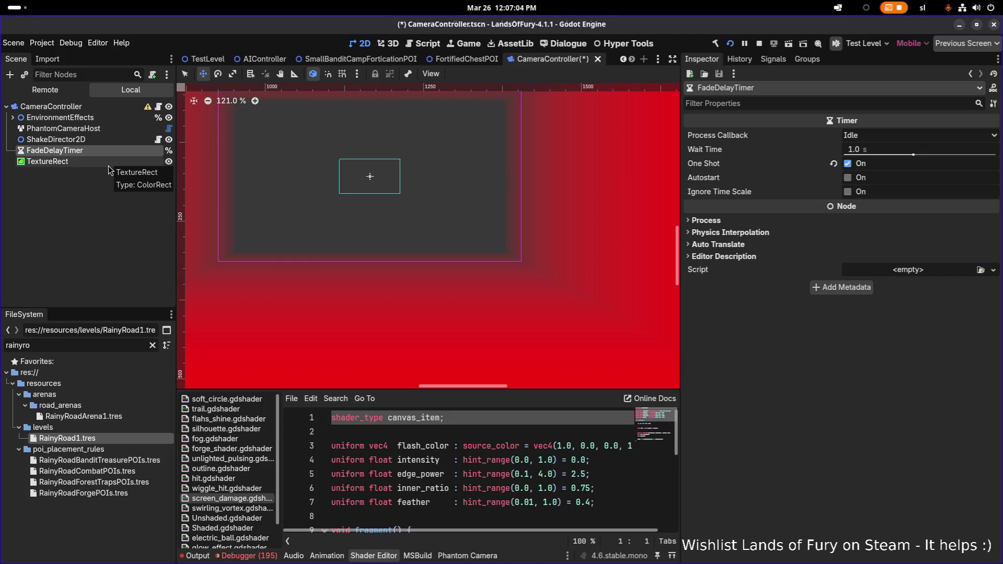
pyautogui.click(109, 163)
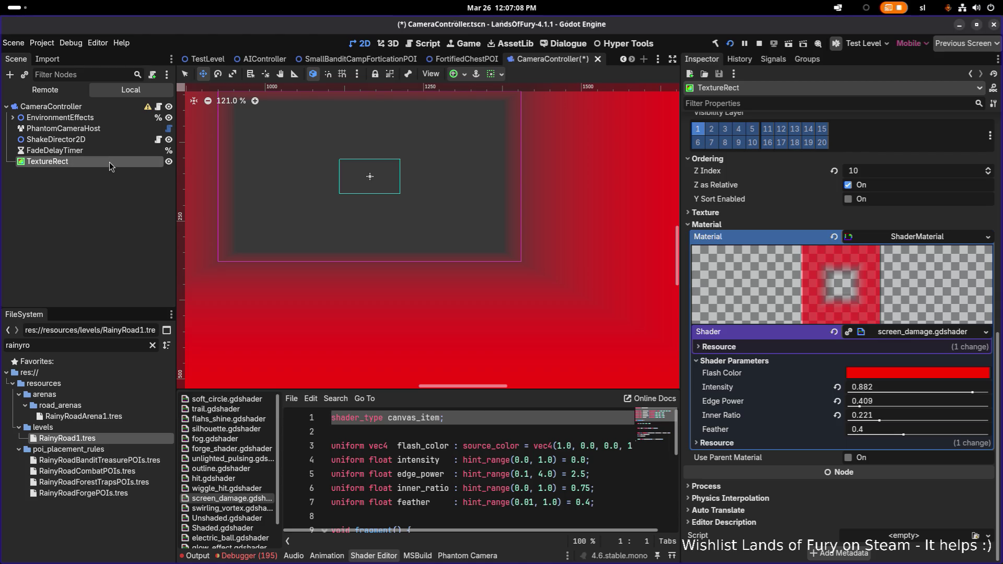
pyautogui.click(110, 150)
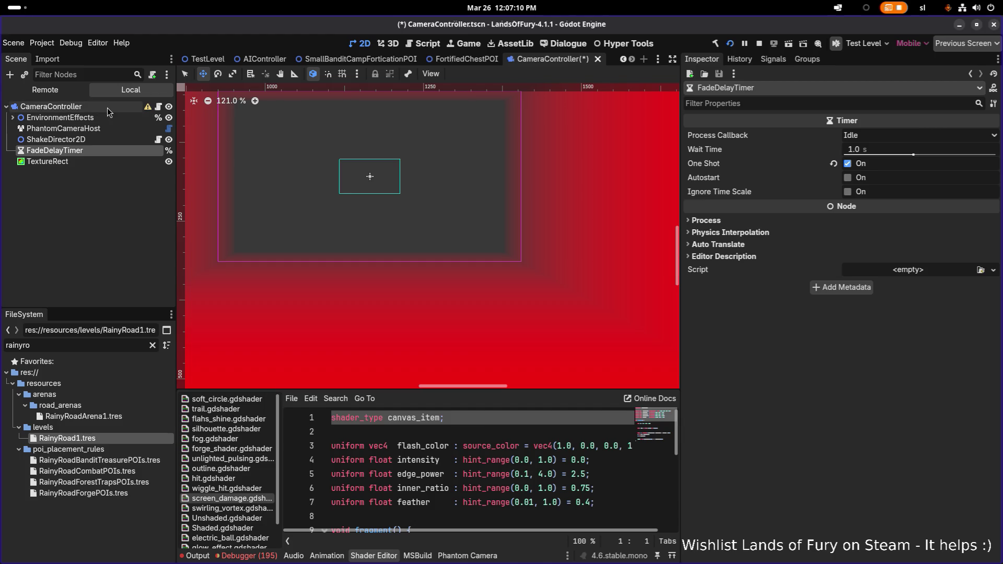
pyautogui.rightClick(108, 108)
pyautogui.click(137, 136)
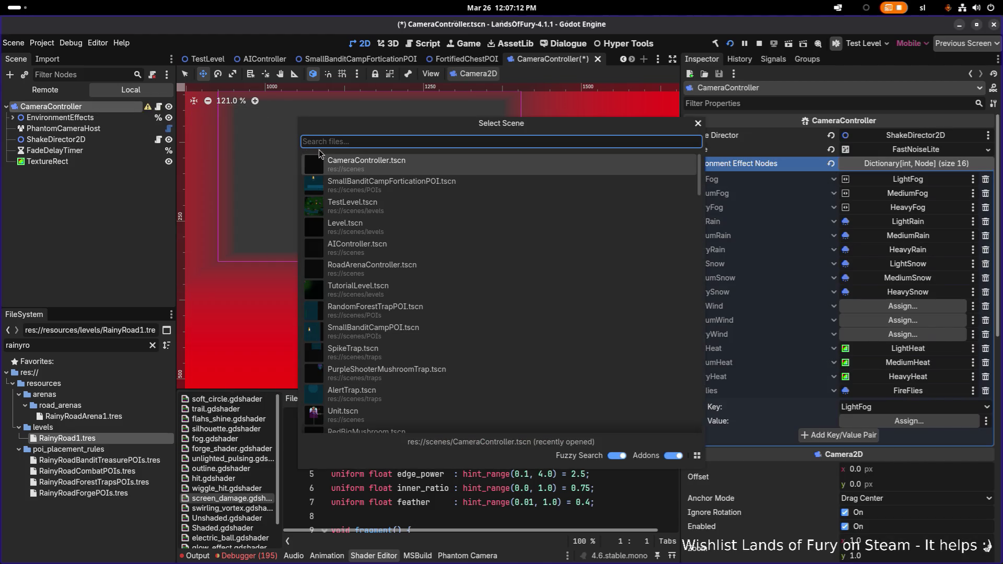
# Dismiss the scene list and add a new TextureRect child under CameraController.
pyautogui.press('Escape')
pyautogui.rightClick(83, 108)
pyautogui.click(109, 124)
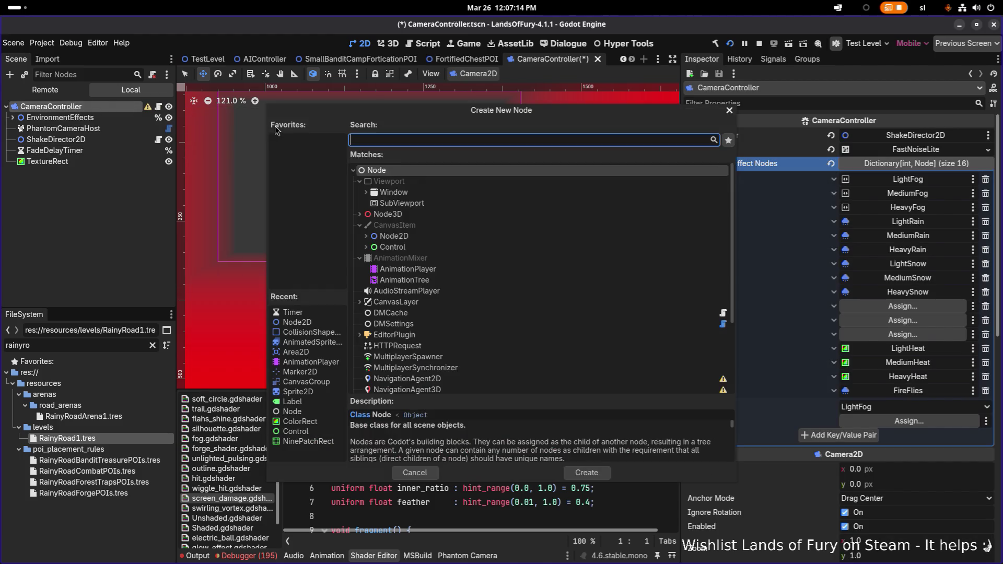
pyautogui.write('textu')
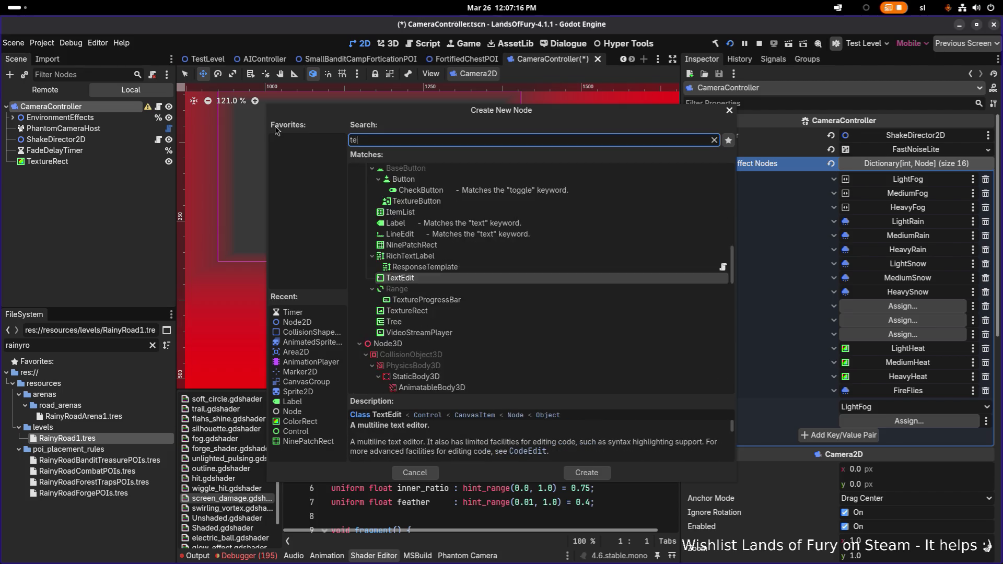
pyautogui.press('Return')
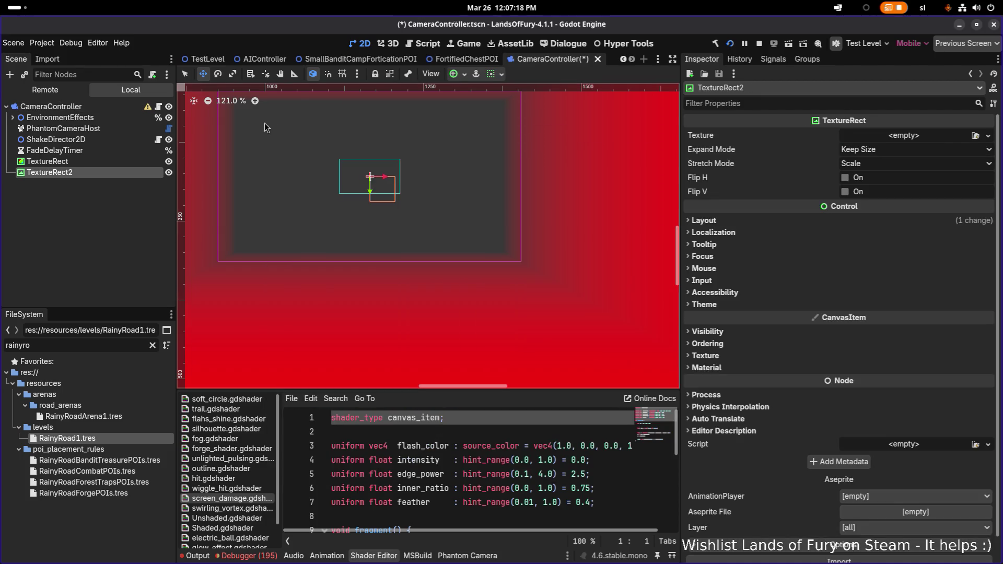
# Copy the original TextureRect's 1920×1080 Custom Minimum Size.
pyautogui.click(61, 162)
pyautogui.click(52, 172)
pyautogui.click(137, 164)
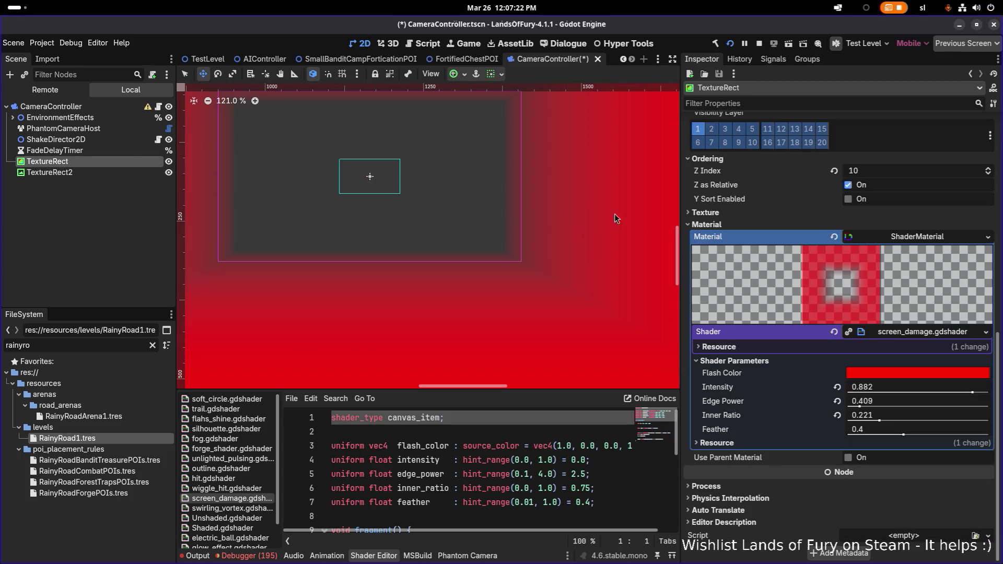
pyautogui.scroll(10, 760, 203)
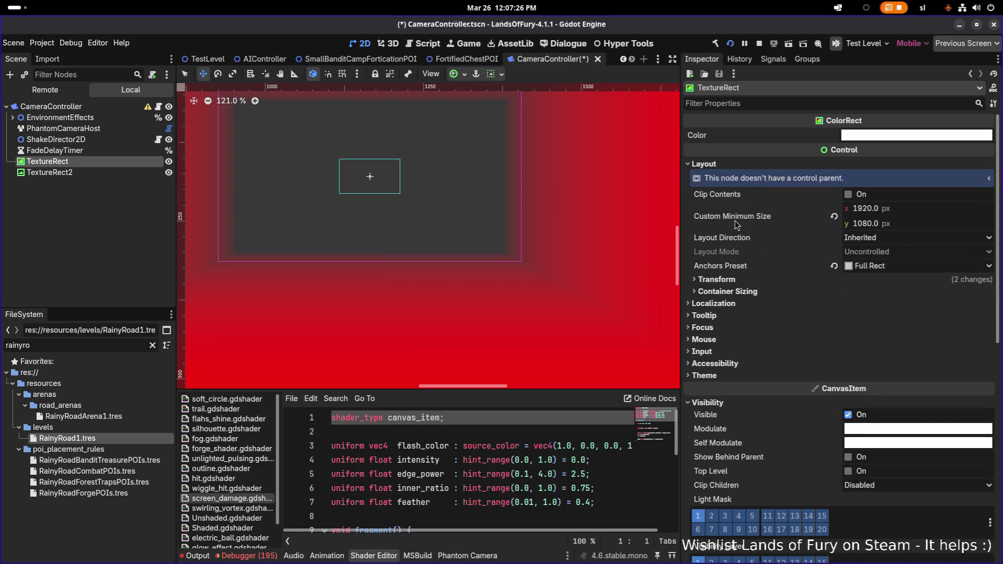
pyautogui.click(99, 175)
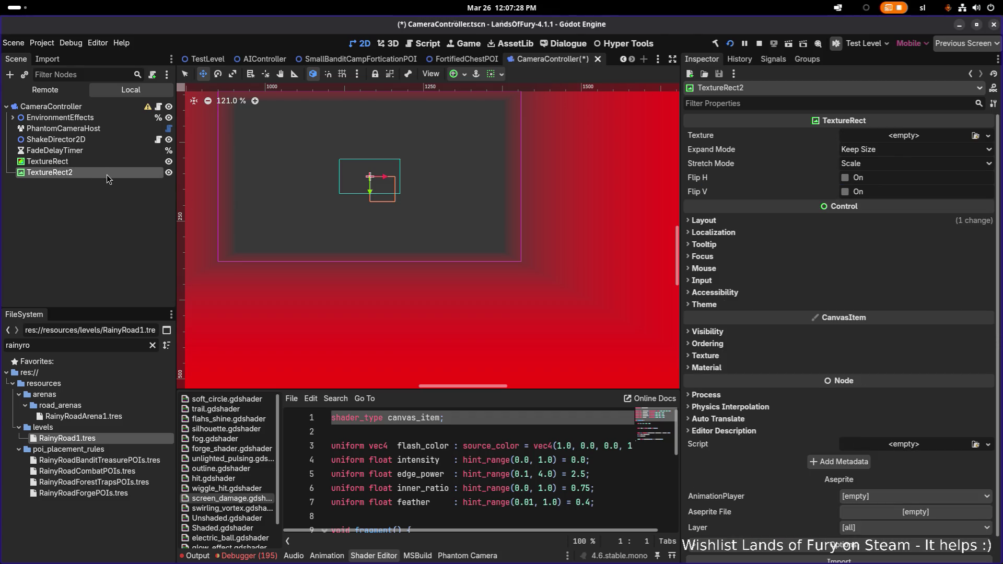
pyautogui.click(120, 161)
pyautogui.rightClick(734, 217)
pyautogui.click(742, 224)
# Paste 1920×1080 into TextureRect2's Custom Minimum Size.
pyautogui.click(132, 174)
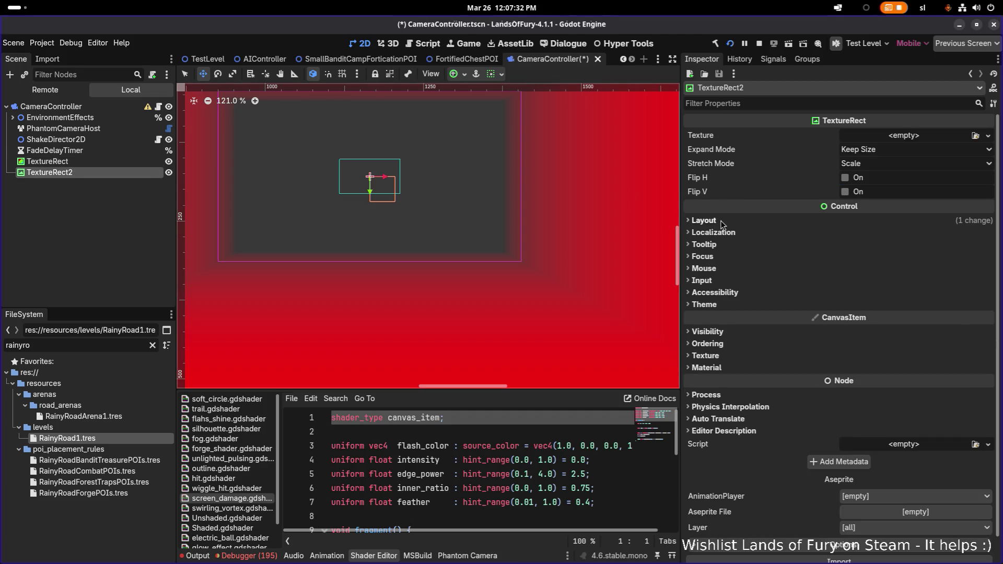
pyautogui.click(721, 222)
pyautogui.rightClick(722, 276)
pyautogui.click(756, 291)
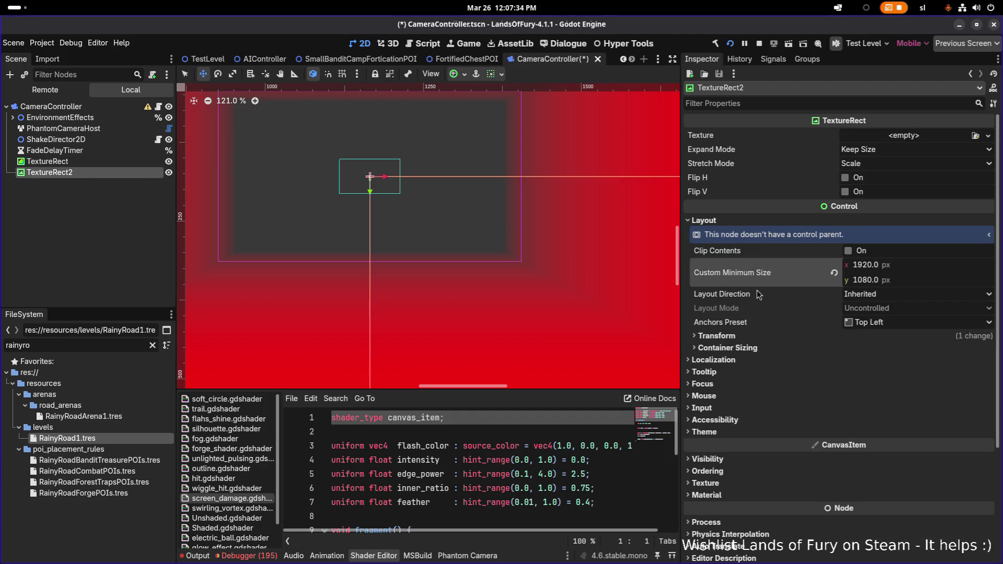
pyautogui.scroll(-5, 428, 230)
pyautogui.scroll(-1, 430, 230)
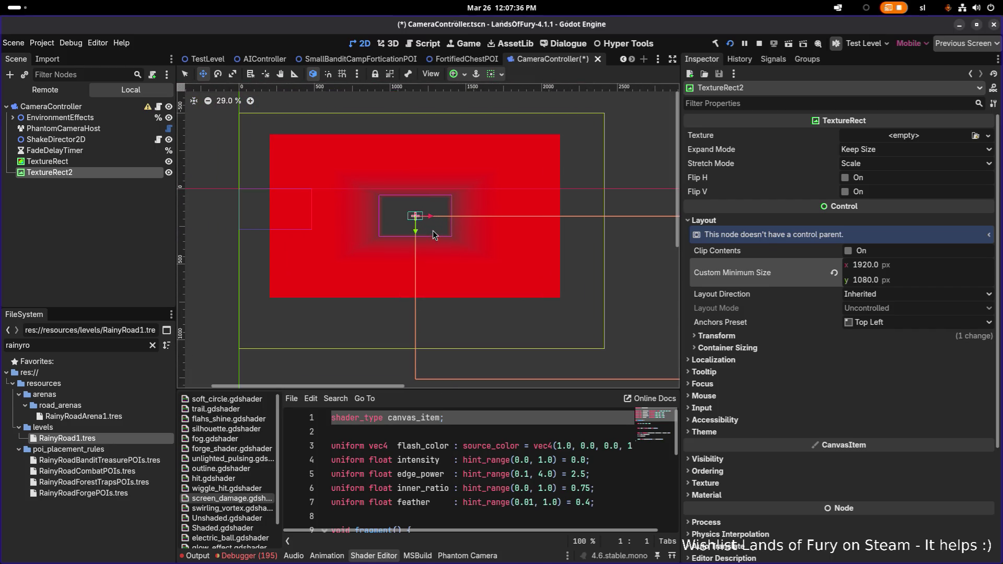
# Delete the trial TextureRect2 node and clear the selection.
pyautogui.click(109, 174)
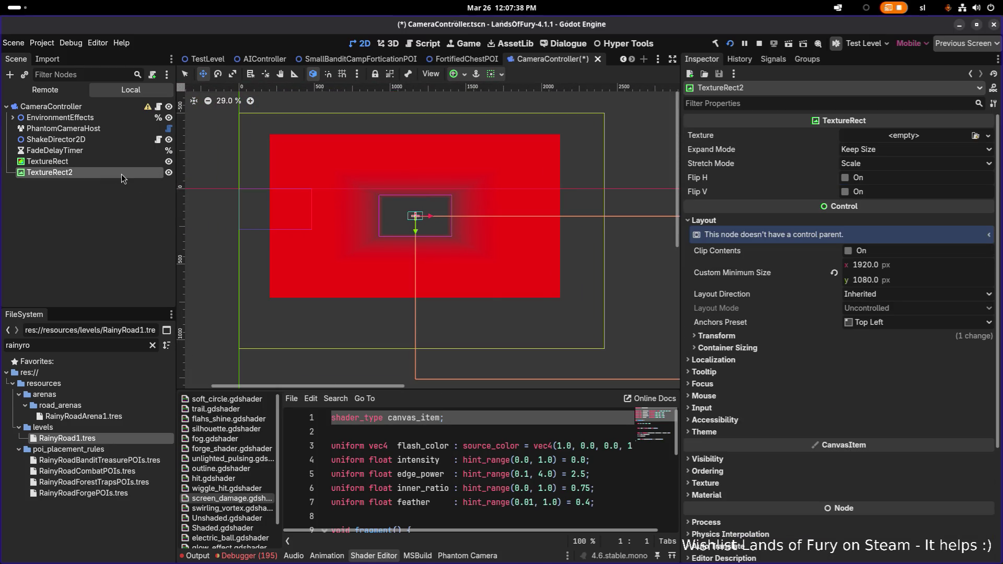
pyautogui.press('Delete')
pyautogui.click(107, 161)
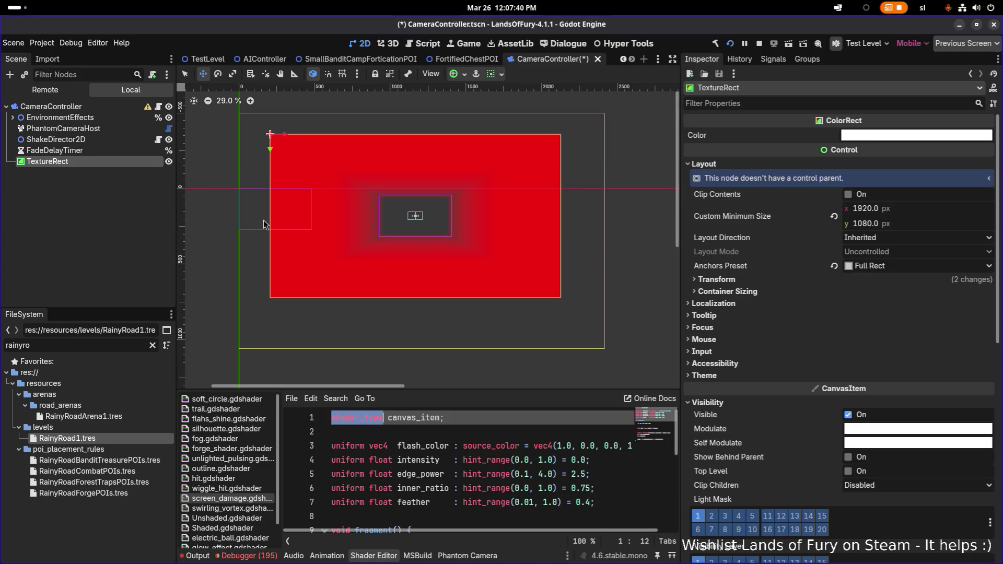
pyautogui.click(120, 194)
pyautogui.click(105, 151)
pyautogui.click(99, 162)
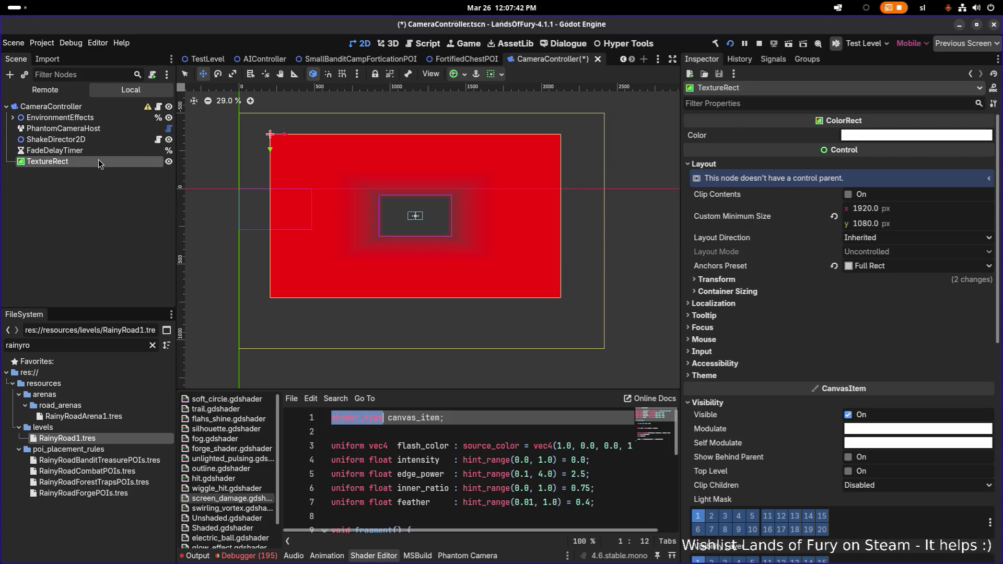
pyautogui.press('Up')
pyautogui.press('Down')
pyautogui.click(108, 241)
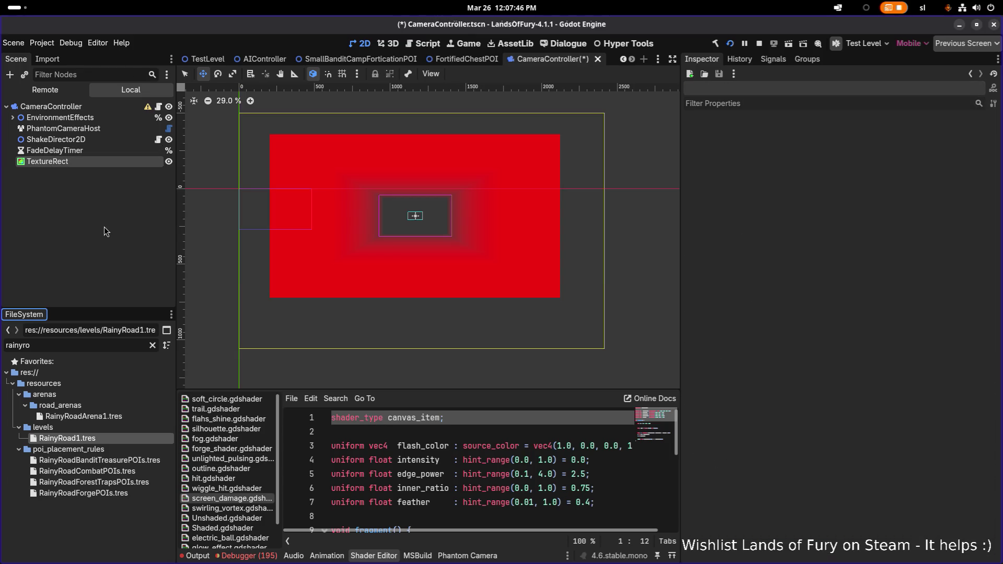
pyautogui.click(109, 151)
pyautogui.click(106, 163)
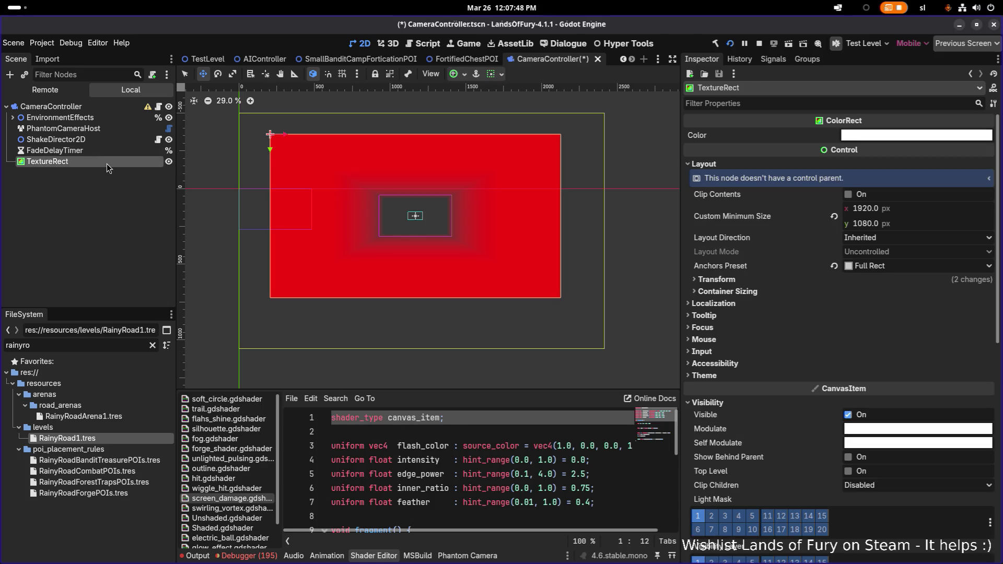
pyautogui.click(88, 108)
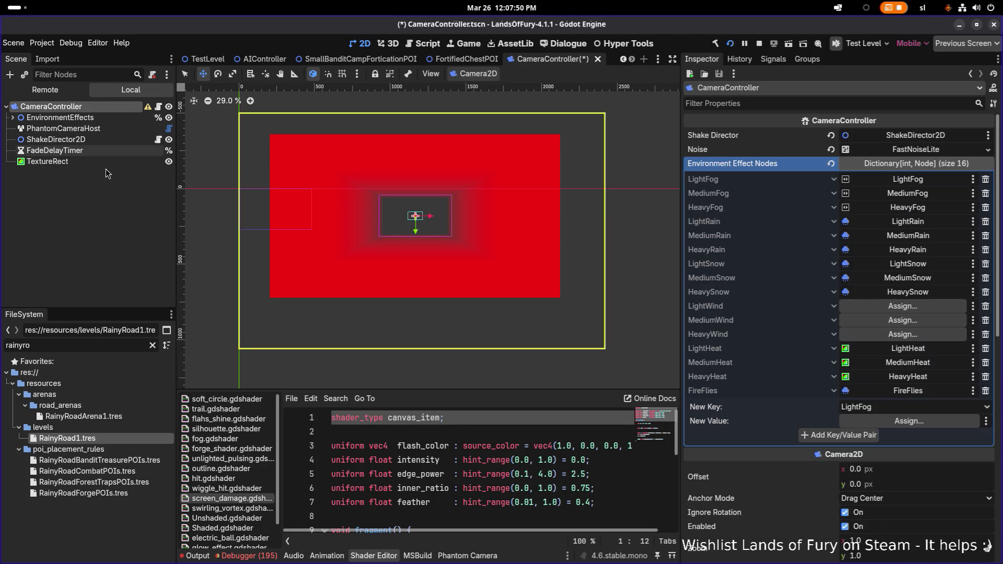
pyautogui.click(106, 168)
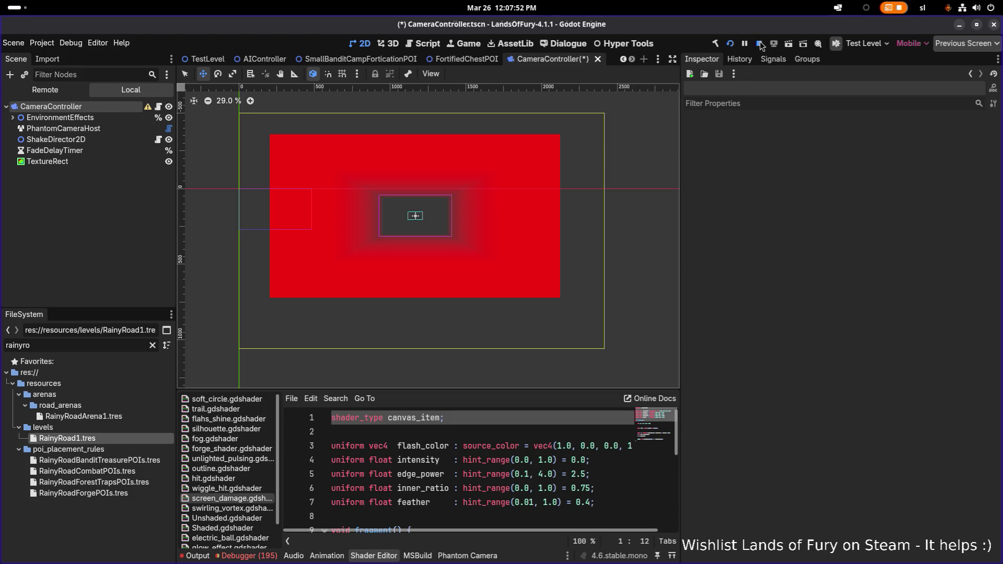
pyautogui.click(92, 147)
pyautogui.press('Up')
pyautogui.click(93, 145)
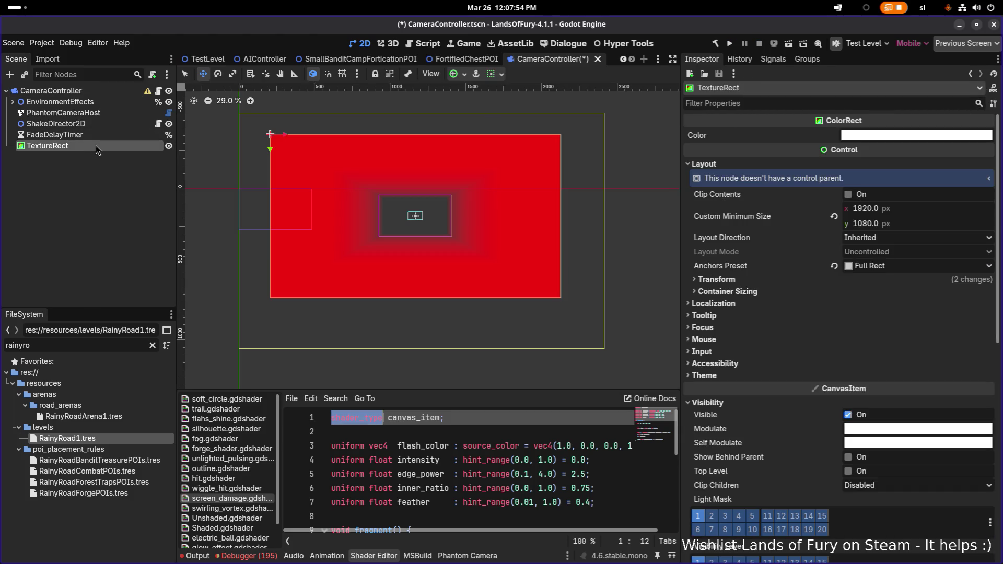
pyautogui.click(327, 556)
pyautogui.click(124, 180)
pyautogui.press('Up')
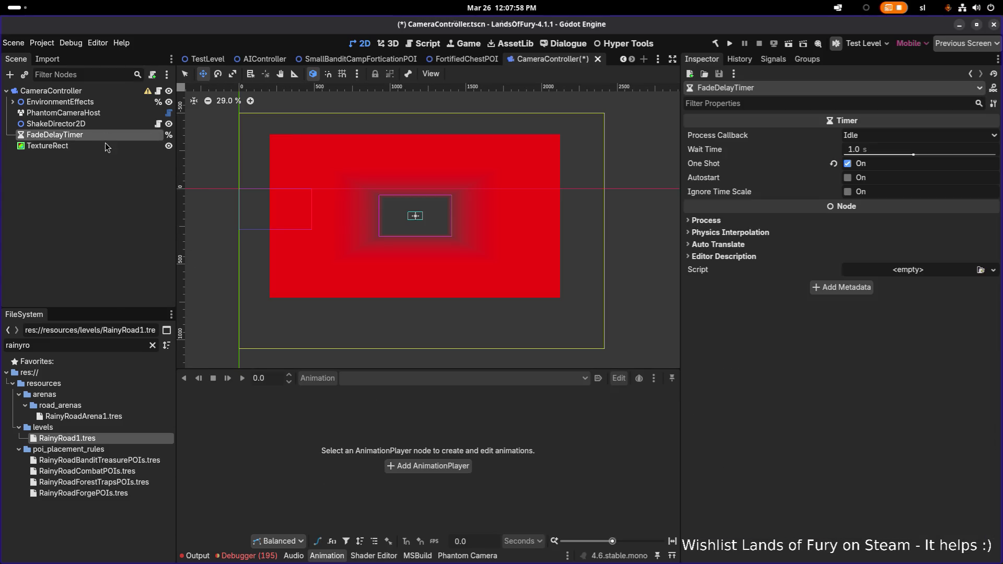
pyautogui.click(105, 145)
pyautogui.press('Up')
pyautogui.press('Down')
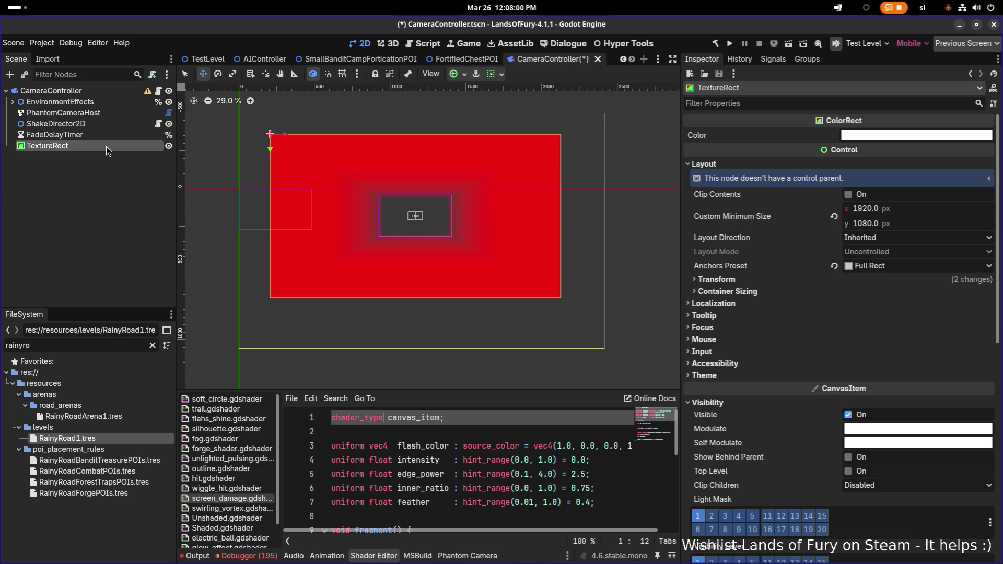
pyautogui.keyDown('ctrl'); pyautogui.click(96, 143); pyautogui.keyUp('ctrl')
pyautogui.rightClick(95, 143)
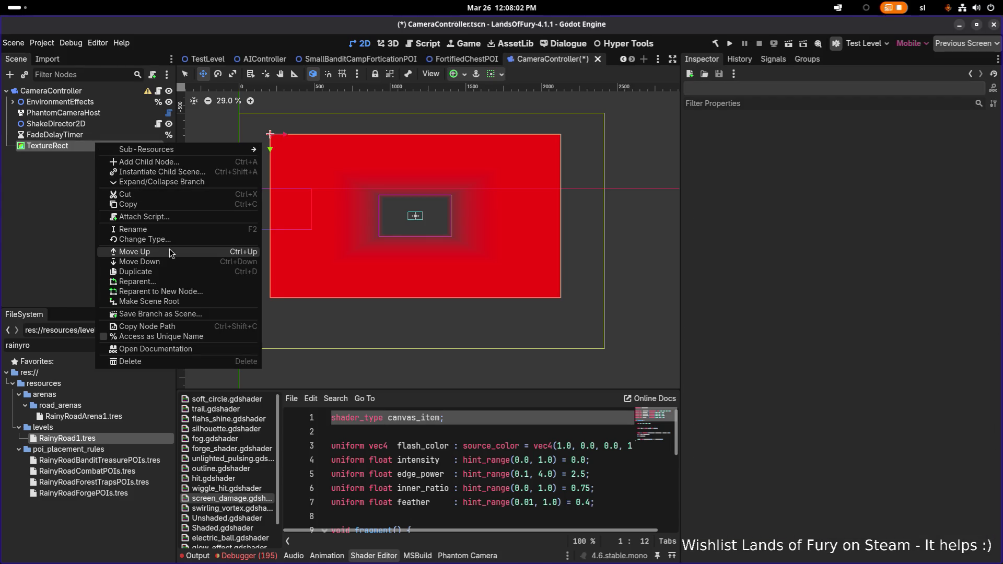
pyautogui.click(86, 123)
pyautogui.click(87, 123)
pyautogui.click(87, 145)
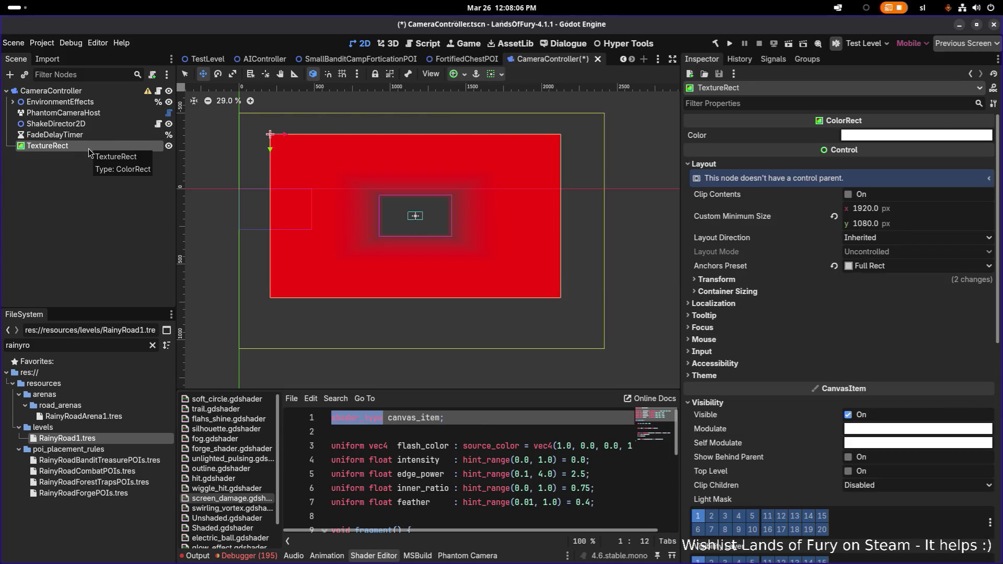
pyautogui.click(199, 558)
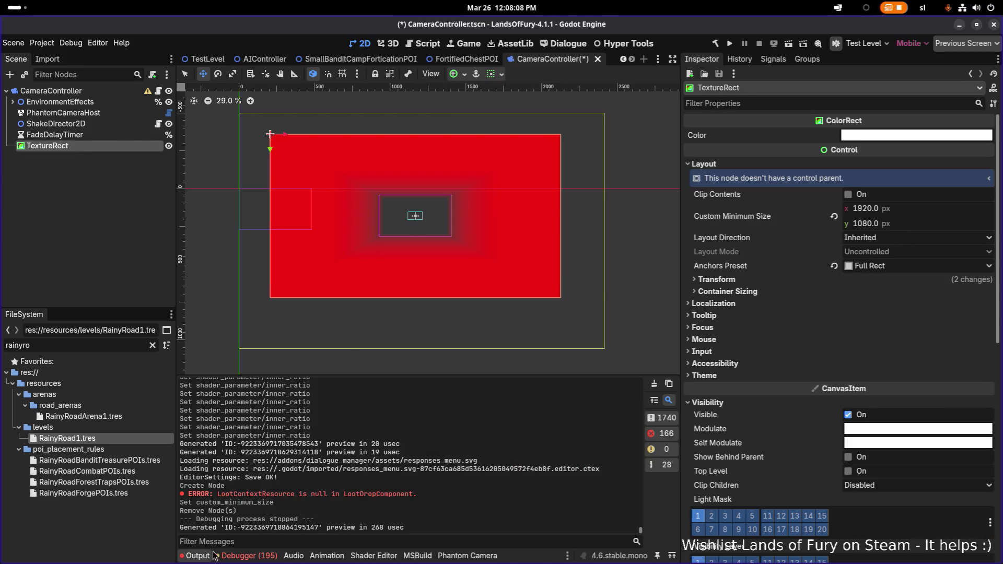
pyautogui.click(81, 155)
pyautogui.click(83, 149)
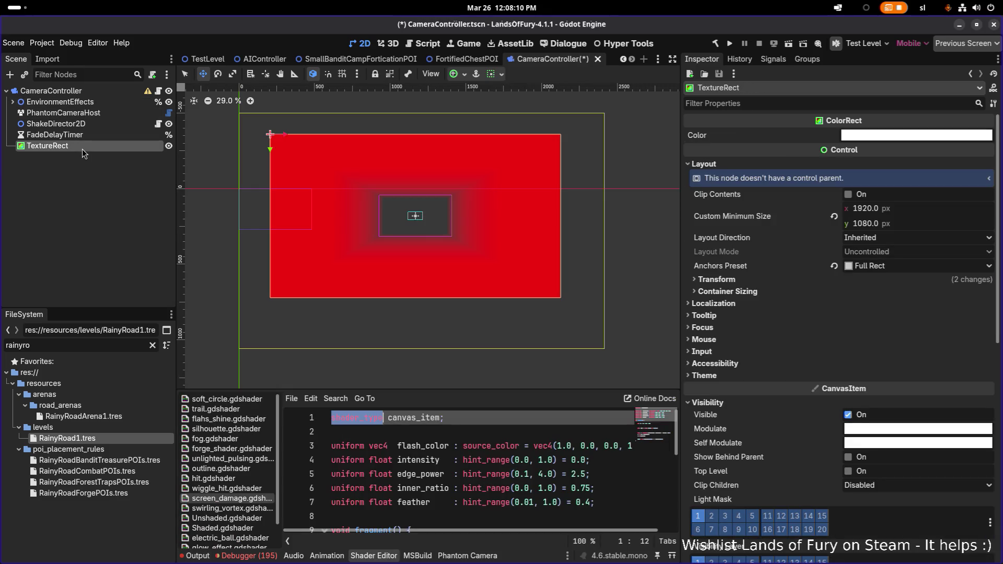
pyautogui.click(366, 486)
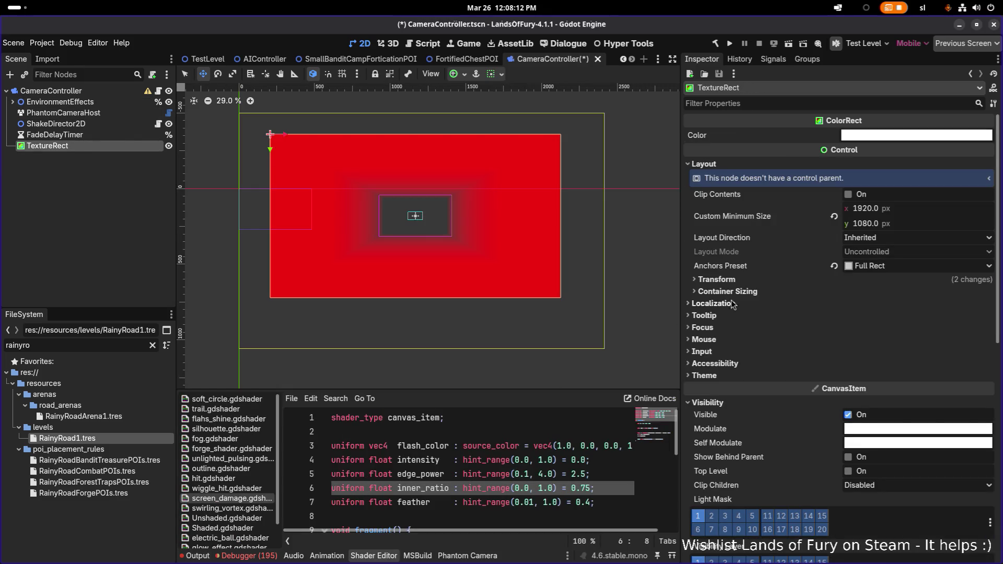
pyautogui.scroll(-10, 732, 339)
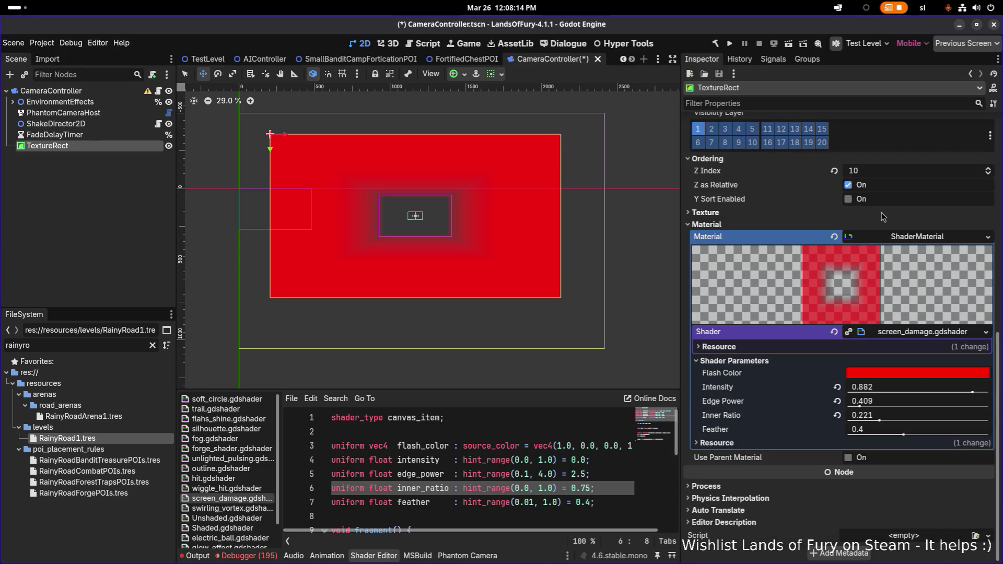
# Check TextureRect's Self Modulate colour, then duplicate the TextureRect node.
pyautogui.scroll(5, 883, 216)
pyautogui.click(895, 178)
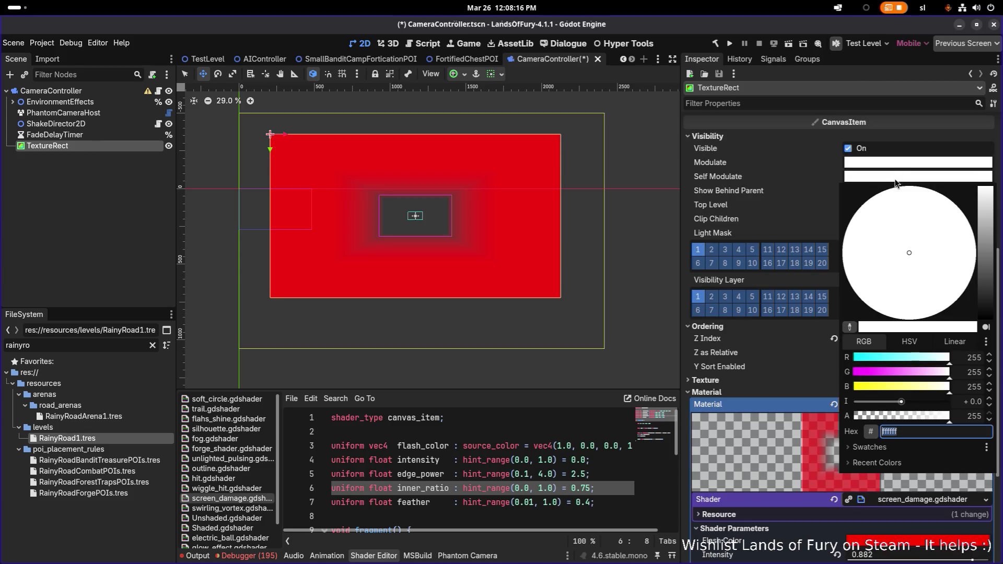
pyautogui.click(815, 218)
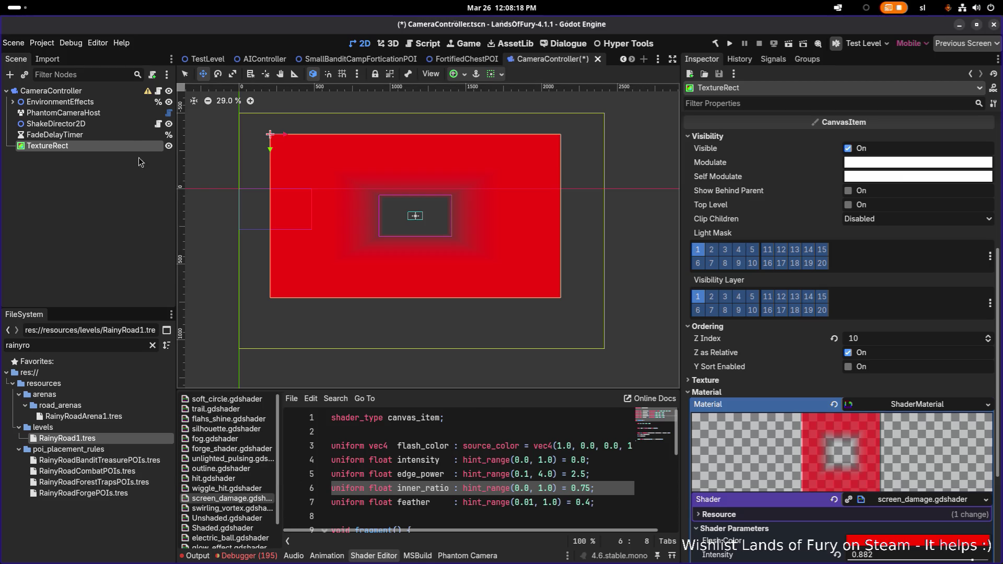
pyautogui.rightClick(108, 148)
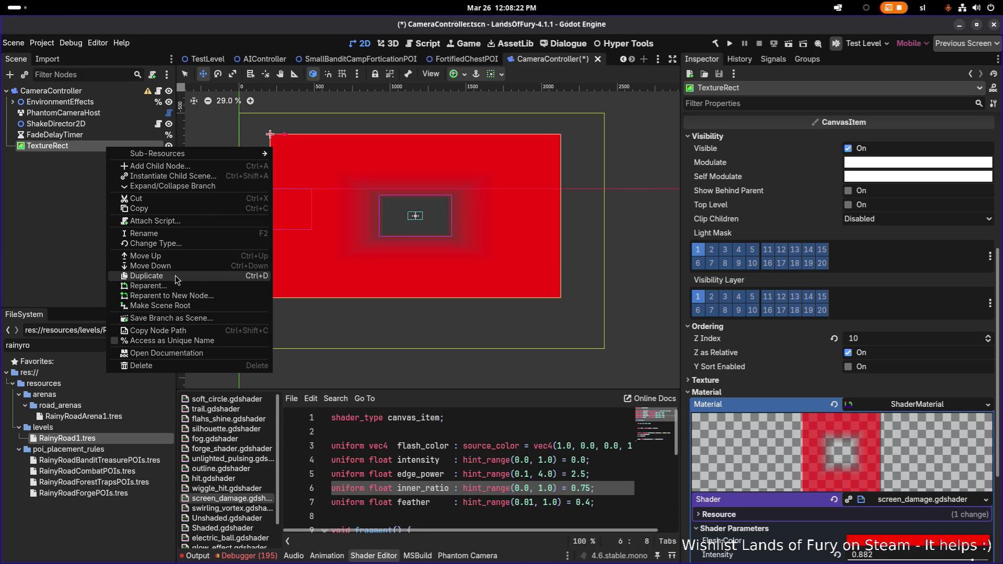
pyautogui.click(175, 279)
# Rename the duplicate to LightingRect and remove its shader material.
pyautogui.click(131, 152)
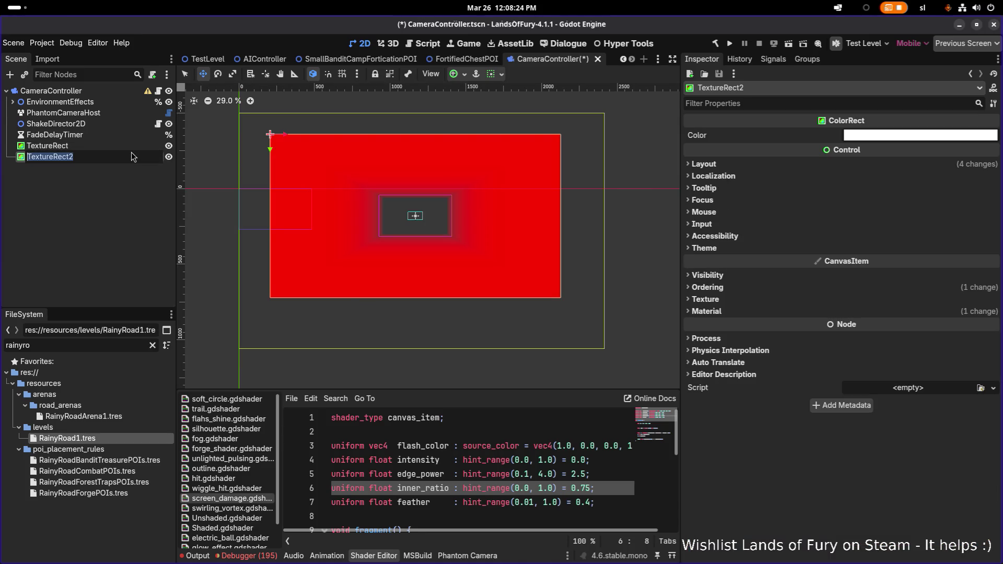
pyautogui.write('Light')
pyautogui.write('ingRect')
pyautogui.press('Return')
pyautogui.click(120, 147)
pyautogui.click(118, 156)
pyautogui.click(753, 310)
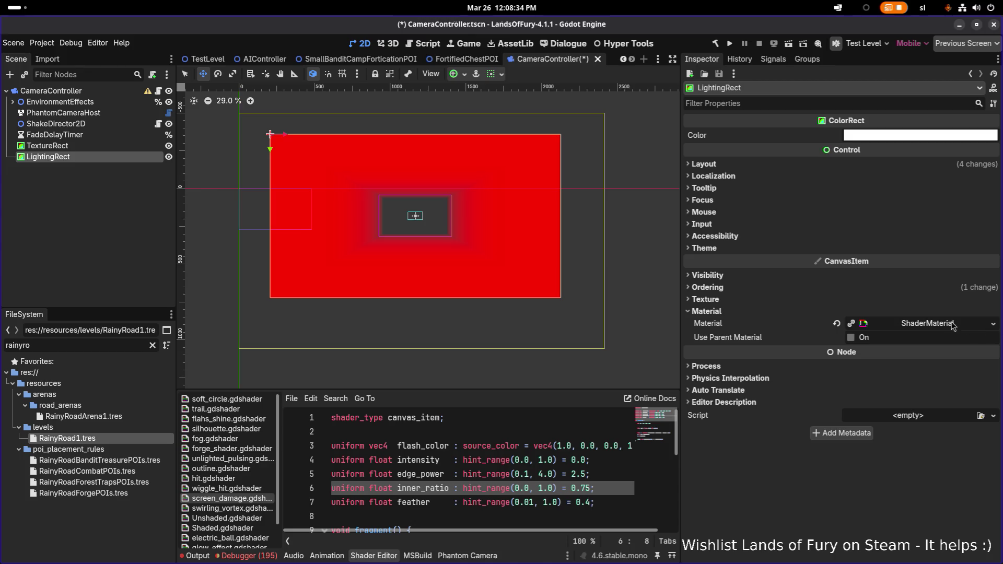
pyautogui.click(836, 324)
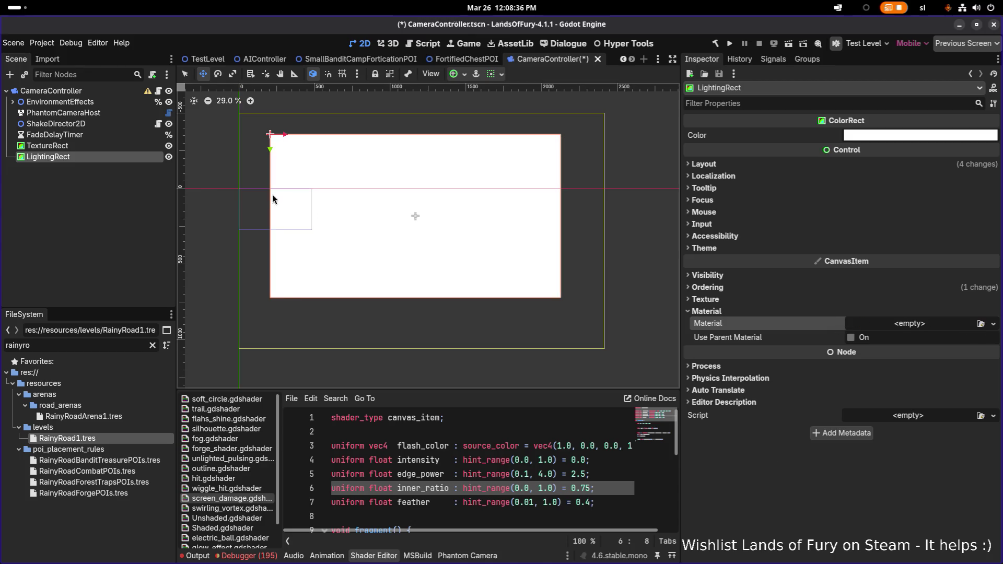
# Toggle LightingRect's visibility to compare it with the red TextureRect.
pyautogui.click(168, 157)
pyautogui.click(169, 158)
pyautogui.click(170, 158)
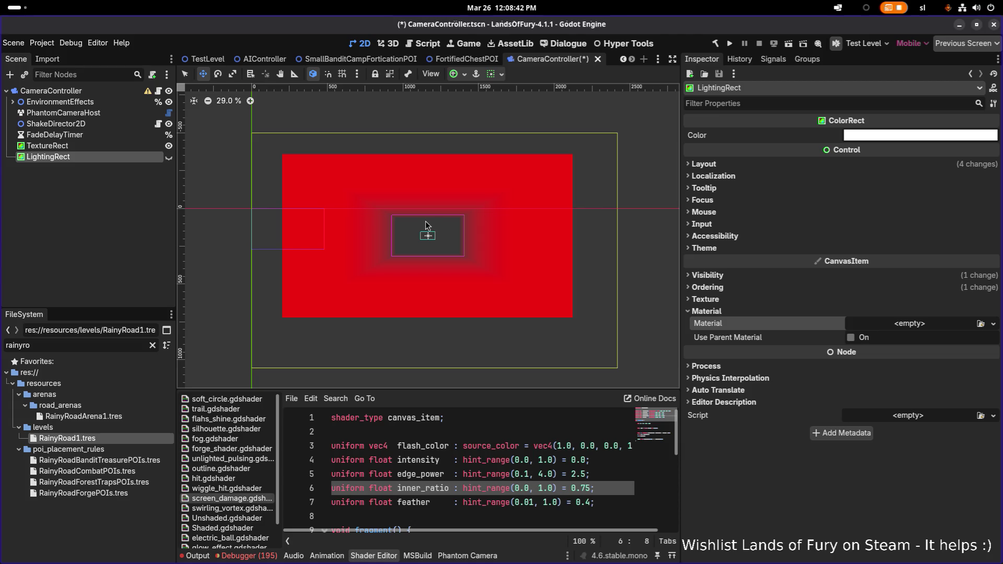
pyautogui.scroll(2, 427, 224)
pyautogui.scroll(-1, 427, 226)
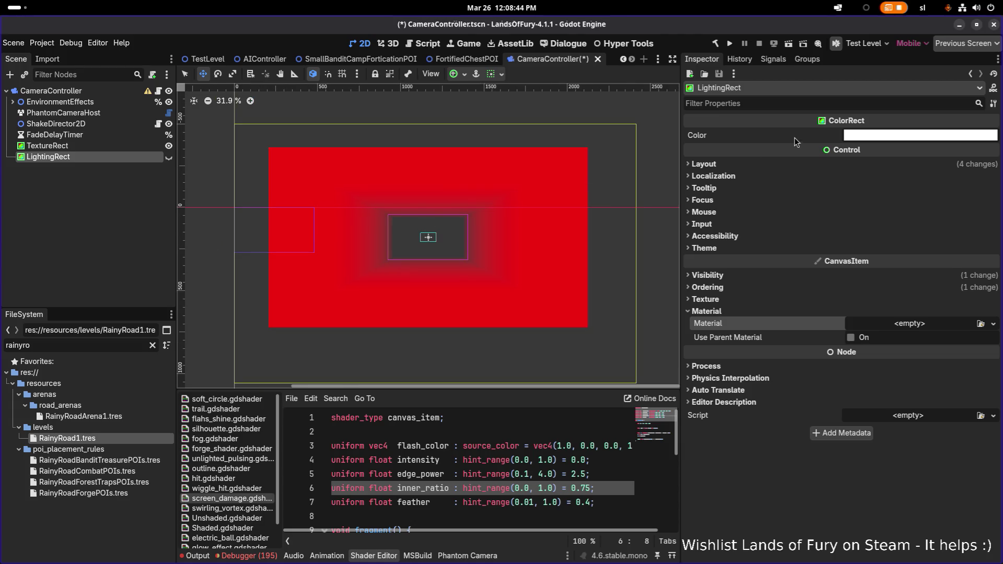
# Set LightingRect's colour alpha to 0 so it is fully transparent.
pyautogui.click(891, 135)
pyautogui.click(974, 375)
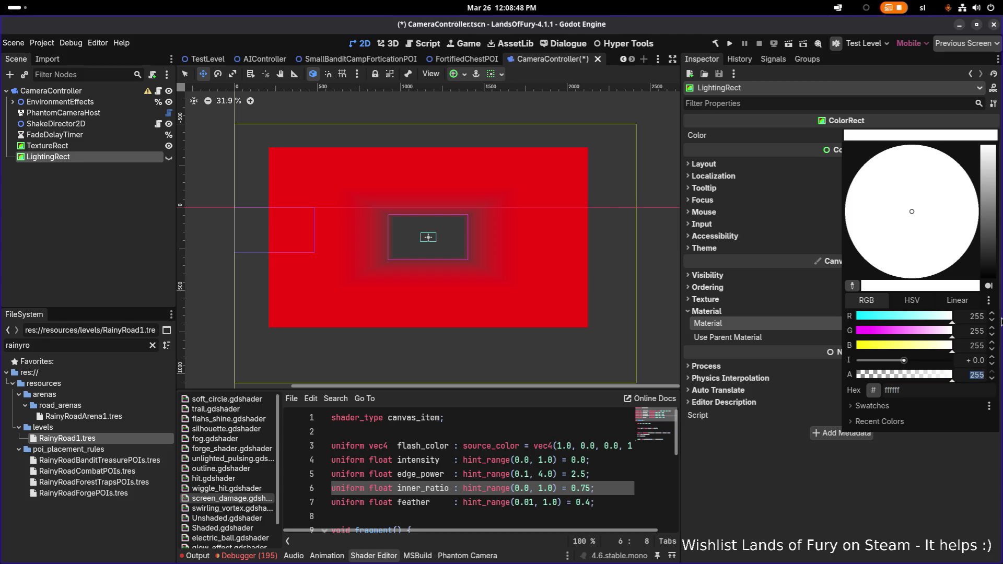
pyautogui.write('00')
pyautogui.press('Return')
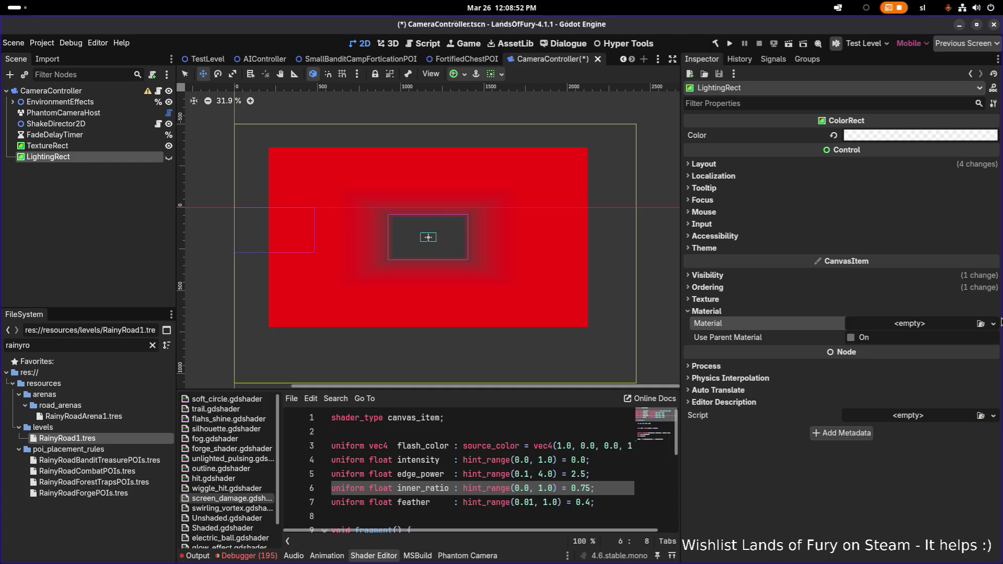
# Hide both TextureRect and LightingRect in the viewport.
pyautogui.click(168, 146)
pyautogui.click(168, 158)
pyautogui.click(168, 158)
pyautogui.click(169, 159)
pyautogui.click(169, 158)
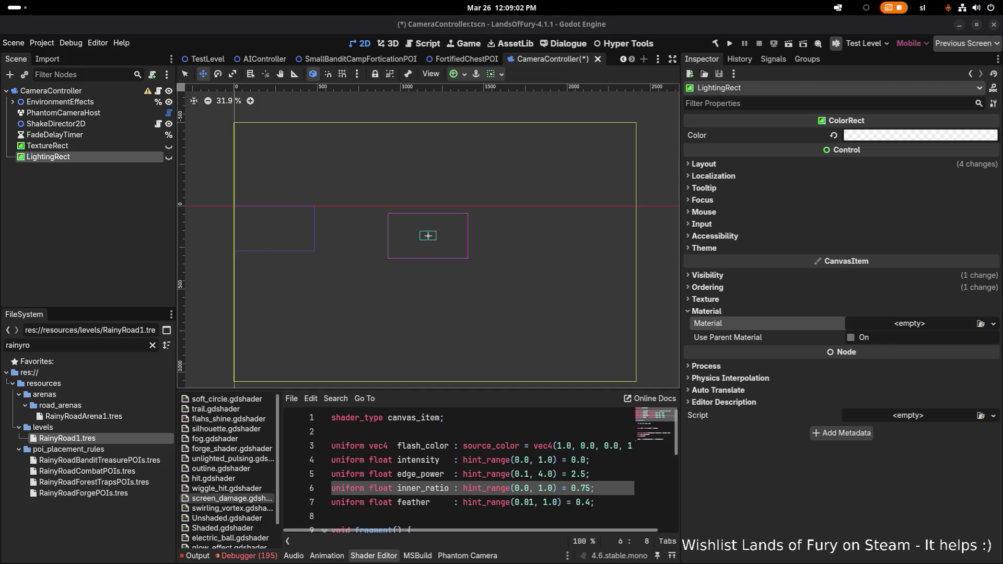
pyautogui.click(131, 148)
# Search the web for 'godot lighting flicker implementation'.
pyautogui.click(130, 157)
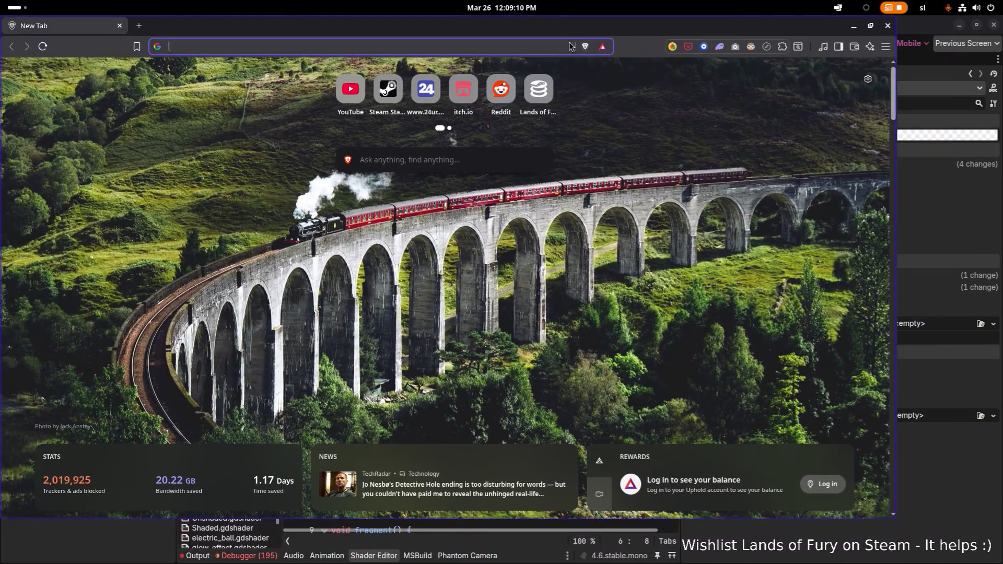
pyautogui.click(564, 46)
pyautogui.write('godot ')
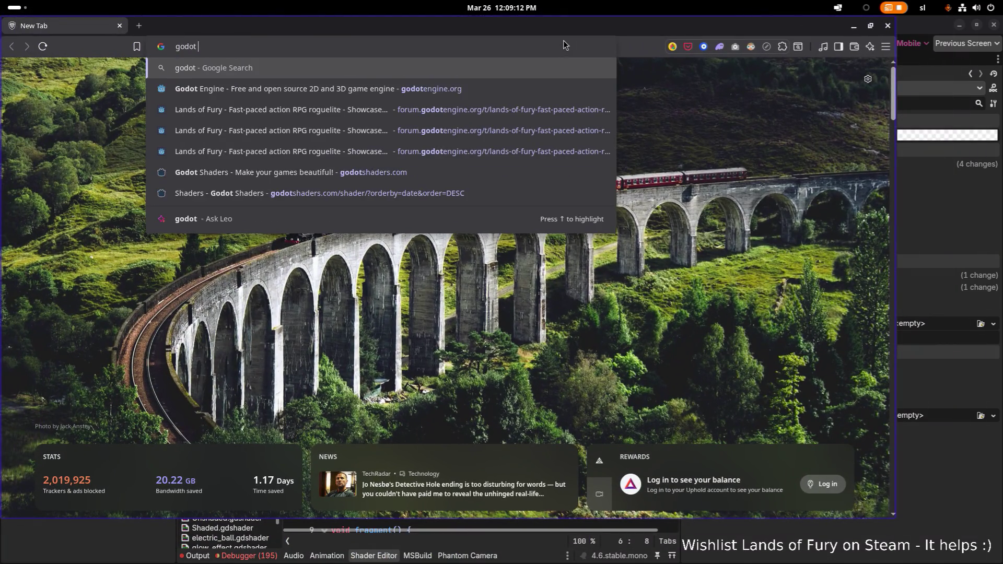
pyautogui.write('lighting impl')
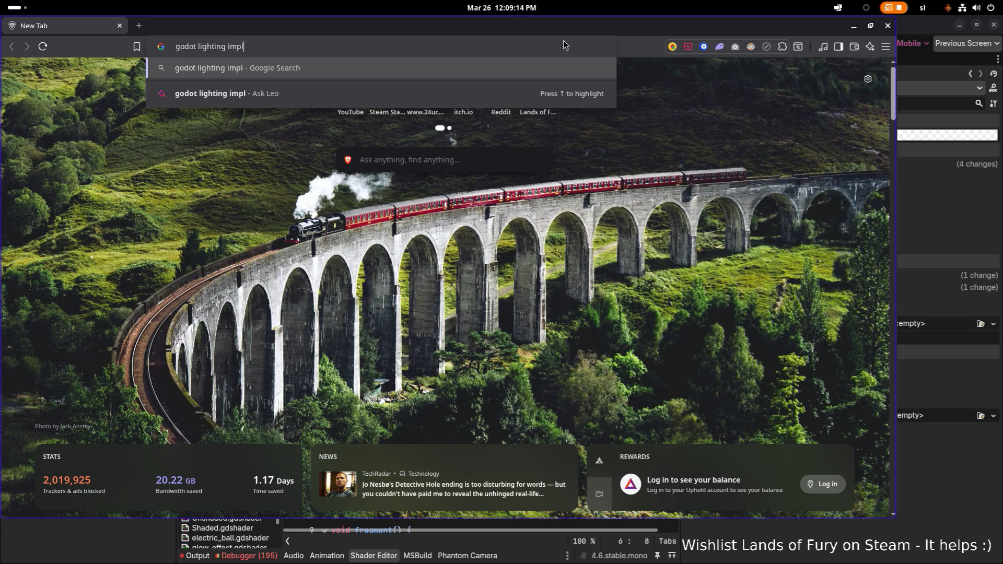
pyautogui.press('BackSpace')
pyautogui.press('BackSpace')
pyautogui.press('BackSpace')
pyautogui.press('BackSpace')
pyautogui.write('flic')
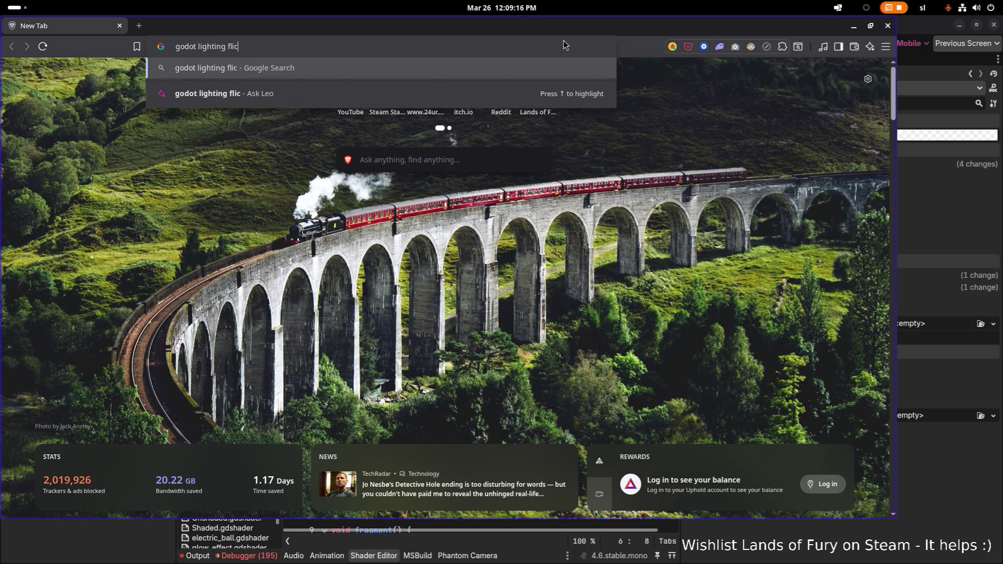
pyautogui.write('ker implementation')
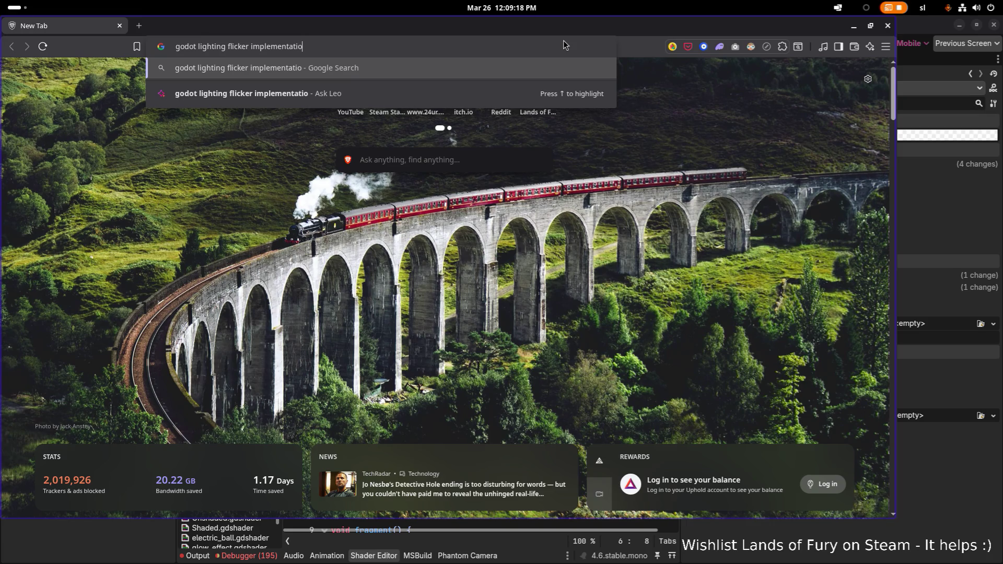
pyautogui.press('Return')
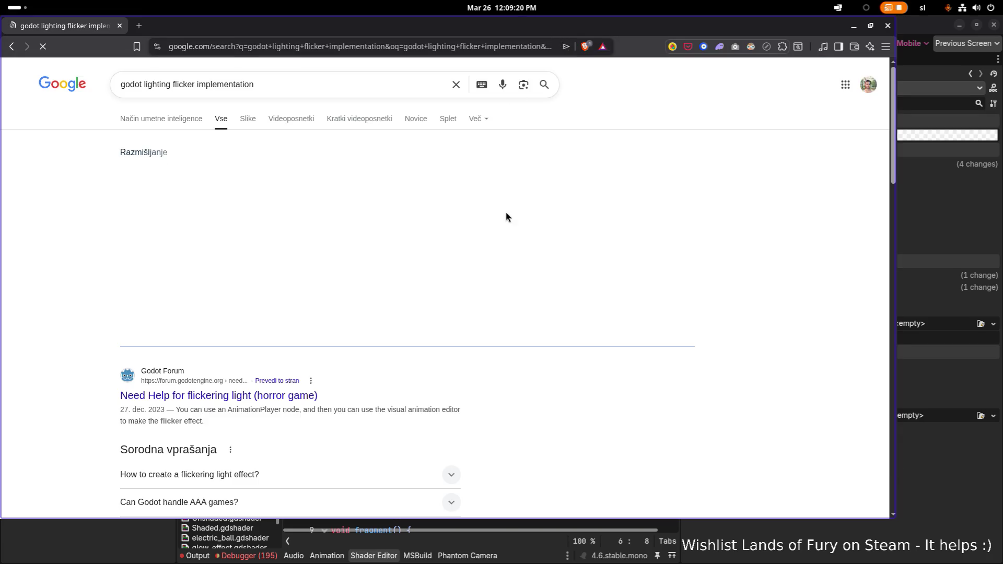
# Maximize the browser and open the flickering light forum thread in a new tab.
pyautogui.scroll(-2, 831, 72)
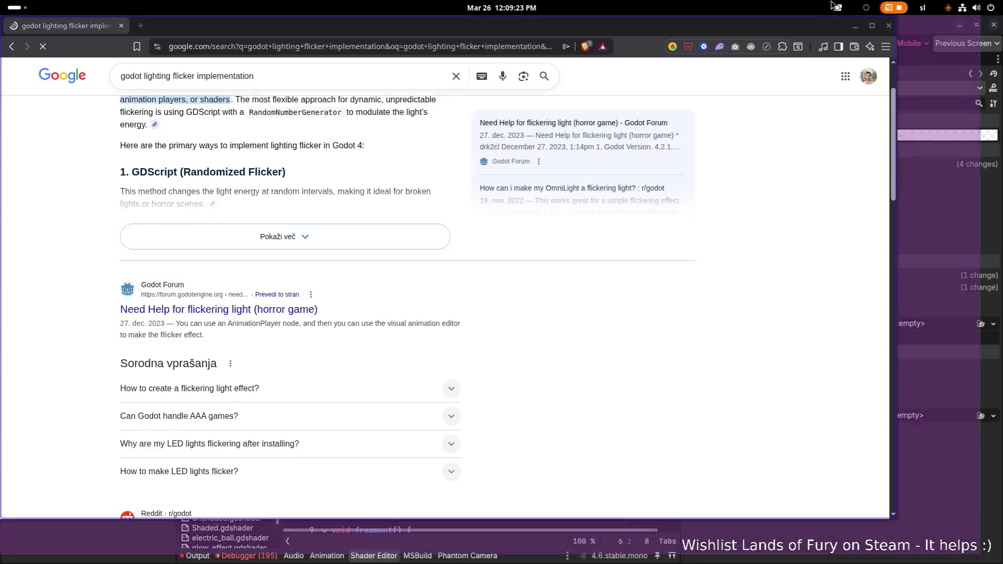
pyautogui.moveTo(834, 6); pyautogui.dragTo(835, 4)
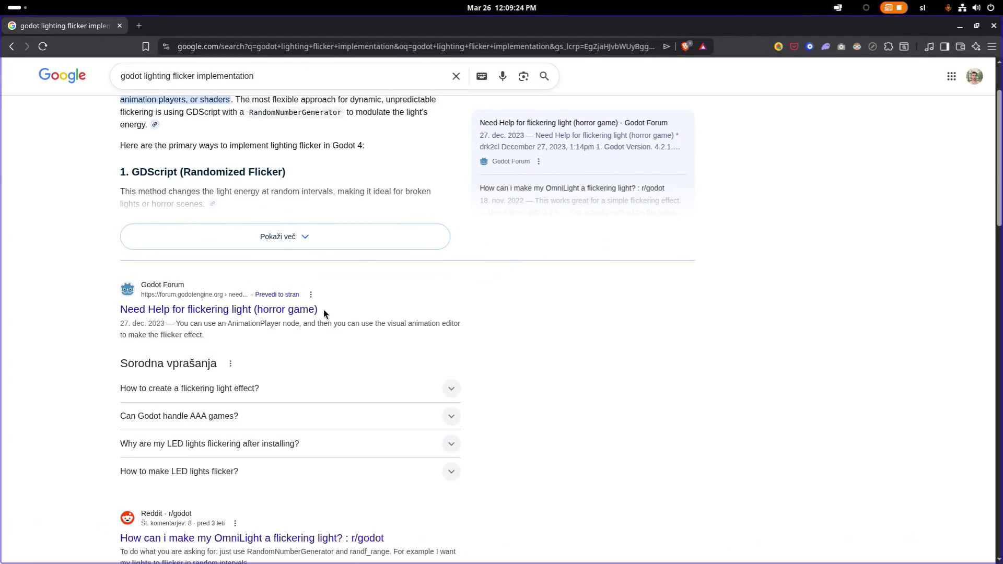
pyautogui.scroll(-1, 254, 298)
pyautogui.middleClick(264, 277)
# Open the flickering fire and dynamic torch lighting videos in tabs, then go back.
pyautogui.scroll(-4, 297, 340)
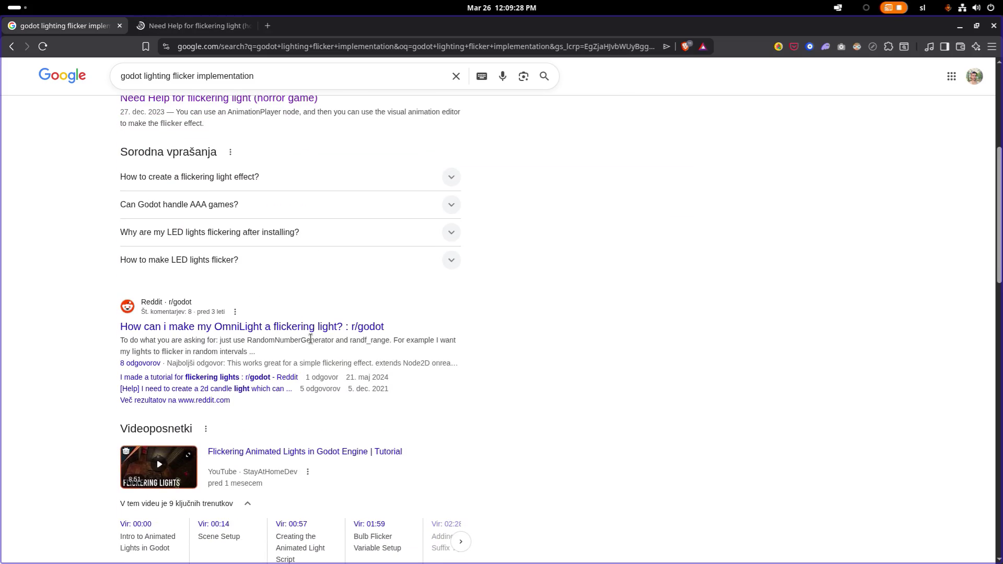
pyautogui.scroll(1, 340, 381)
pyautogui.scroll(-2, 337, 388)
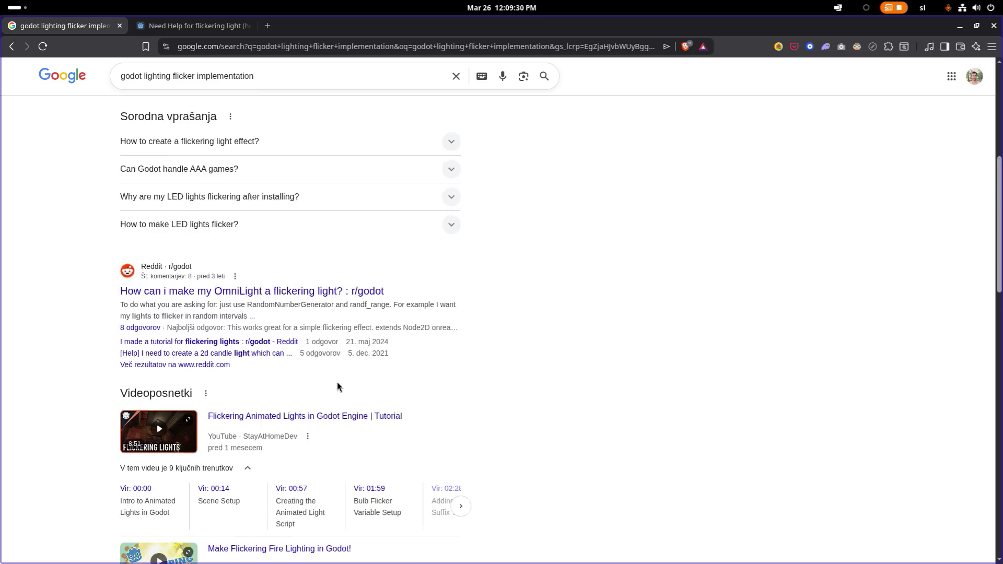
pyautogui.scroll(-3, 337, 387)
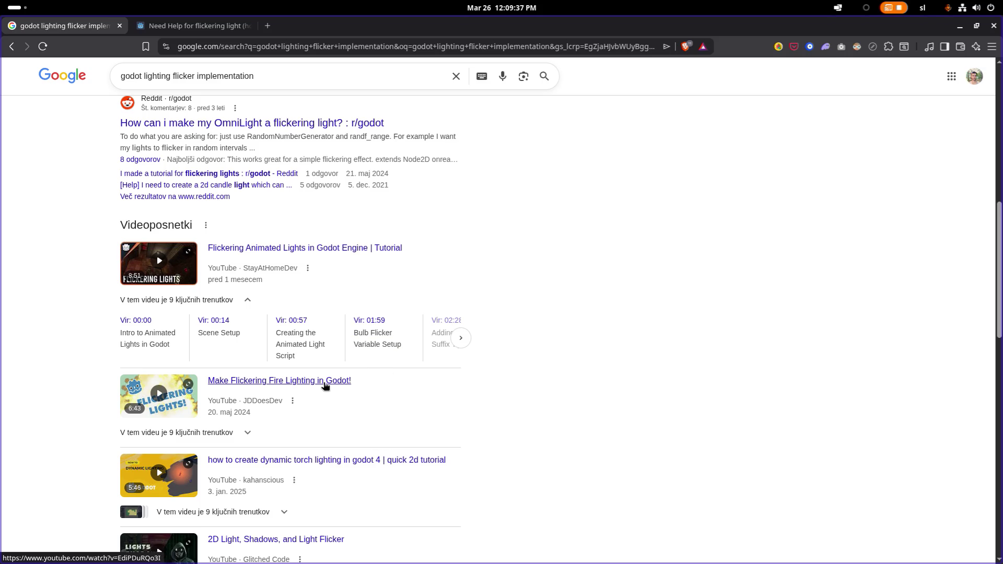
pyautogui.middleClick(324, 385)
pyautogui.scroll(-3, 347, 385)
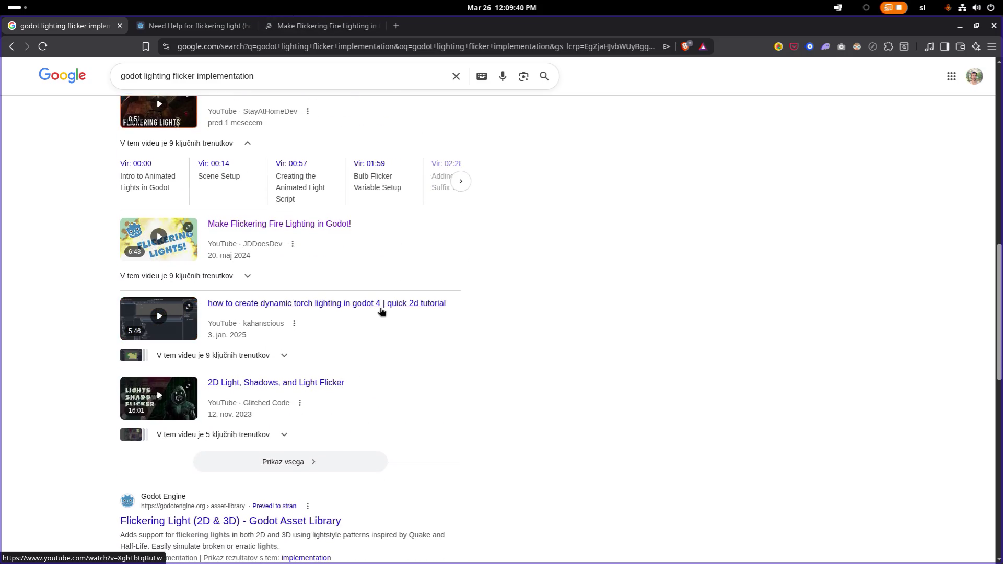
pyautogui.middleClick(382, 312)
pyautogui.scroll(1, 384, 335)
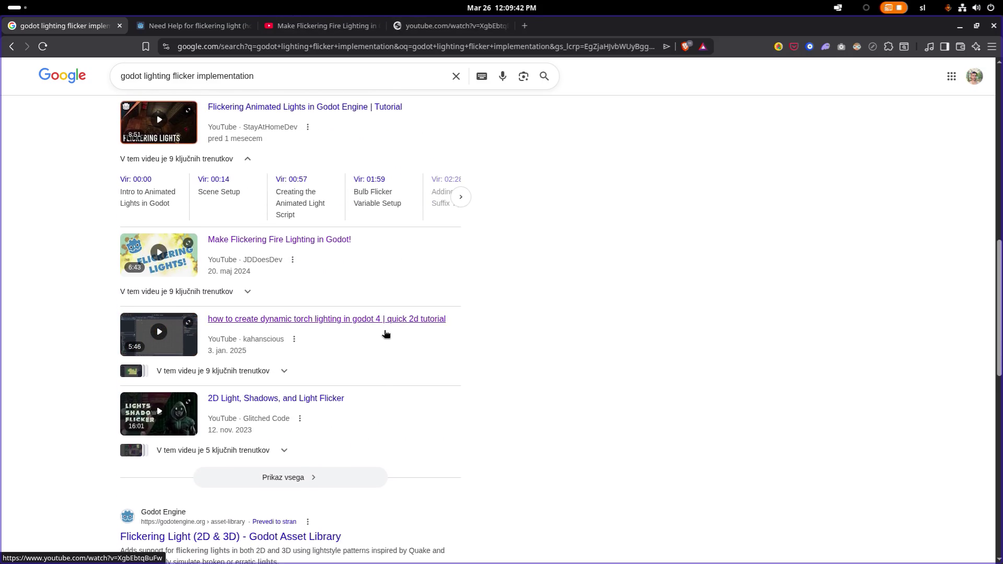
pyautogui.hotkey('alt', 'Left')
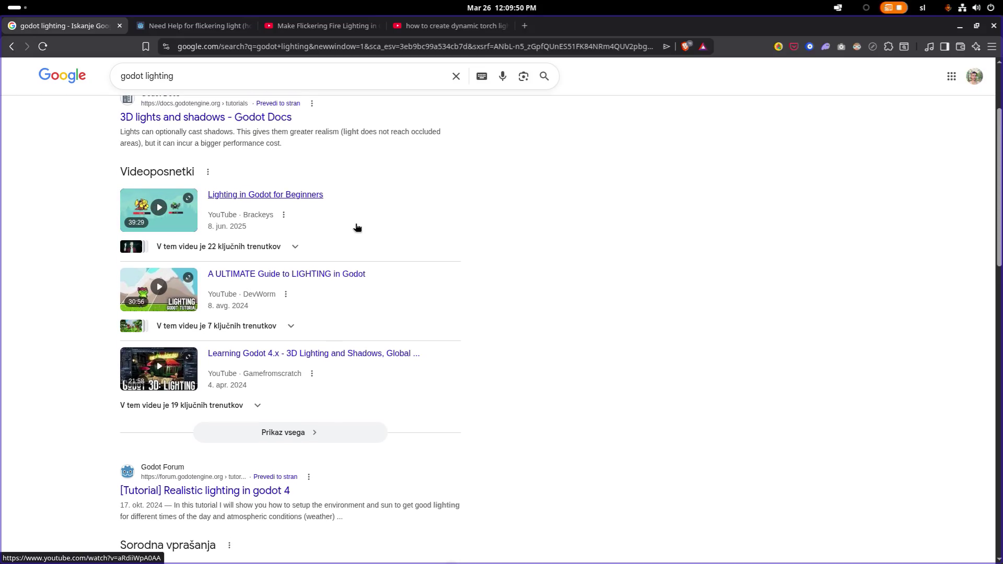
# Search 'godot lighting storm' and open the lightning-strike shader article and forum thread.
pyautogui.scroll(-3, 357, 227)
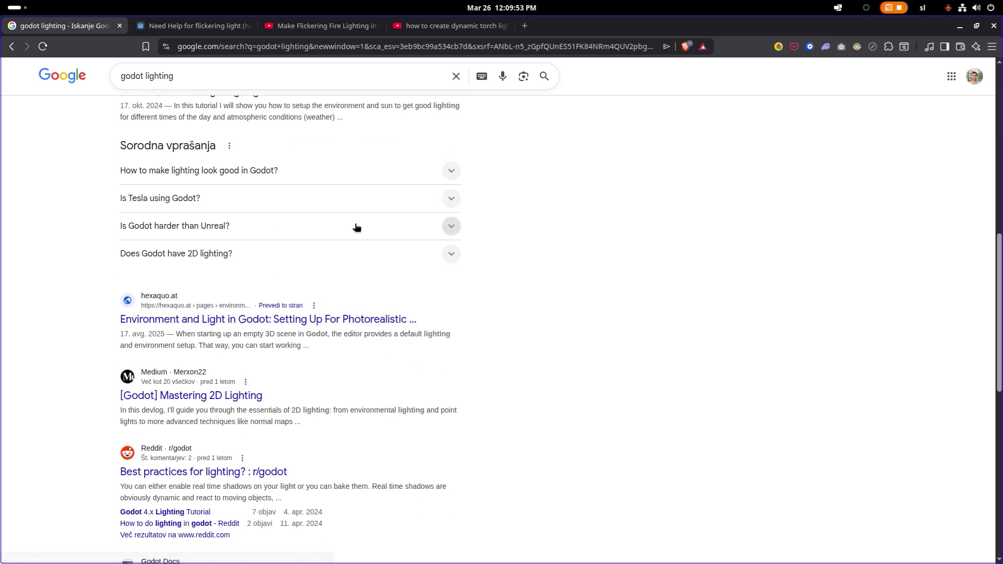
pyautogui.scroll(10, 357, 226)
pyautogui.click(270, 84)
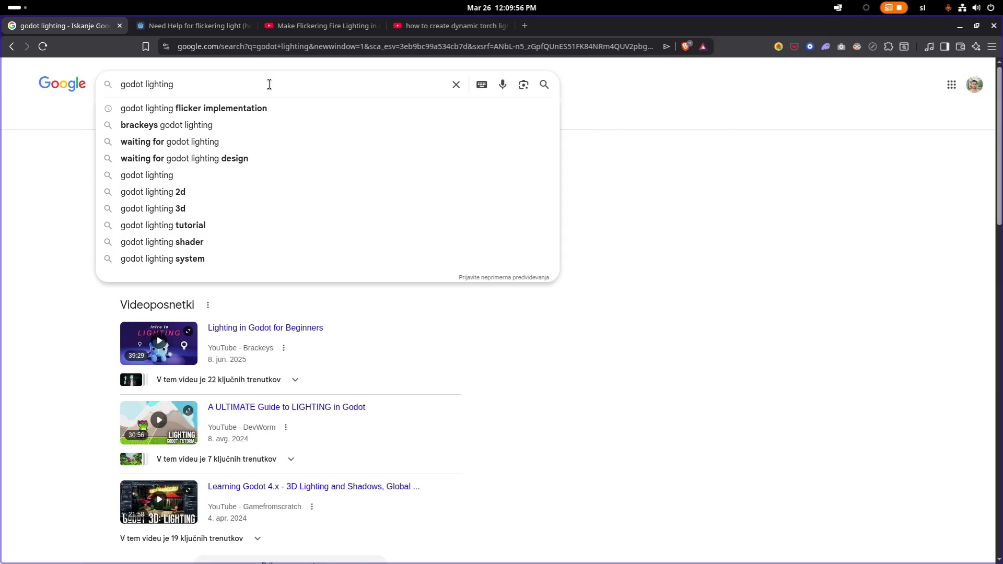
pyautogui.write(' storm')
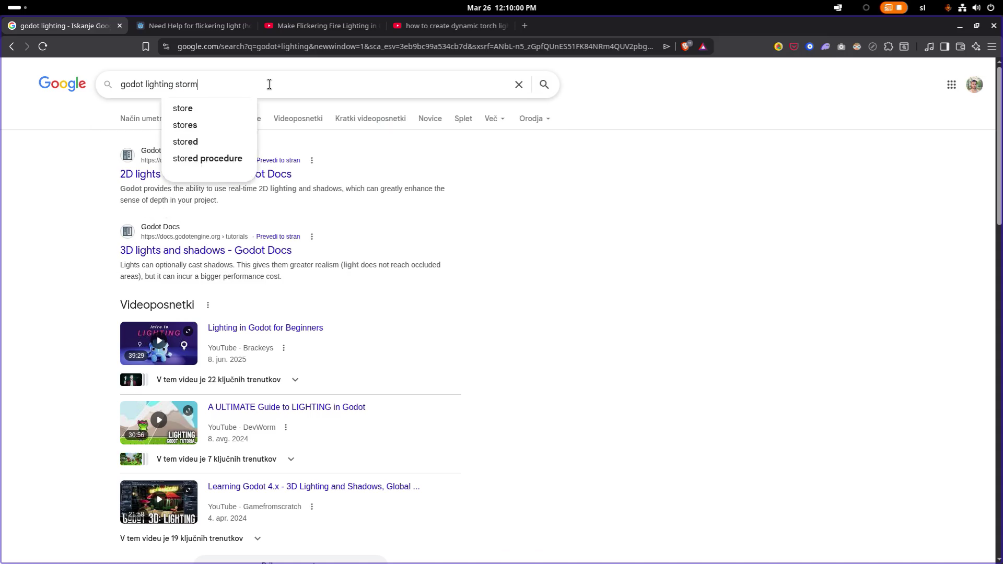
pyautogui.press('Return')
pyautogui.scroll(-1, 278, 199)
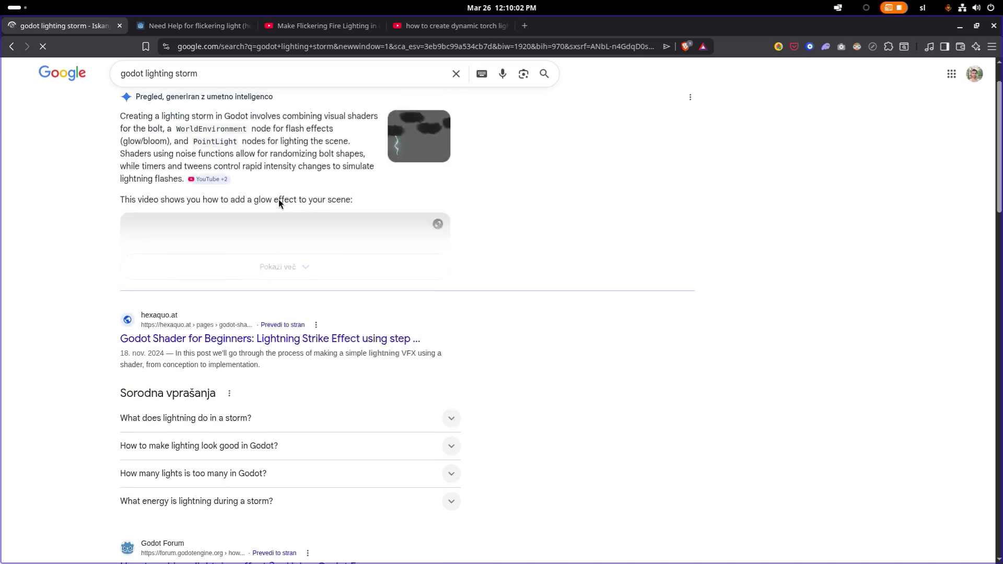
pyautogui.scroll(-2, 324, 177)
pyautogui.middleClick(314, 242)
pyautogui.scroll(-4, 345, 251)
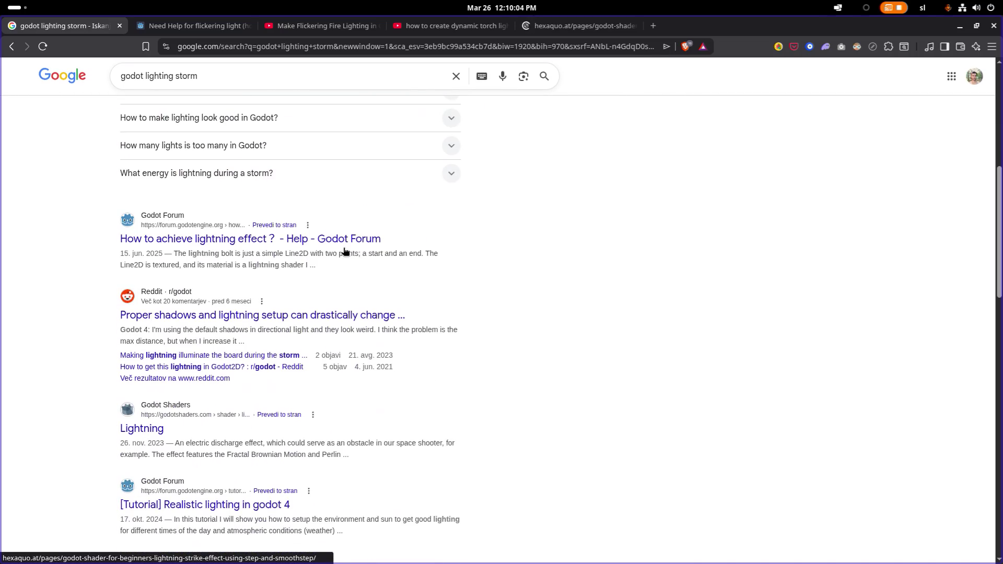
pyautogui.middleClick(344, 239)
pyautogui.scroll(-2, 345, 246)
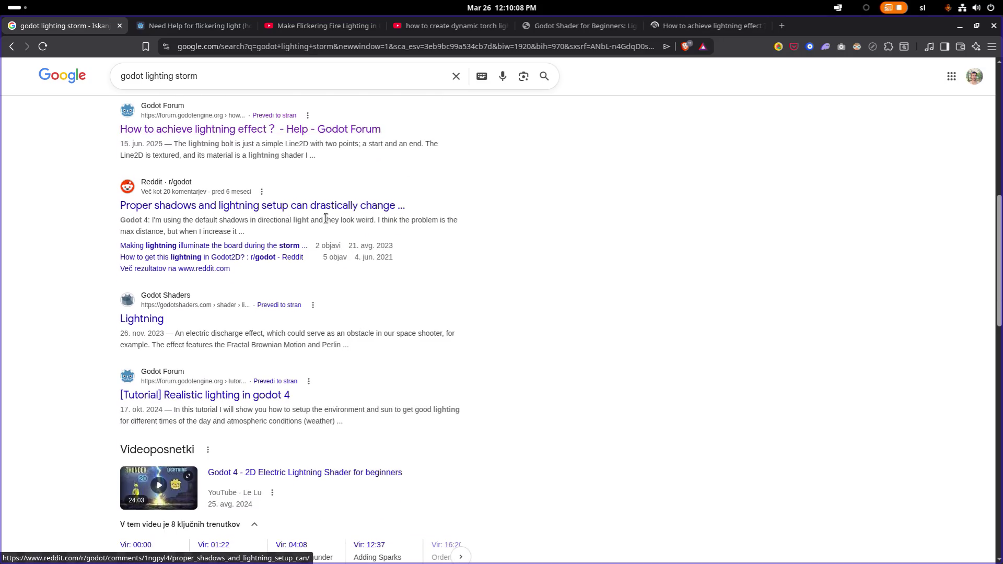
# Read the 'Need Help for flickering light' forum thread to its last reply.
pyautogui.click(201, 33)
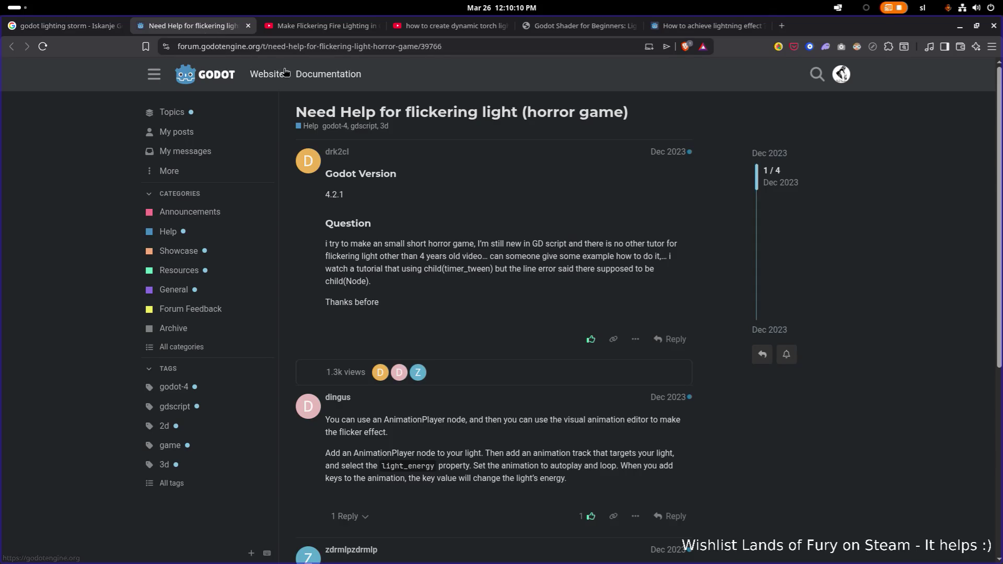
pyautogui.scroll(-6, 318, 116)
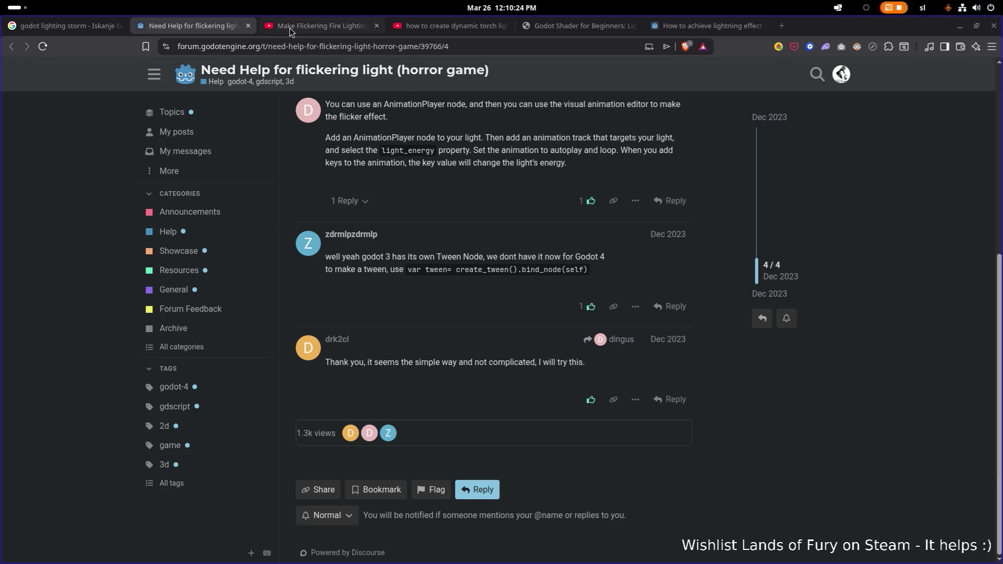
pyautogui.click(314, 26)
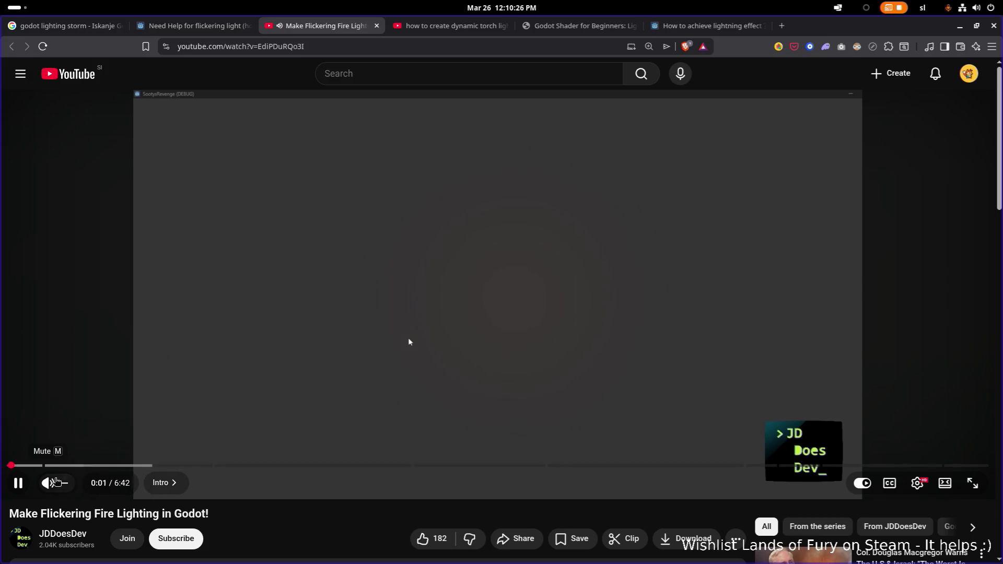
# Mute and skim the flickering fire lighting video, then close its tab.
pyautogui.click(59, 475)
pyautogui.click(65, 465)
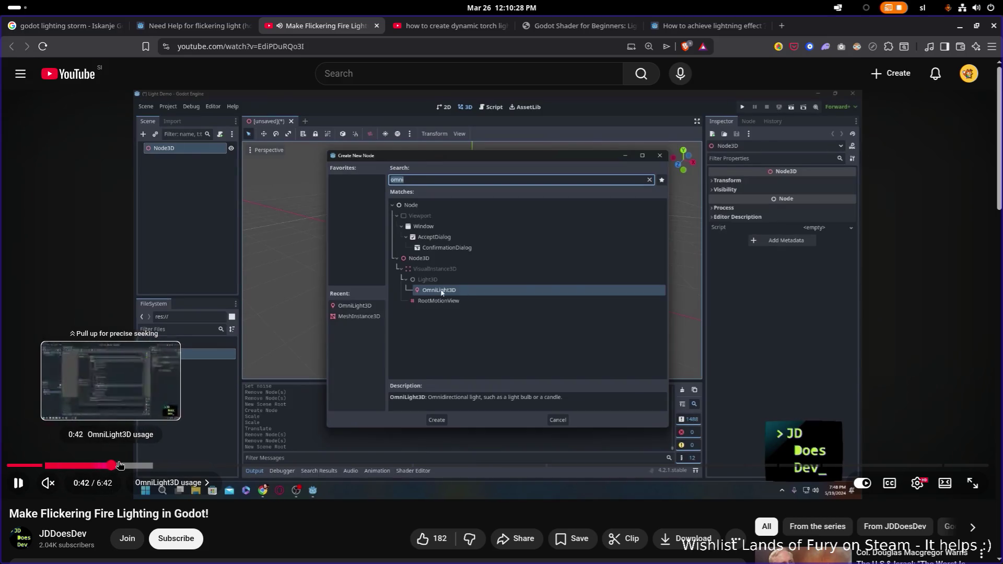
pyautogui.click(195, 465)
pyautogui.click(281, 465)
pyautogui.press('space')
pyautogui.click(412, 465)
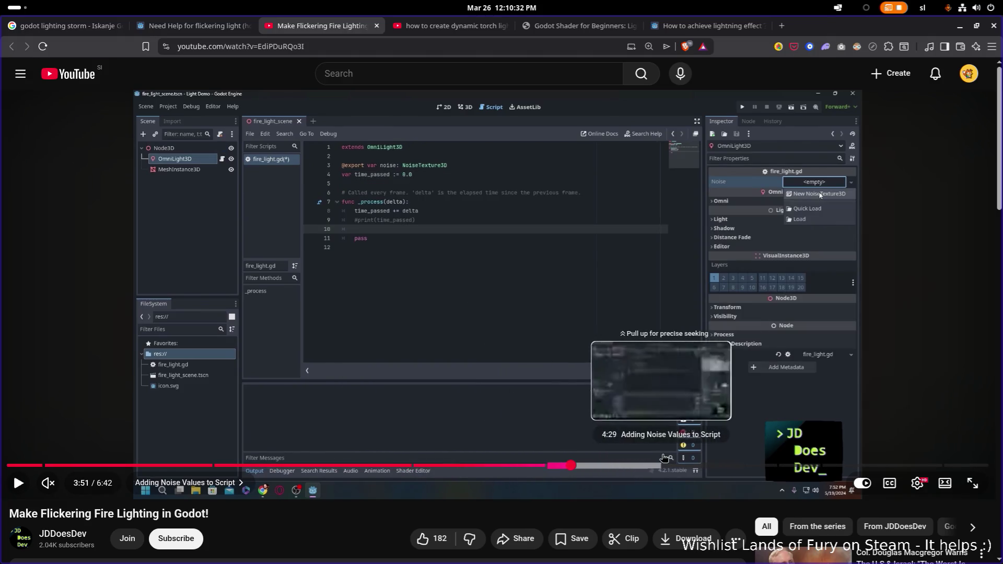
pyautogui.click(661, 465)
pyautogui.click(377, 26)
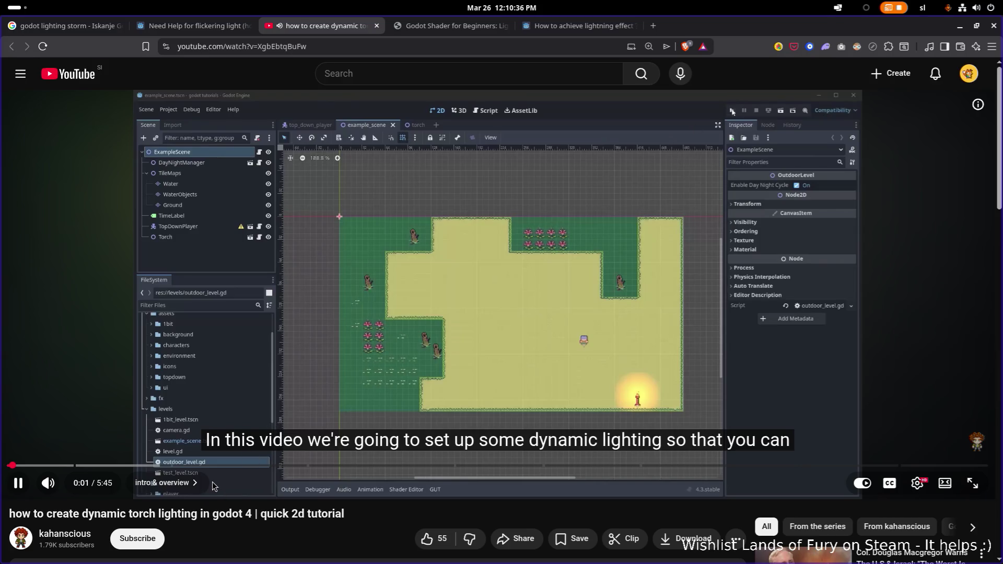
# Mute and skim the torch lighting video, then return to the Google results.
pyautogui.click(48, 483)
pyautogui.moveTo(152, 465); pyautogui.dragTo(415, 465)
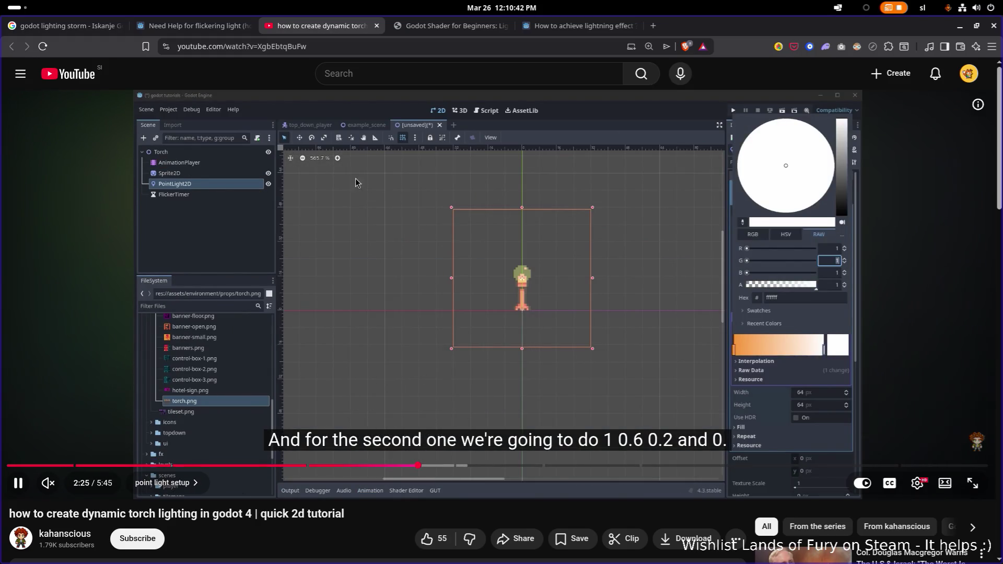
pyautogui.click(66, 25)
pyautogui.scroll(-5, 173, 94)
pyautogui.click(167, 86)
# Search 'godot lightning storm' and open the 2D, 3D shader videos and Reddit post in tabs.
pyautogui.write('ning storm')
pyautogui.press('Return')
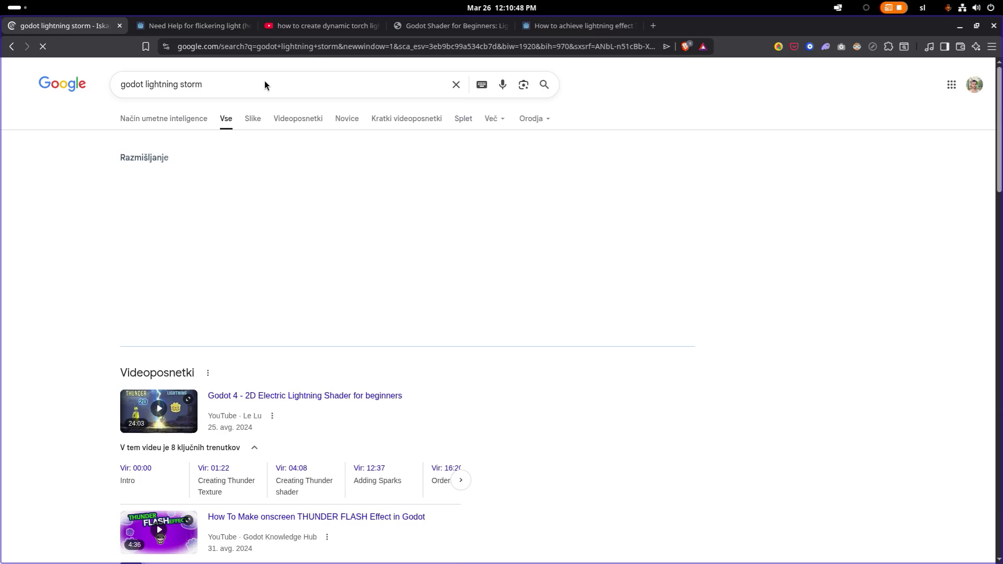
pyautogui.scroll(-5, 322, 152)
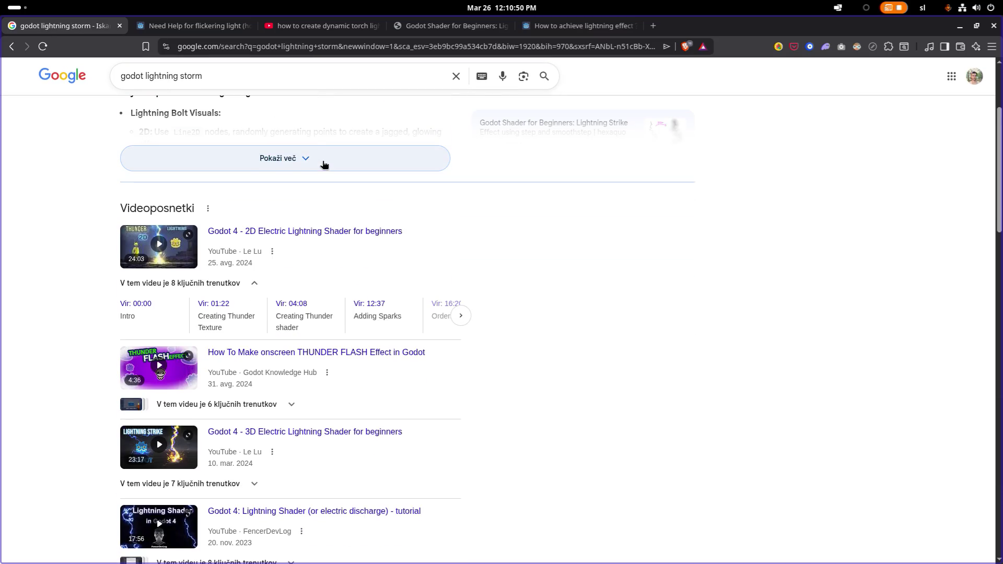
pyautogui.middleClick(378, 231)
pyautogui.scroll(-3, 381, 233)
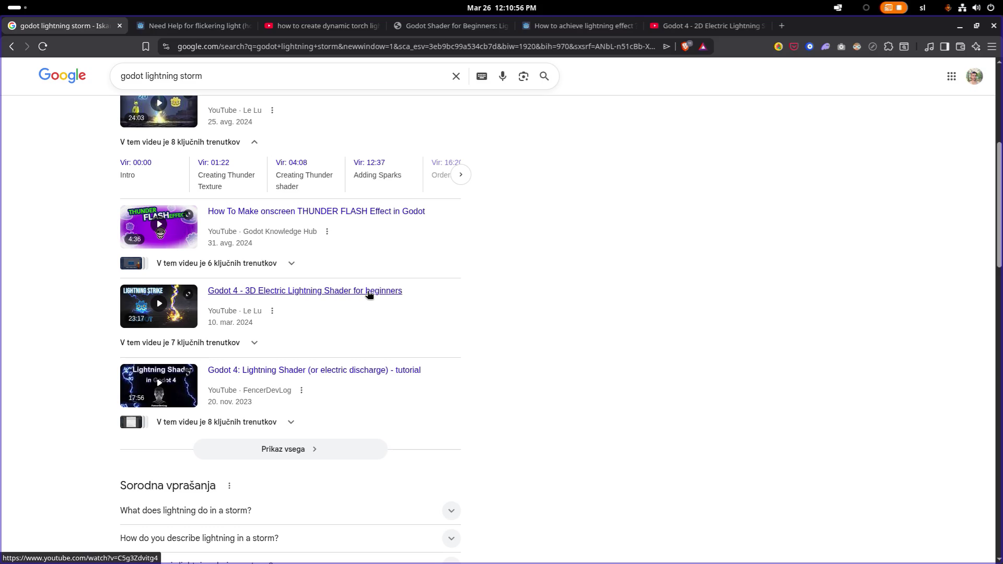
pyautogui.middleClick(382, 291)
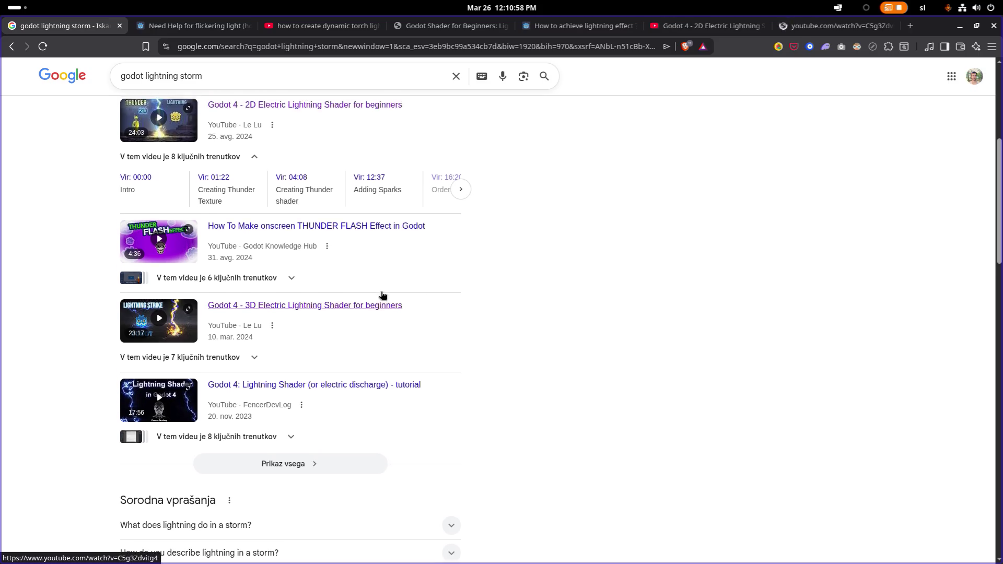
pyautogui.scroll(-6, 382, 295)
pyautogui.scroll(-6, 382, 296)
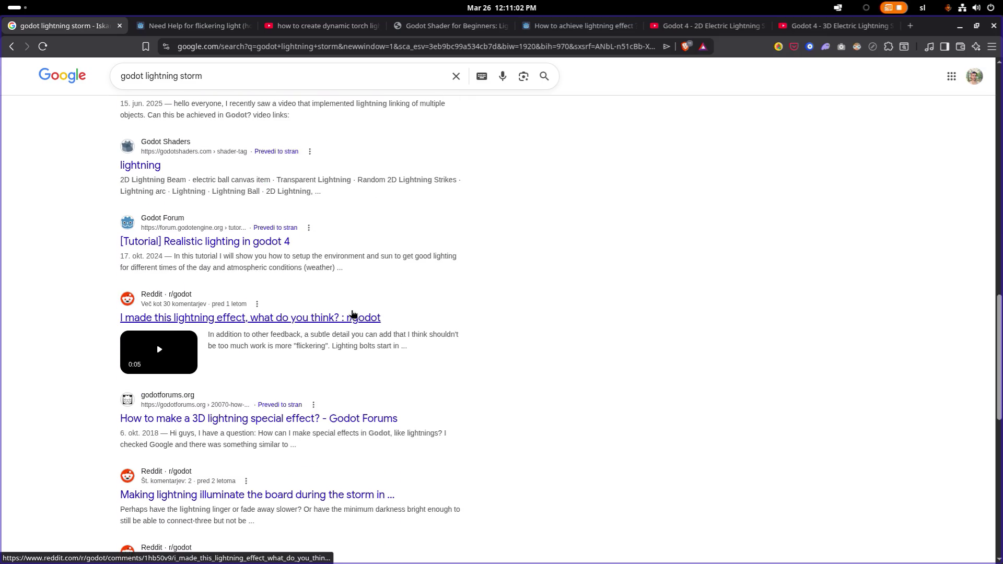
pyautogui.scroll(-1, 356, 314)
pyautogui.middleClick(351, 304)
pyautogui.scroll(-9, 363, 312)
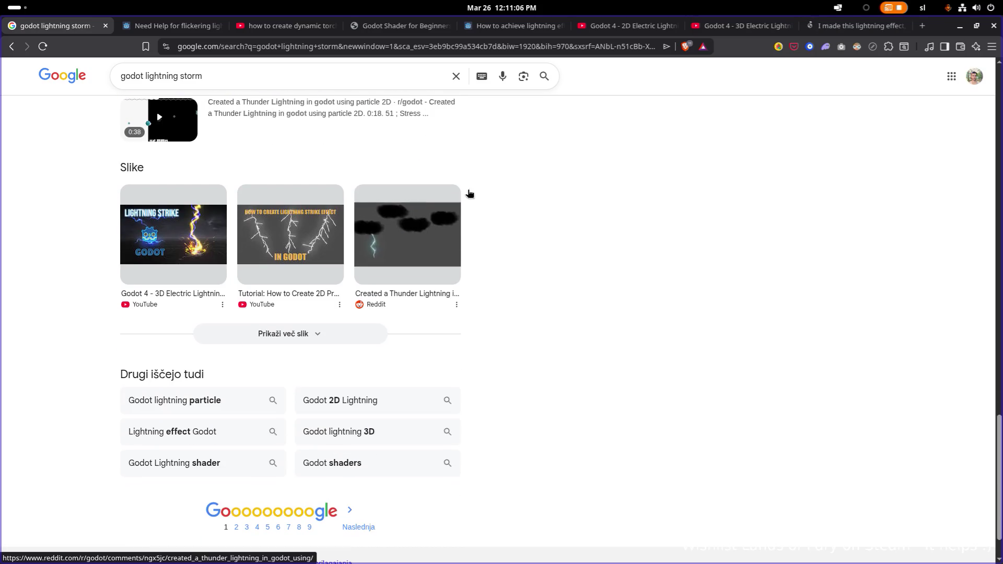
# Close the torch lighting video tab and scroll through the hexaquo lightning-strike article.
pyautogui.click(177, 27)
pyautogui.click(287, 28)
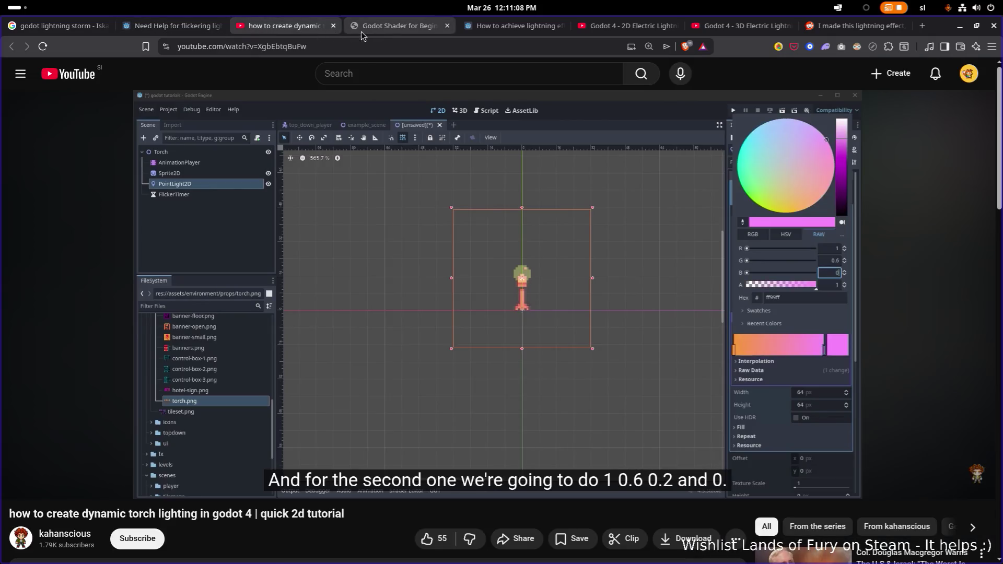
pyautogui.click(333, 25)
pyautogui.scroll(-1, 349, 151)
pyautogui.scroll(-15, 349, 151)
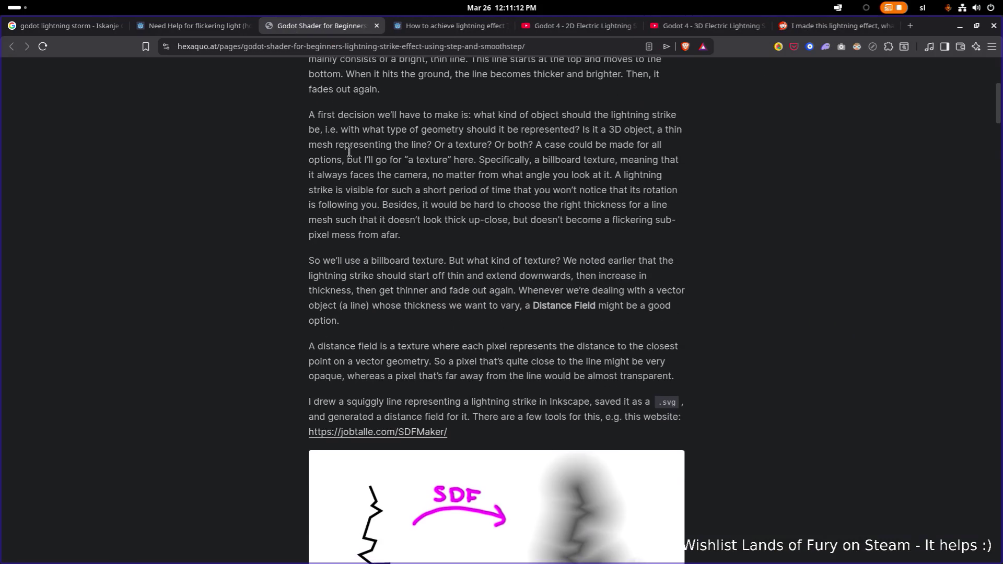
pyautogui.scroll(-20, 350, 153)
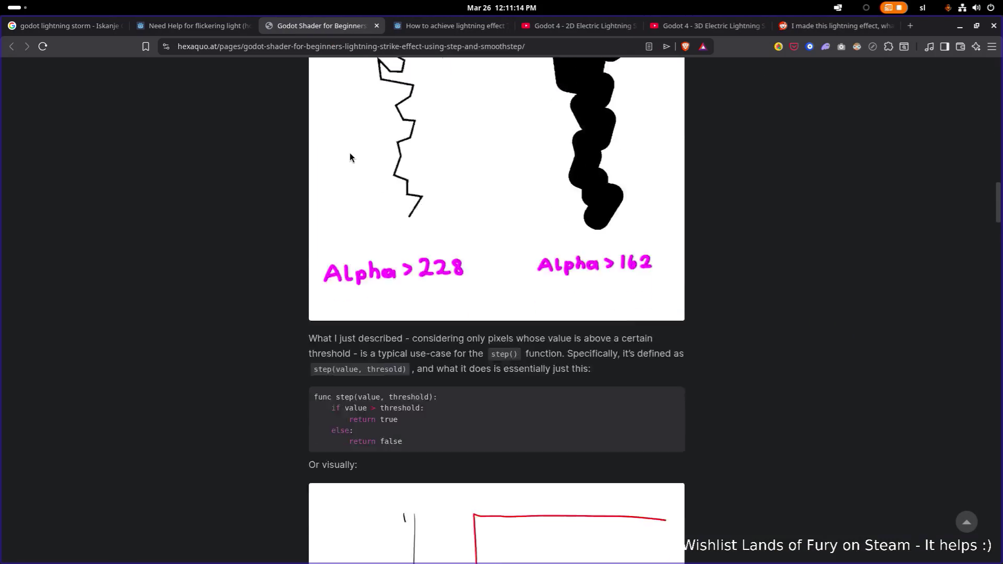
pyautogui.scroll(-20, 349, 152)
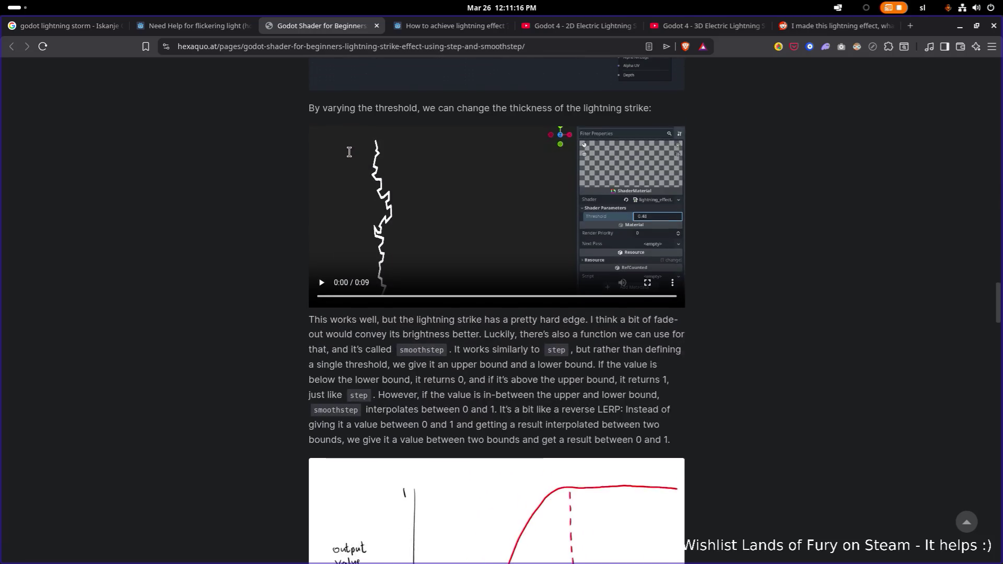
pyautogui.scroll(-20, 350, 153)
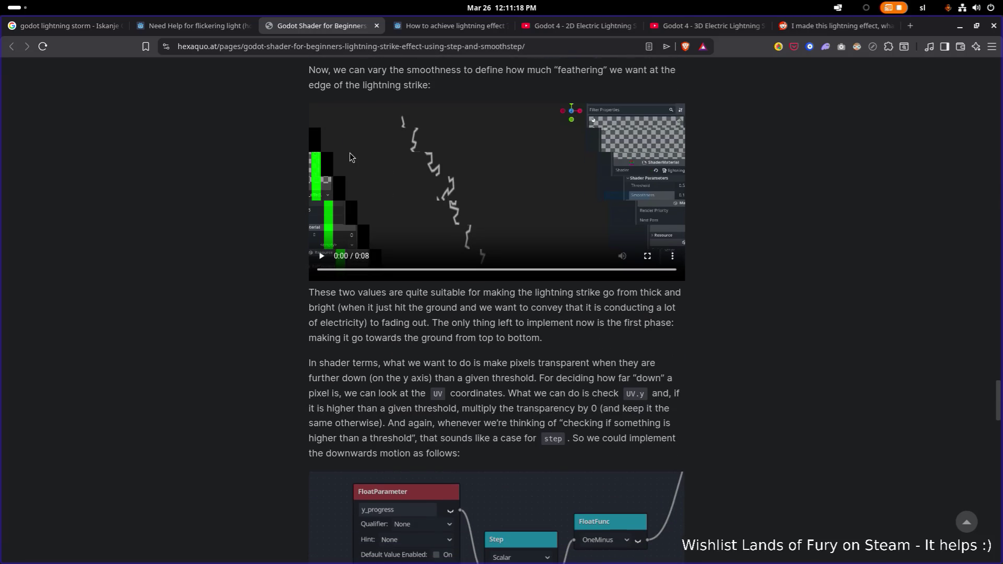
pyautogui.scroll(-3, 350, 154)
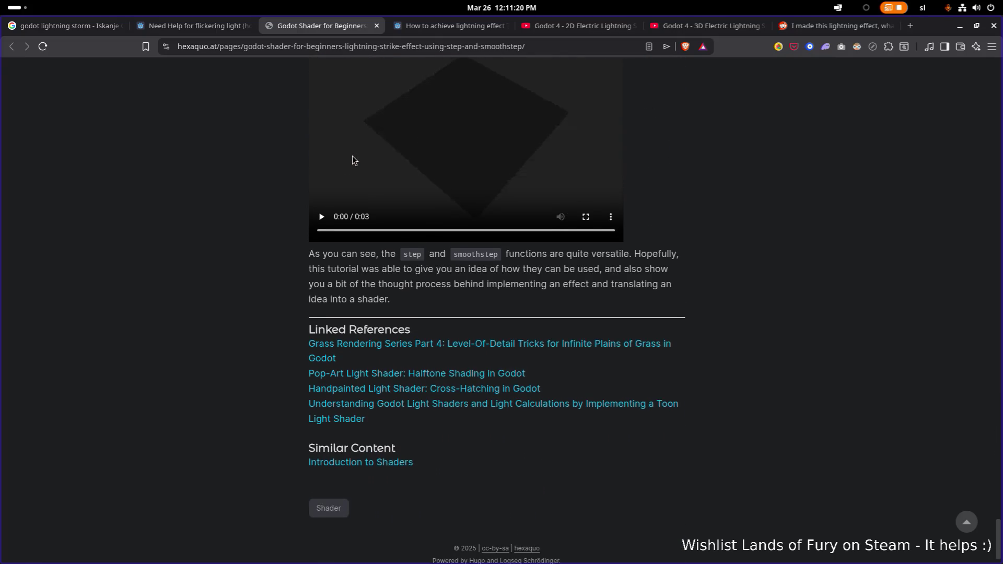
pyautogui.scroll(2, 313, 209)
pyautogui.scroll(4, 274, 267)
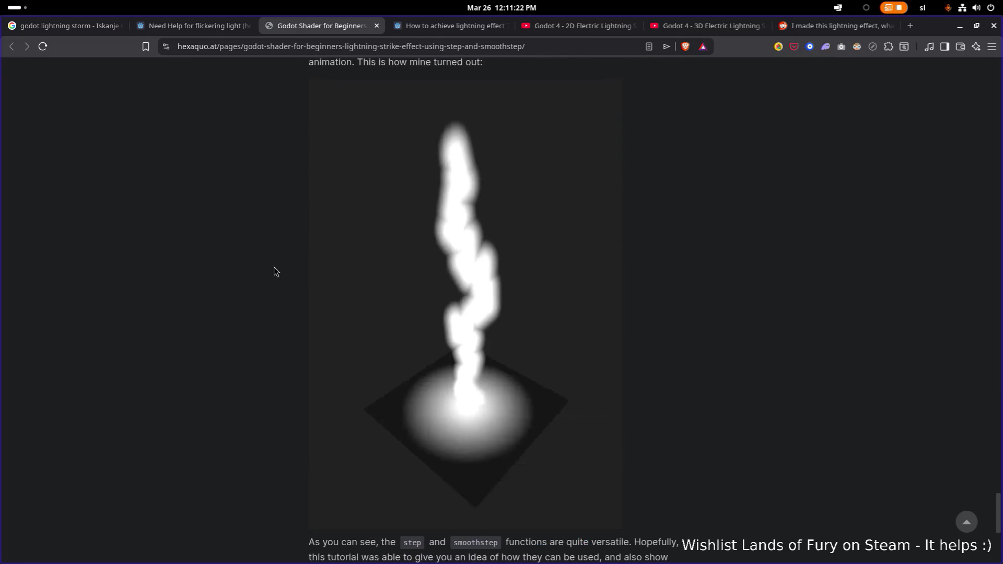
pyautogui.scroll(-2, 313, 319)
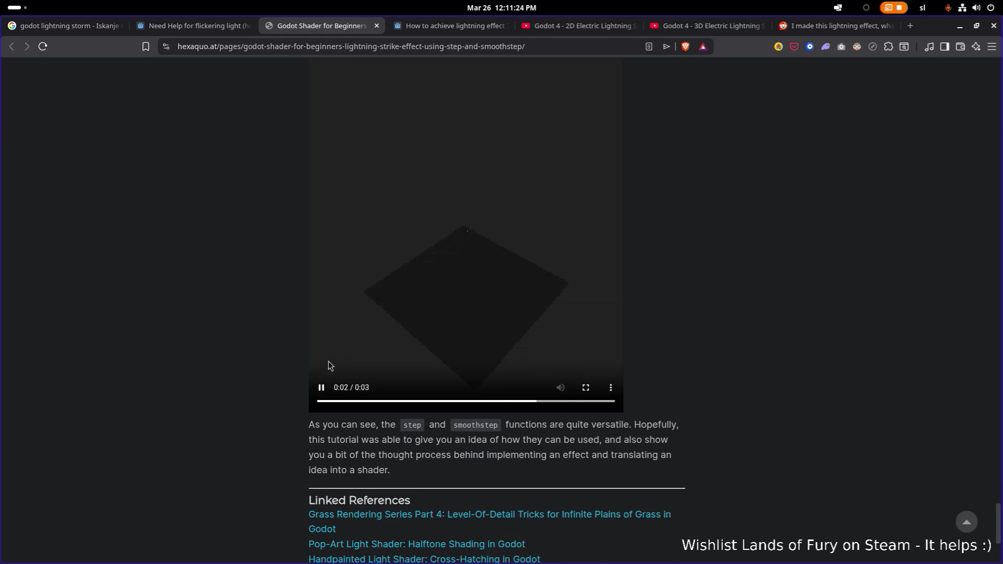
# Replay the article's lightning strike animation several times.
pyautogui.click(321, 392)
pyautogui.click(322, 386)
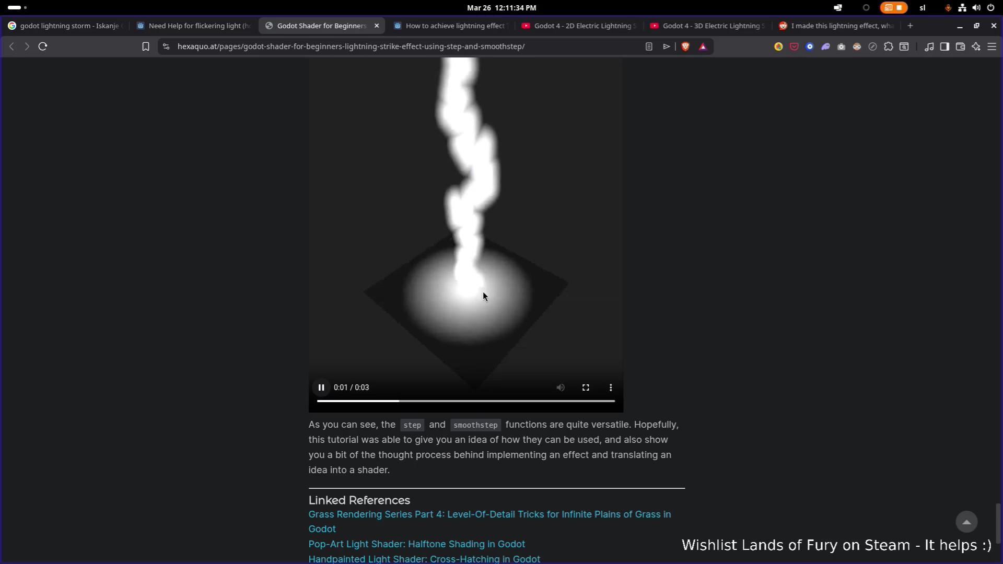
pyautogui.click(323, 393)
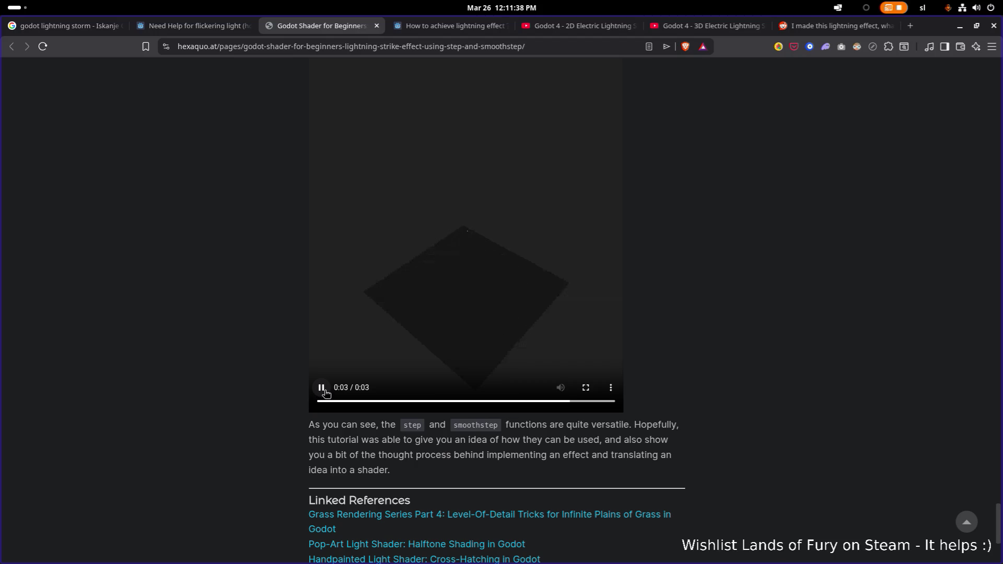
pyautogui.click(323, 388)
pyautogui.click(469, 29)
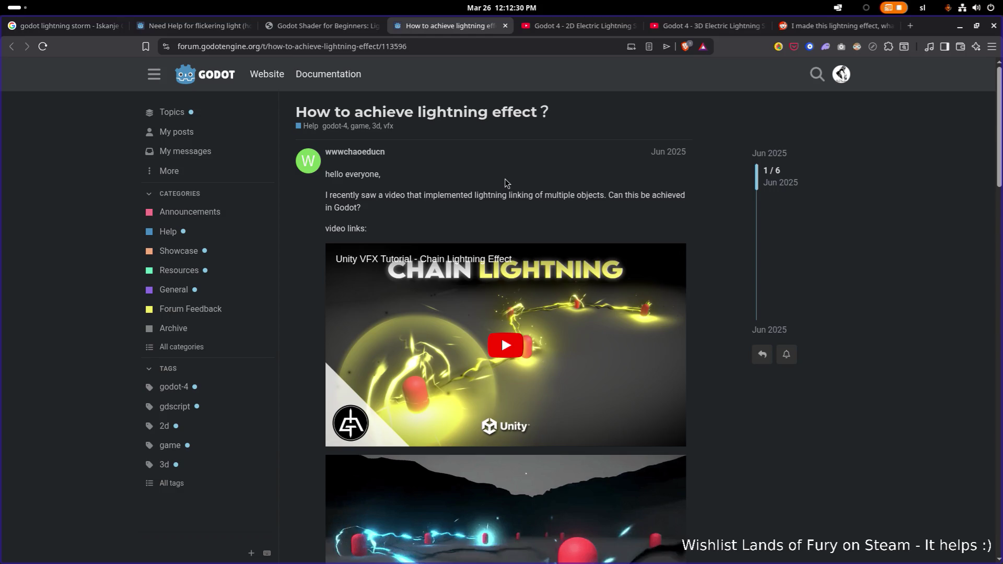
# Close the lightning-effect forum thread tab and subscribe to the lightning shader tutorial's channel.
pyautogui.scroll(-3, 505, 179)
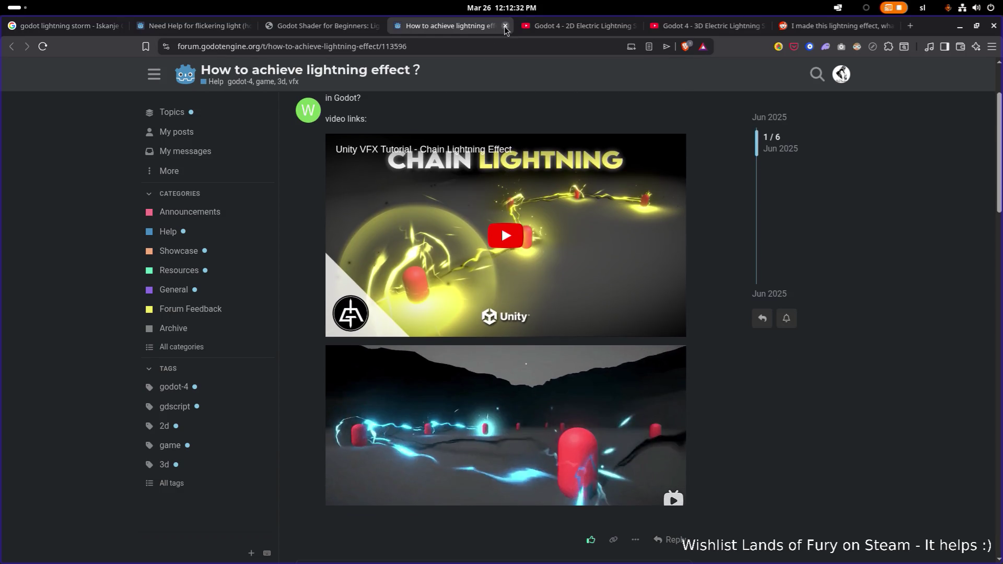
pyautogui.click(505, 25)
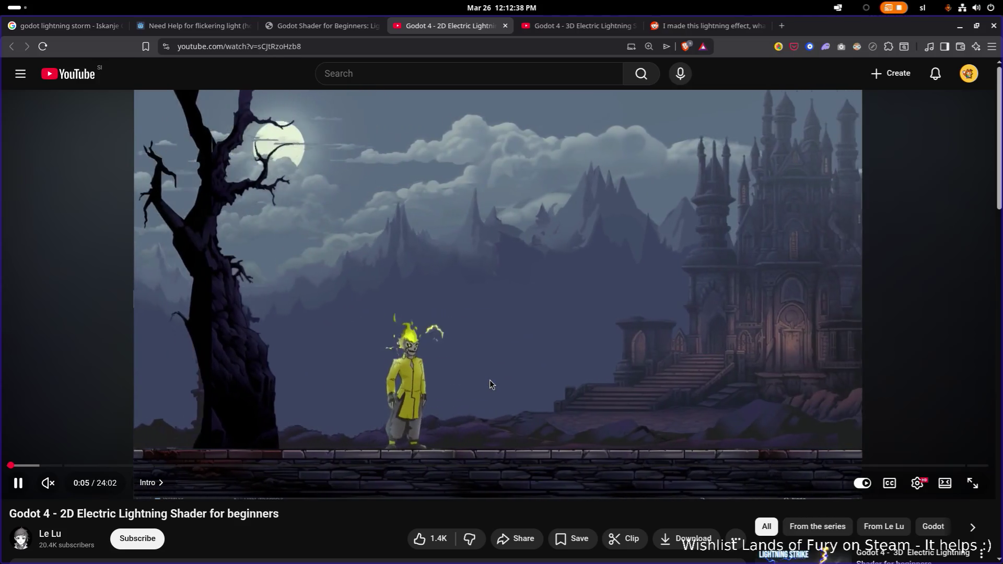
pyautogui.scroll(-2, 489, 380)
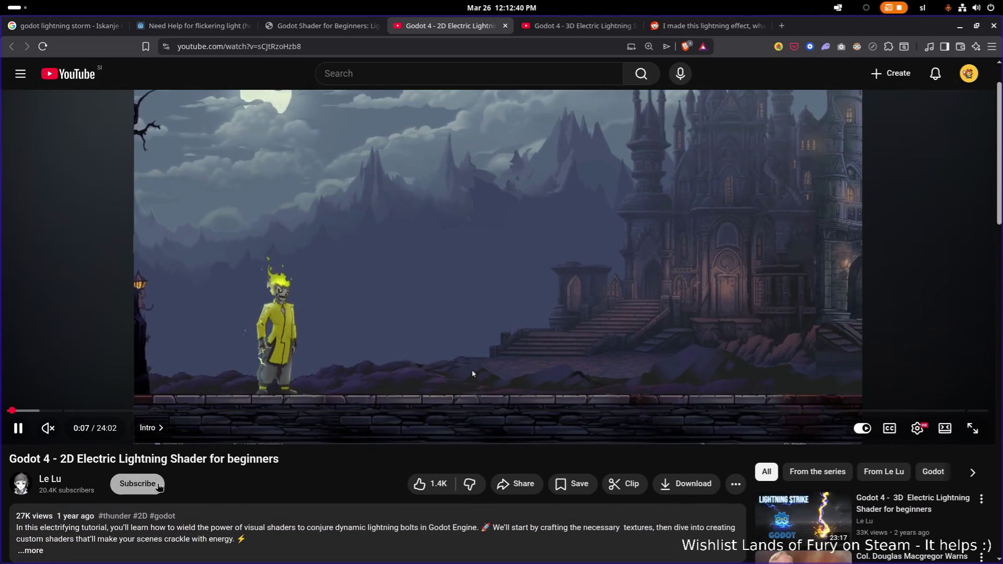
pyautogui.click(137, 484)
# Open the tutorial author's YouTube channel page and browse its full video list.
pyautogui.scroll(2, 253, 425)
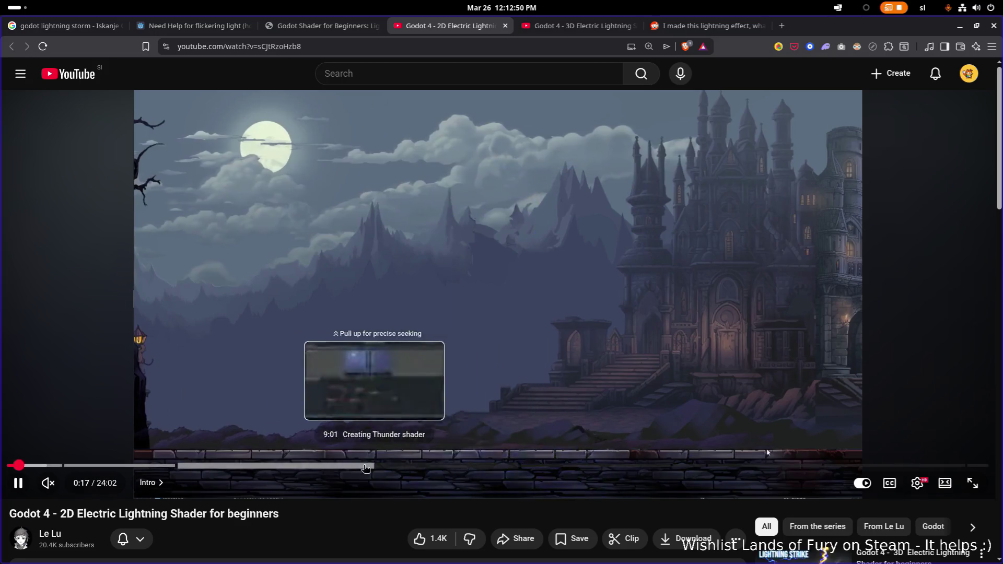
pyautogui.scroll(-2, 261, 470)
pyautogui.click(51, 440)
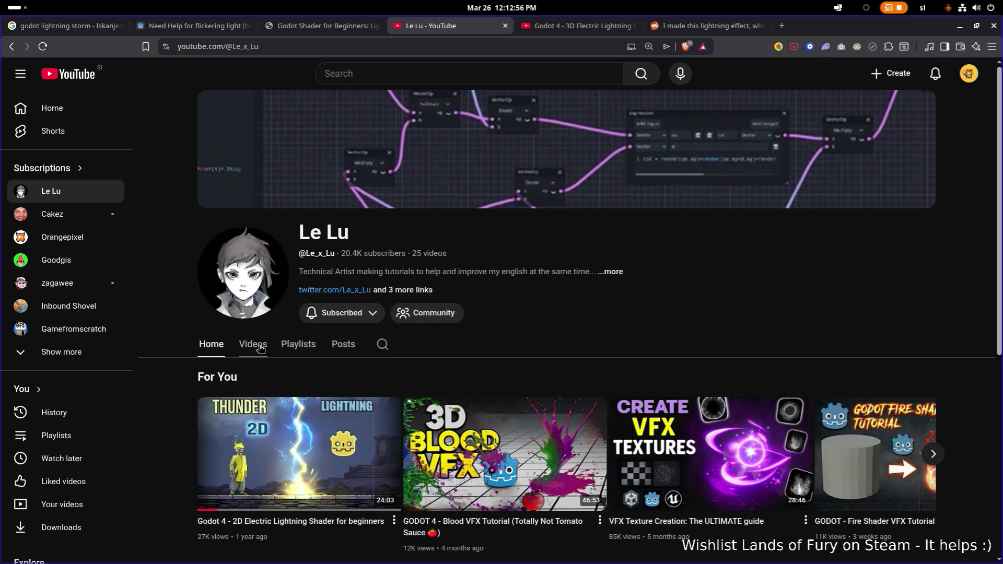
pyautogui.click(253, 345)
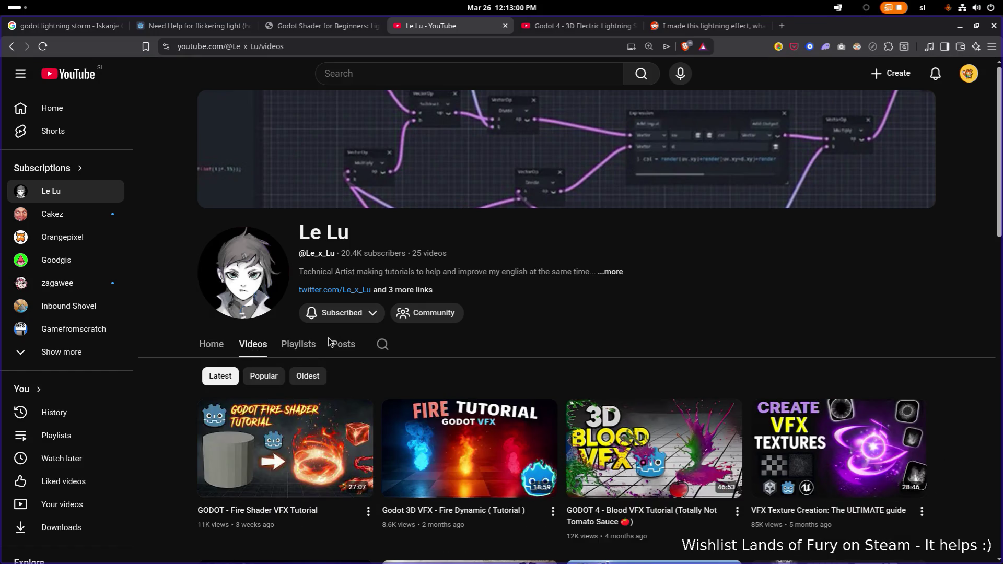
pyautogui.scroll(-5, 330, 343)
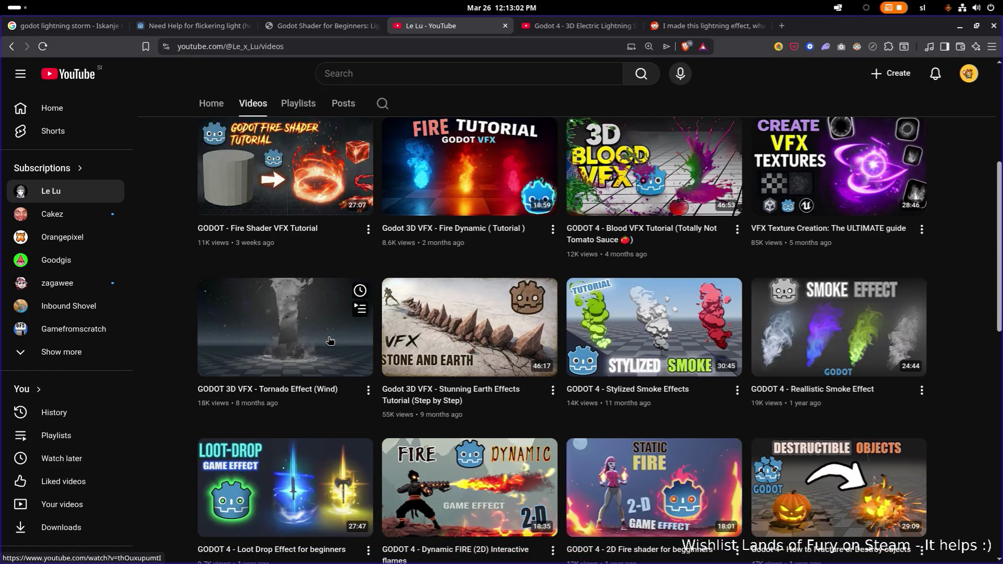
pyautogui.scroll(-4, 330, 341)
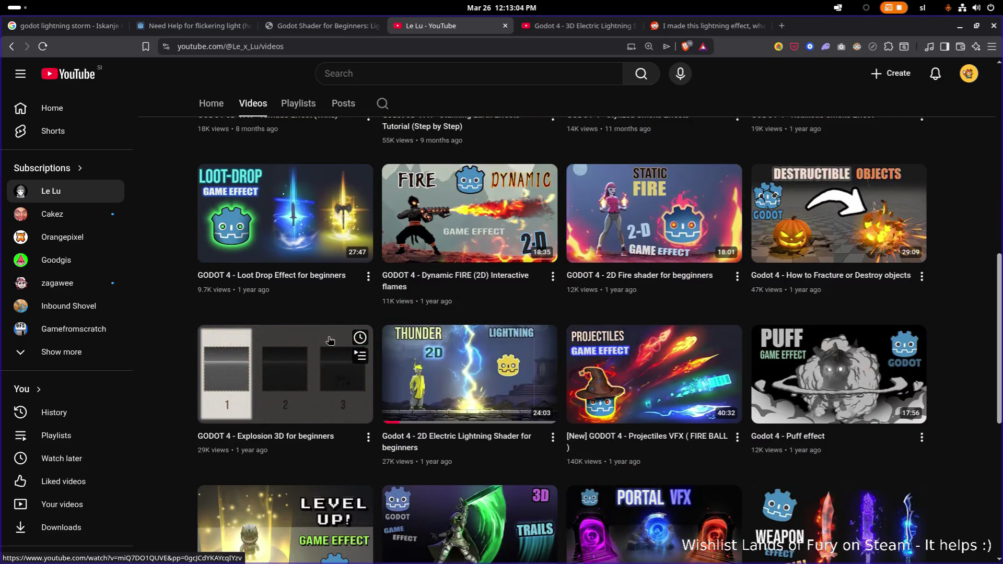
pyautogui.scroll(-2, 330, 341)
pyautogui.scroll(-4, 328, 338)
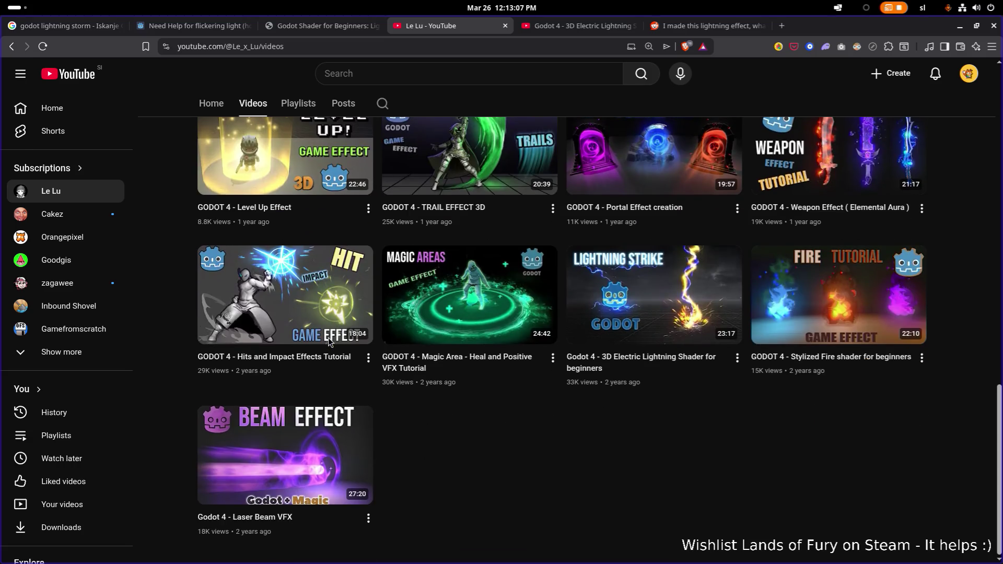
# Close the channel videos tab and the 'Godot 4 - 3D Electric Lightning' tutorial tab.
pyautogui.moveTo(328, 337)
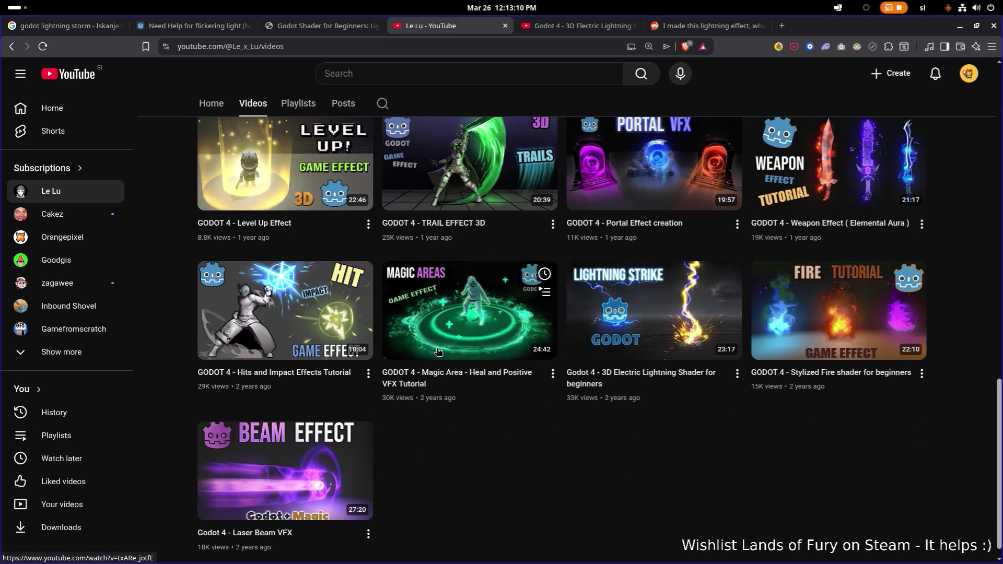
pyautogui.scroll(15, 429, 293)
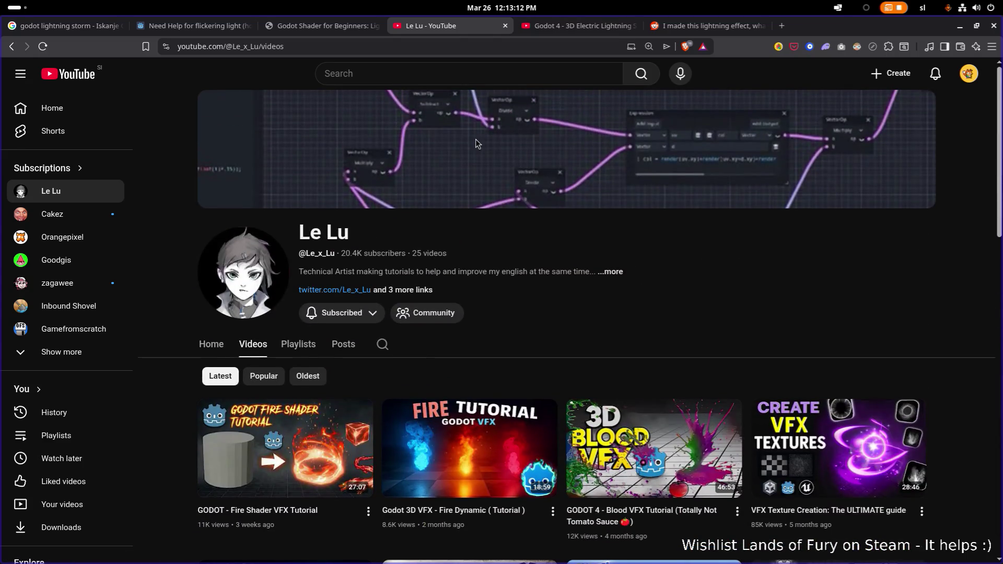
pyautogui.moveTo(542, 135)
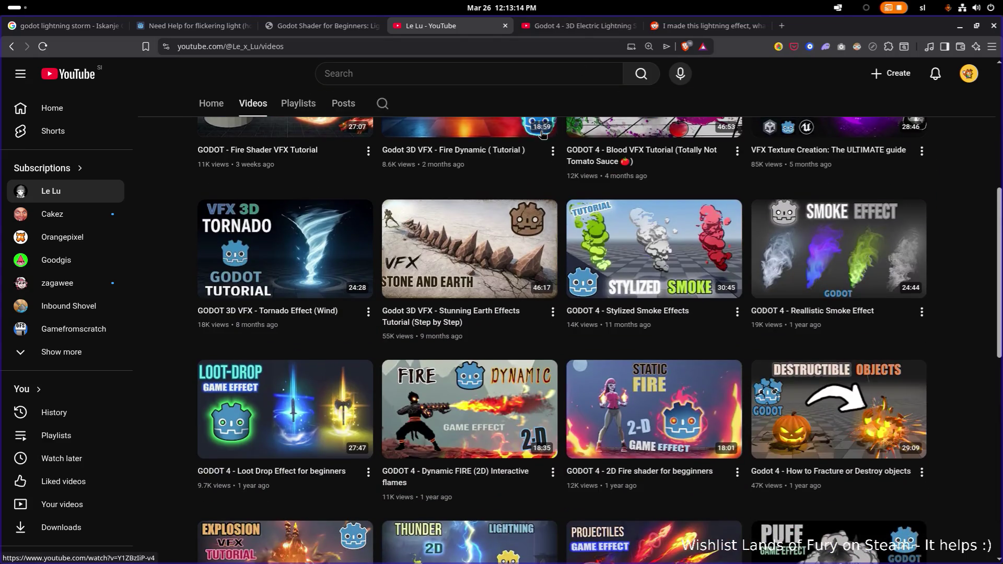
pyautogui.scroll(1, 543, 135)
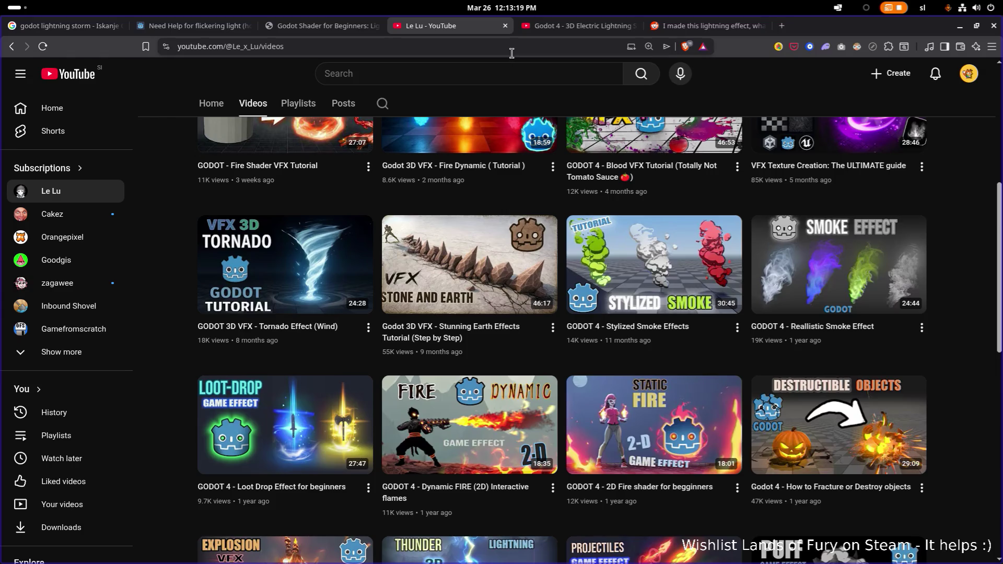
pyautogui.moveTo(343, 409)
pyautogui.moveTo(438, 254)
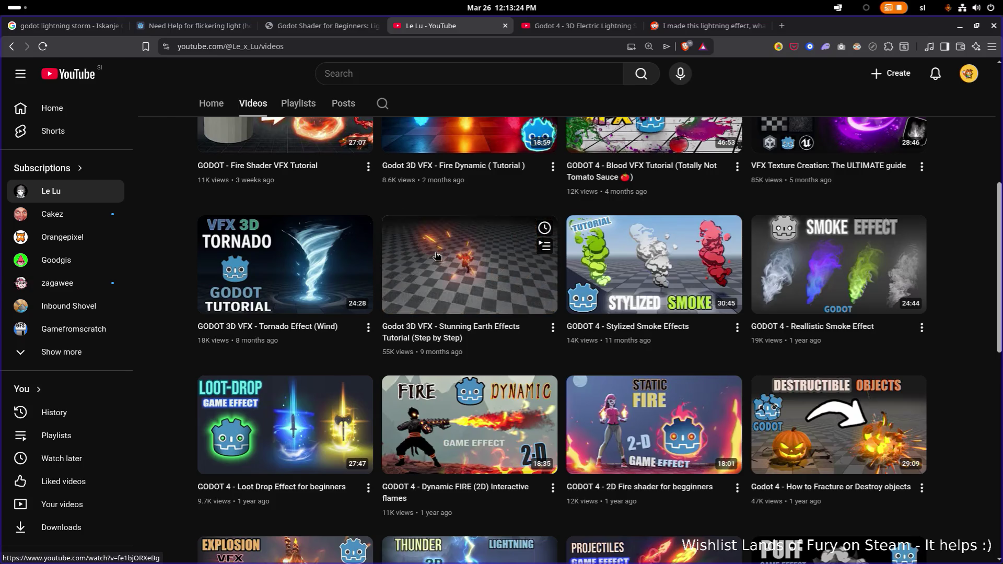
pyautogui.scroll(-5, 438, 255)
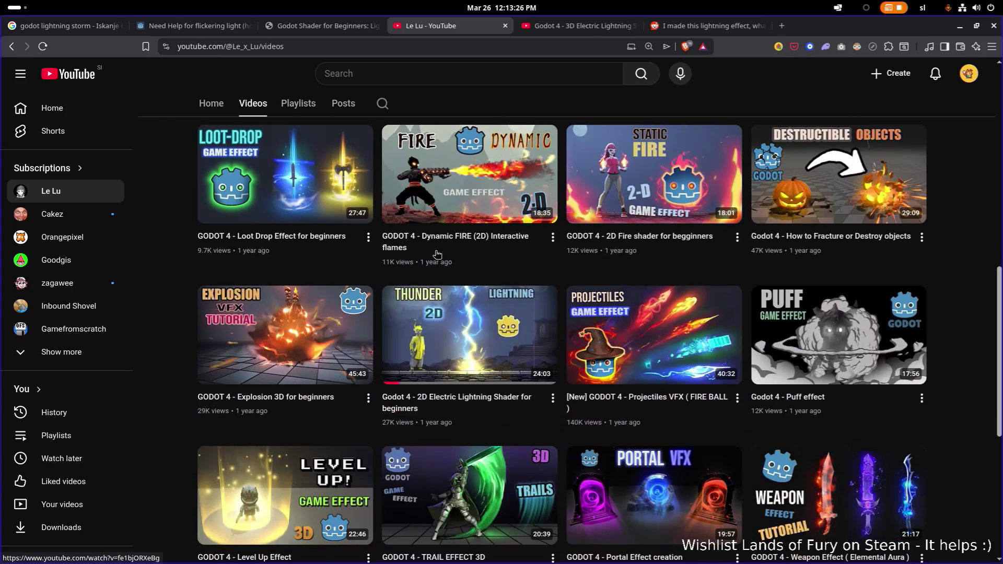
pyautogui.click(506, 26)
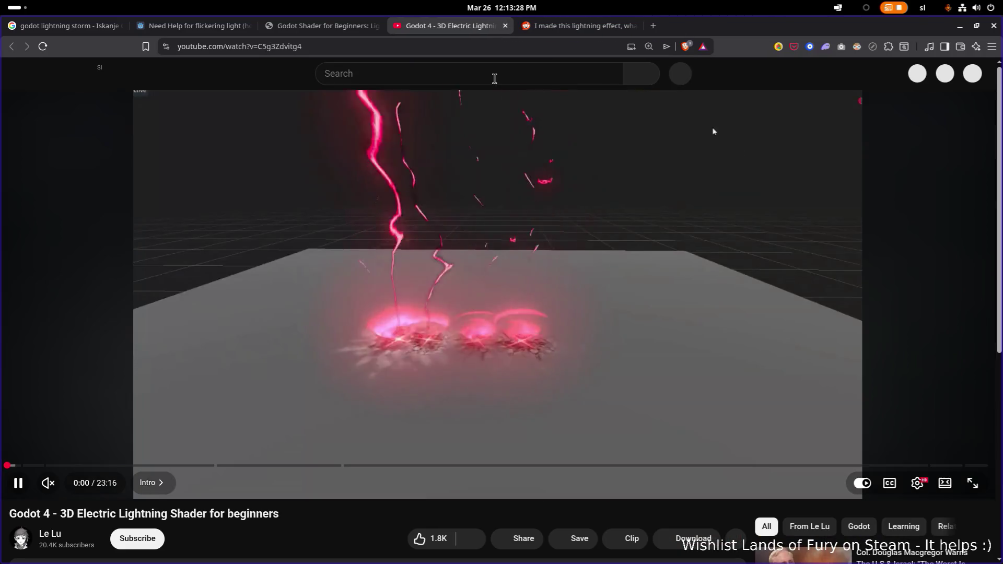
pyautogui.click(505, 26)
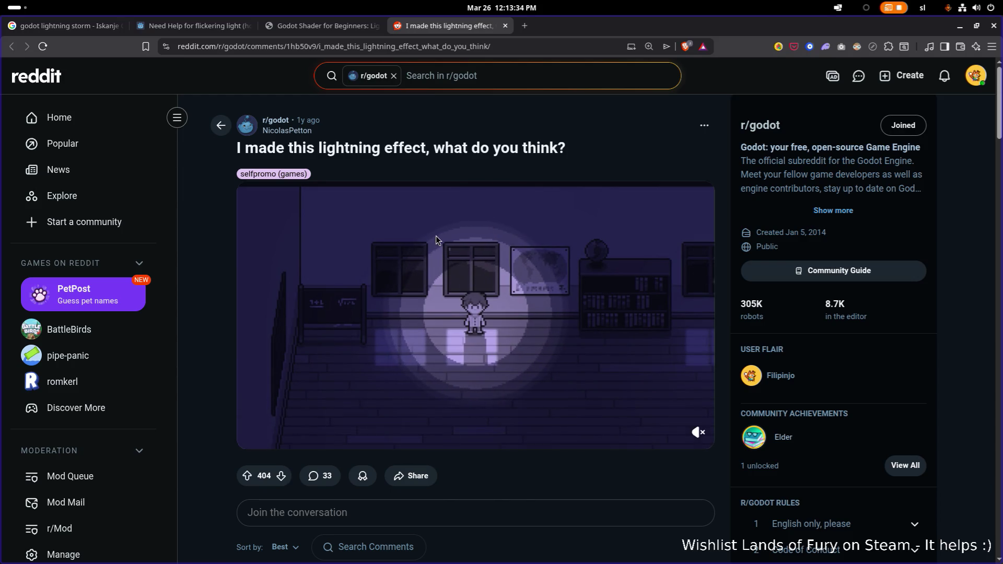
pyautogui.click(253, 433)
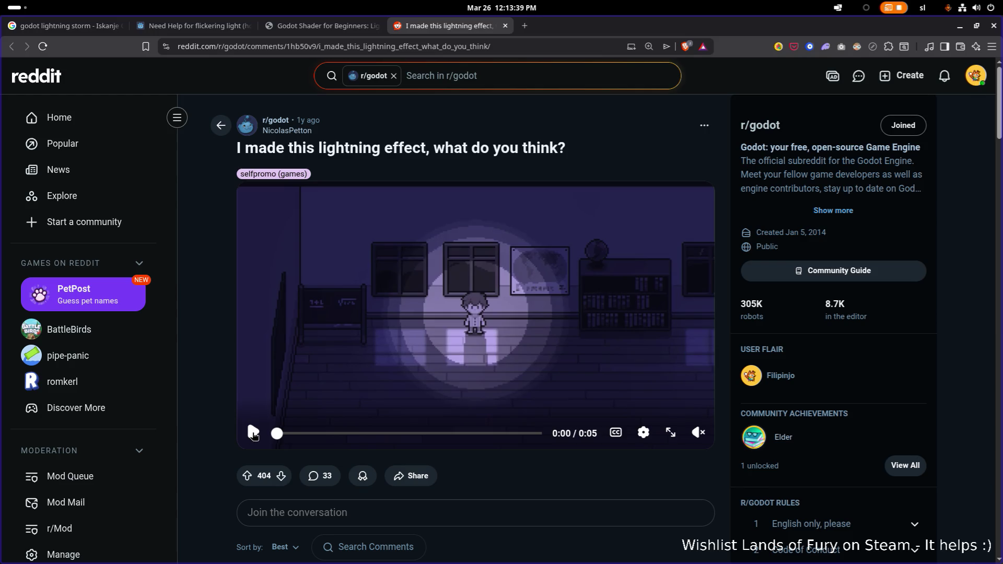
pyautogui.click(254, 434)
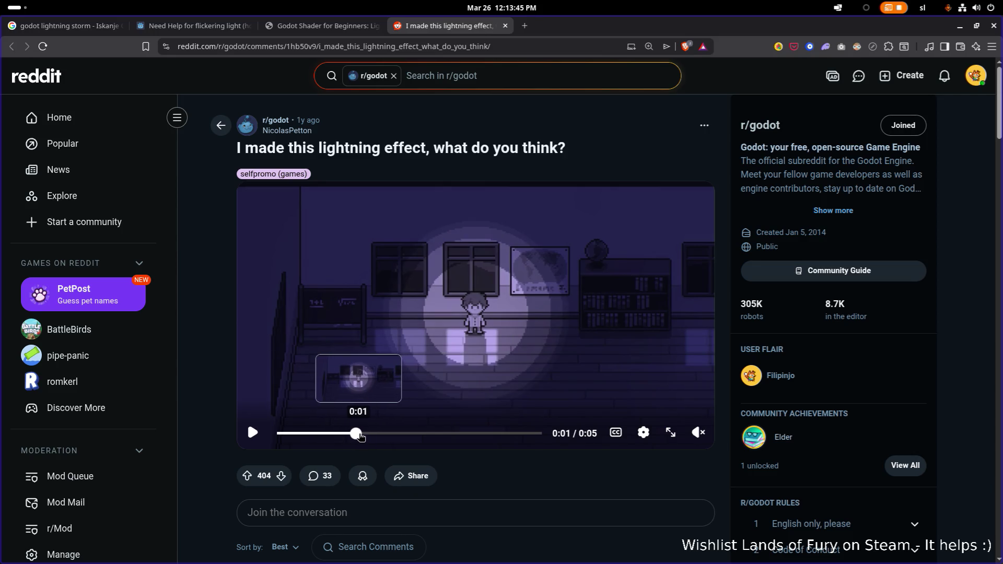
pyautogui.click(278, 433)
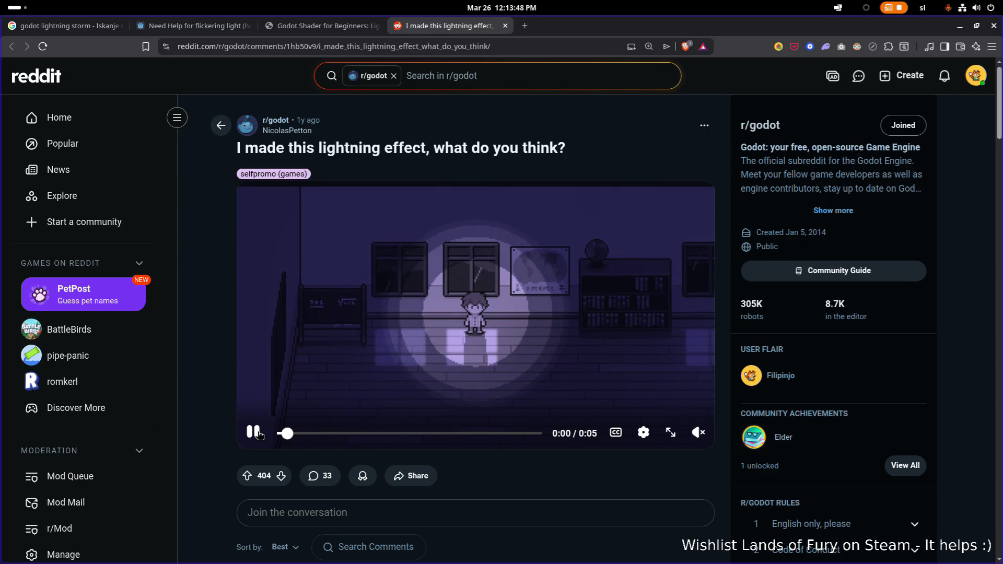
pyautogui.click(254, 433)
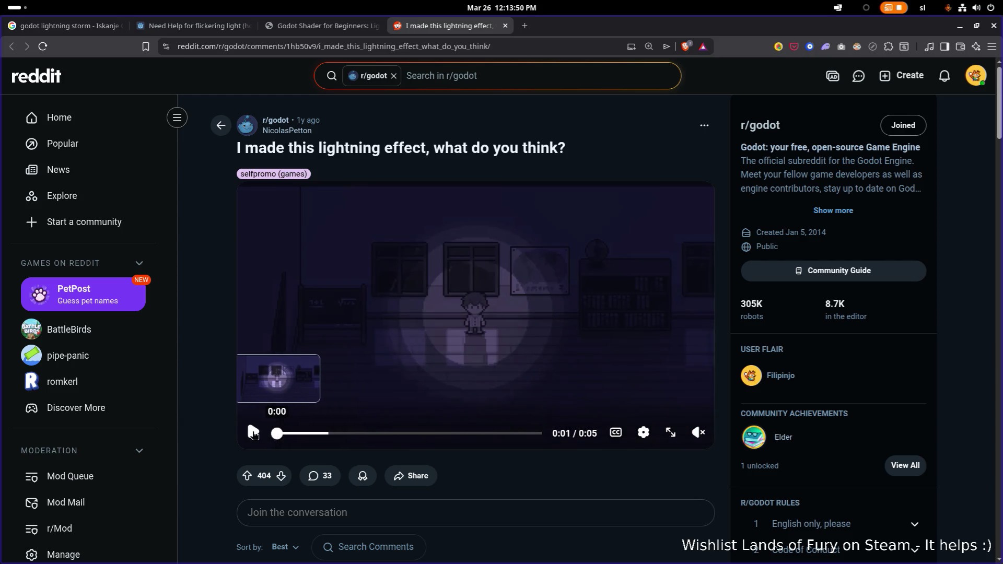
pyautogui.click(254, 433)
pyautogui.click(256, 432)
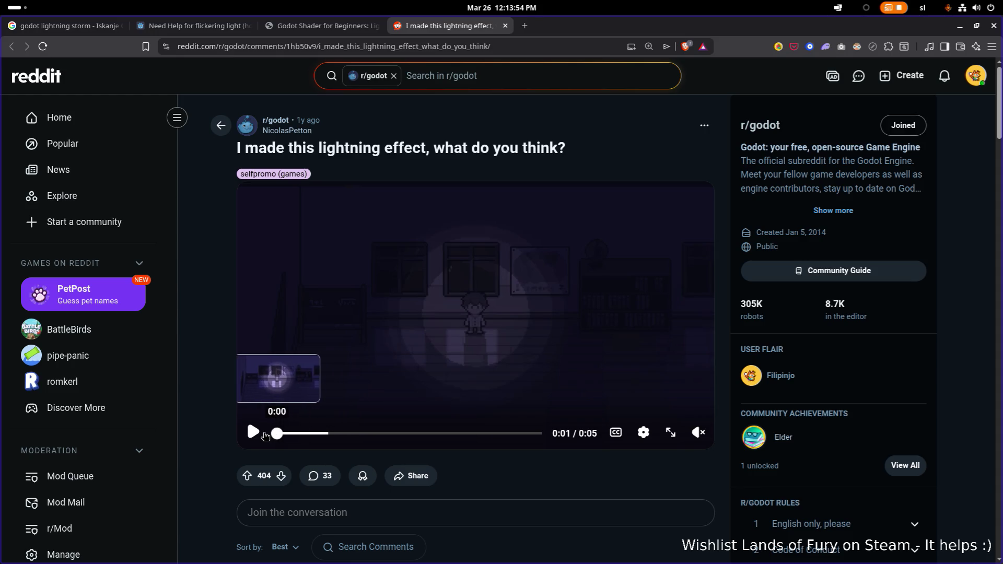
pyautogui.click(277, 434)
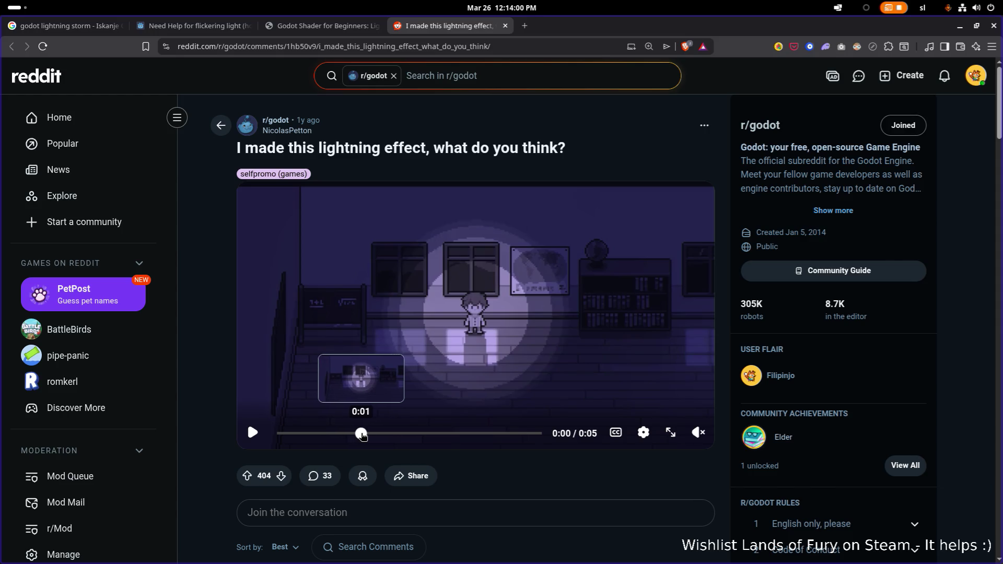
pyautogui.click(361, 434)
pyautogui.scroll(-3, 361, 434)
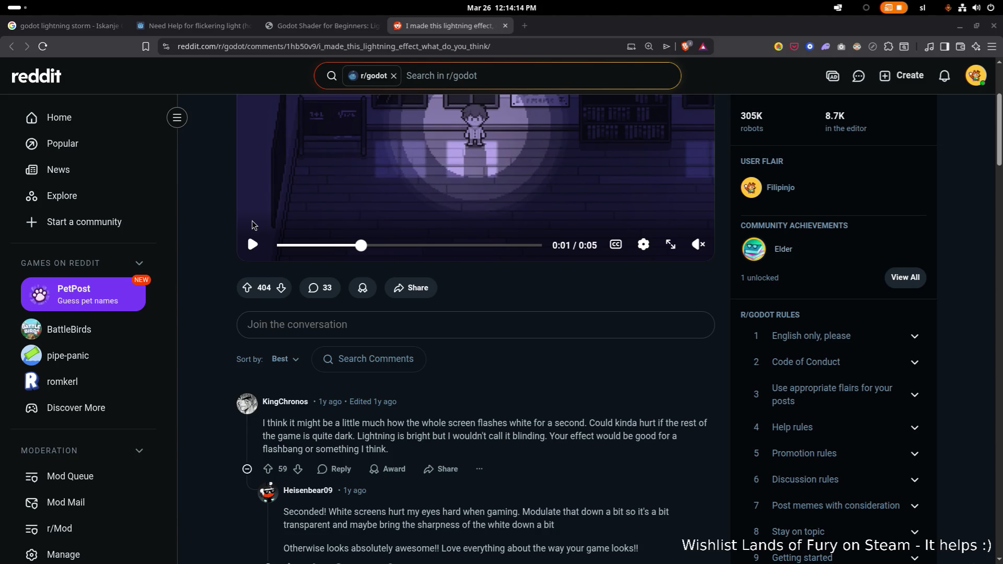
pyautogui.scroll(-2, 455, 308)
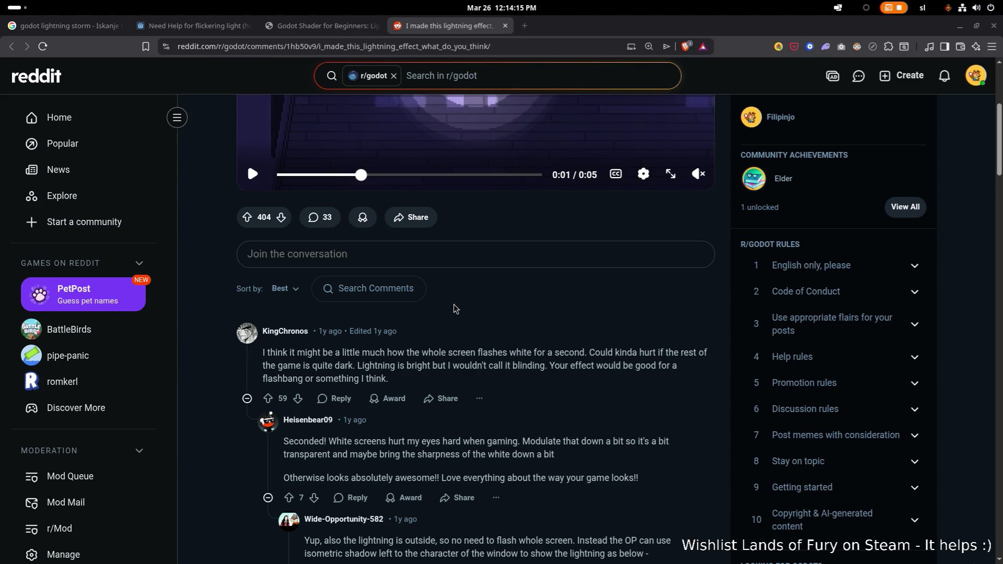
pyautogui.scroll(-4, 454, 309)
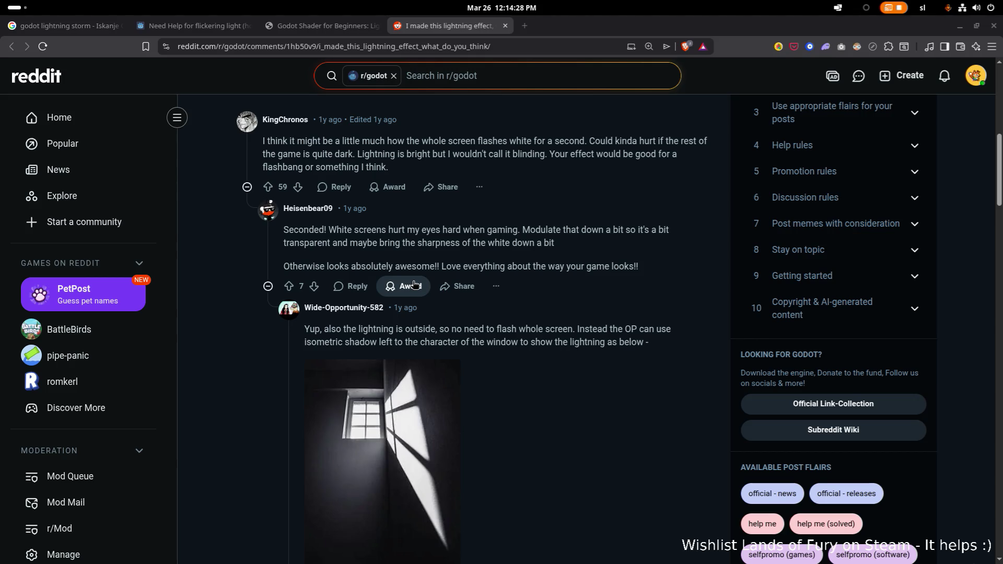
pyautogui.scroll(-5, 405, 308)
pyautogui.scroll(15, 405, 308)
pyautogui.scroll(-1, 405, 308)
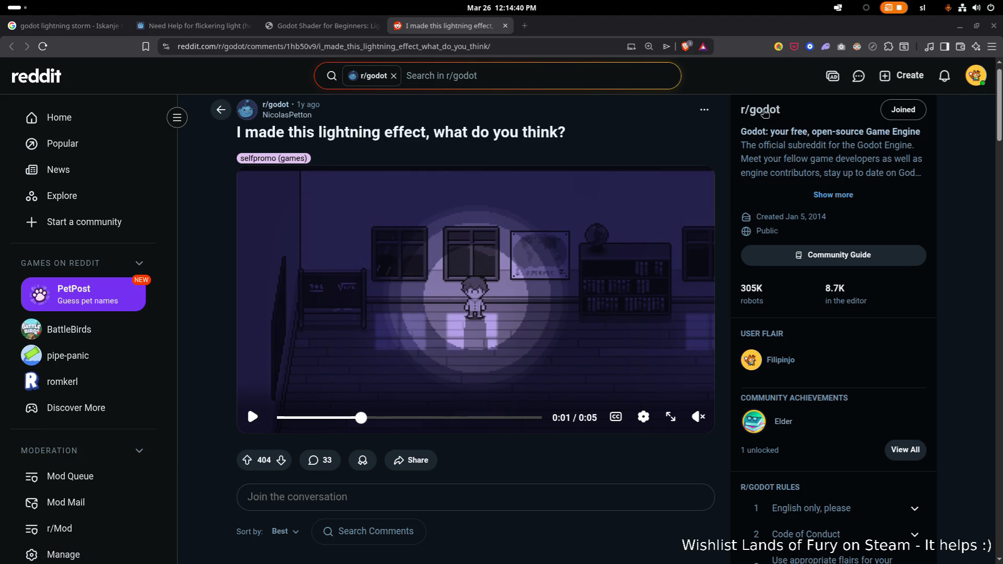
pyautogui.click(960, 26)
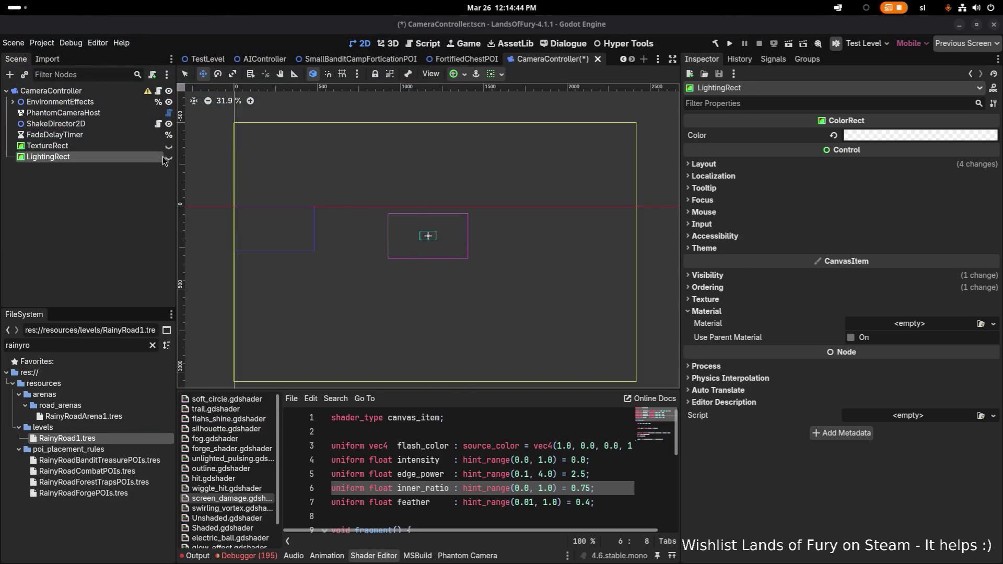
# Toggle LightingRect's visibility repeatedly to preview the flash on the canvas, ending hidden.
pyautogui.click(168, 158)
pyautogui.click(168, 157)
pyautogui.click(168, 157)
pyautogui.click(168, 157)
pyautogui.click(168, 157)
pyautogui.click(168, 158)
pyautogui.click(167, 157)
pyautogui.click(168, 157)
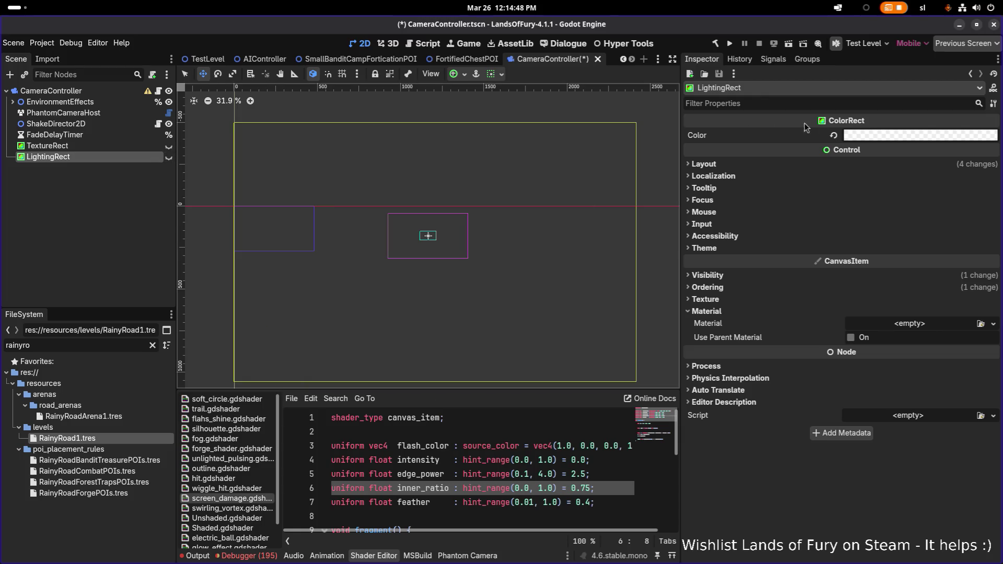
# Set LightingRect's Color alpha to 0 so it is fully transparent.
pyautogui.click(872, 137)
pyautogui.click(977, 375)
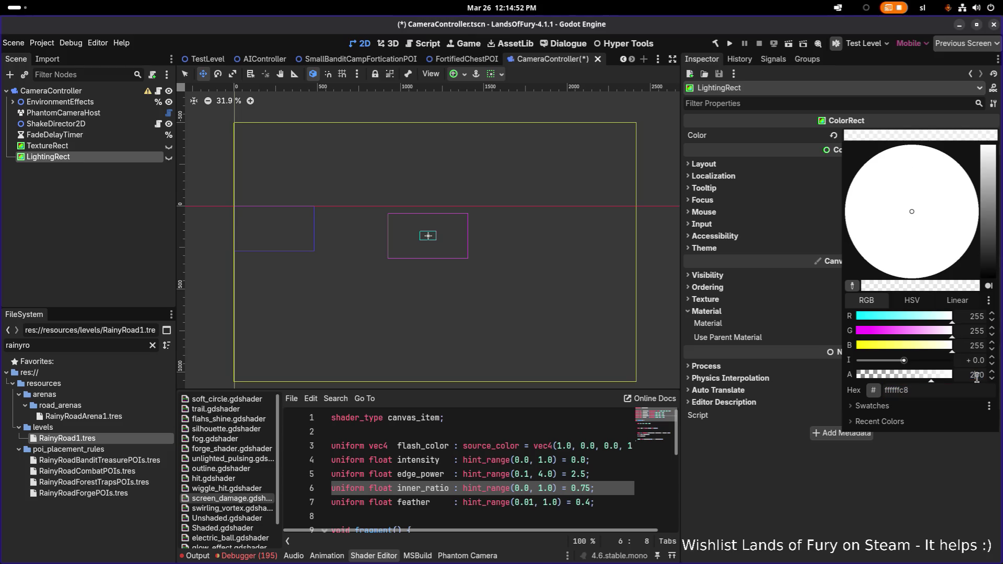
pyautogui.write('0')
pyautogui.click(784, 377)
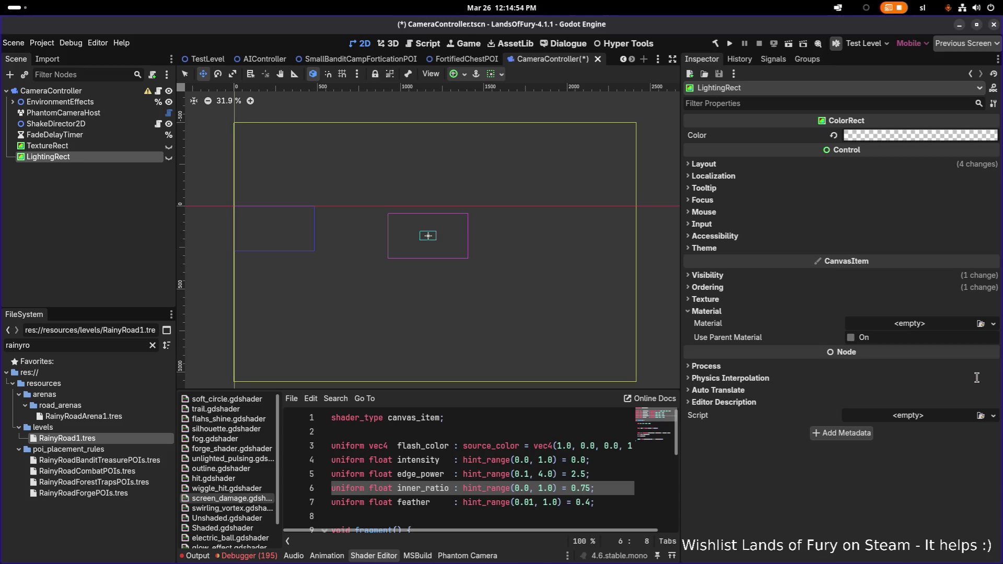
# Toggle the now-transparent LightingRect's visibility to check it, then expand EnvironmentEffects.
pyautogui.click(169, 159)
pyautogui.click(169, 159)
pyautogui.click(170, 158)
pyautogui.click(170, 159)
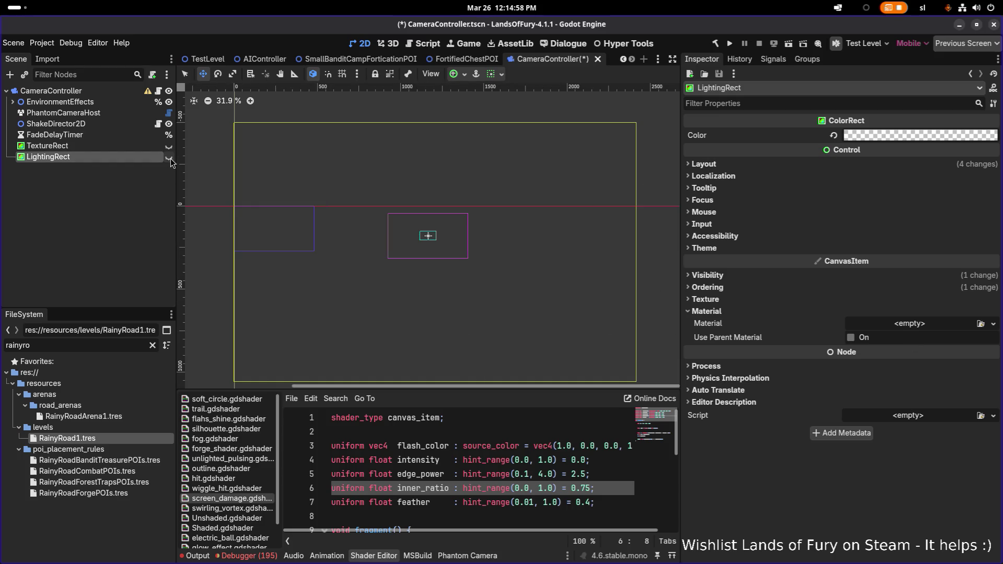
pyautogui.click(170, 161)
pyautogui.click(170, 161)
pyautogui.click(170, 161)
pyautogui.click(170, 161)
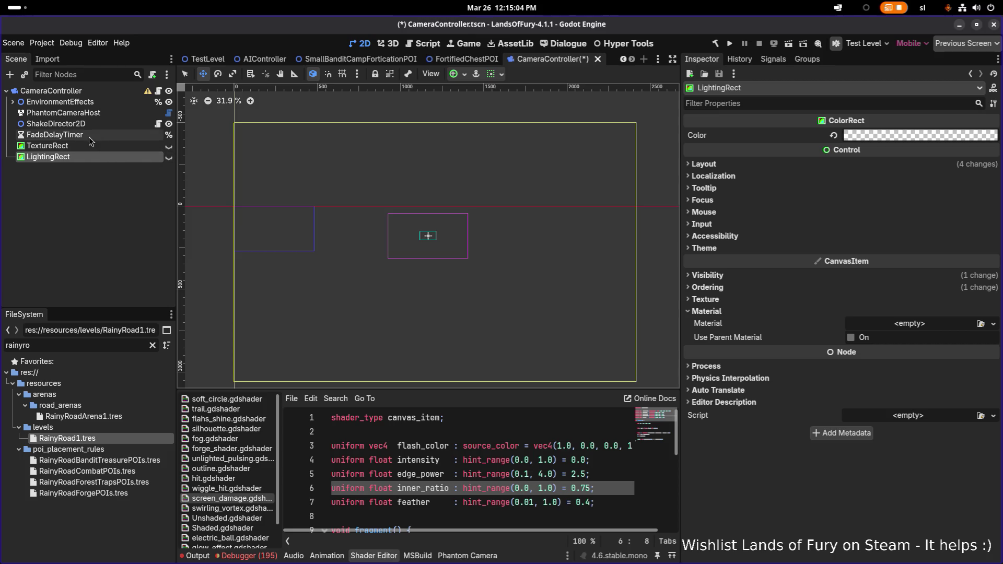
pyautogui.click(13, 102)
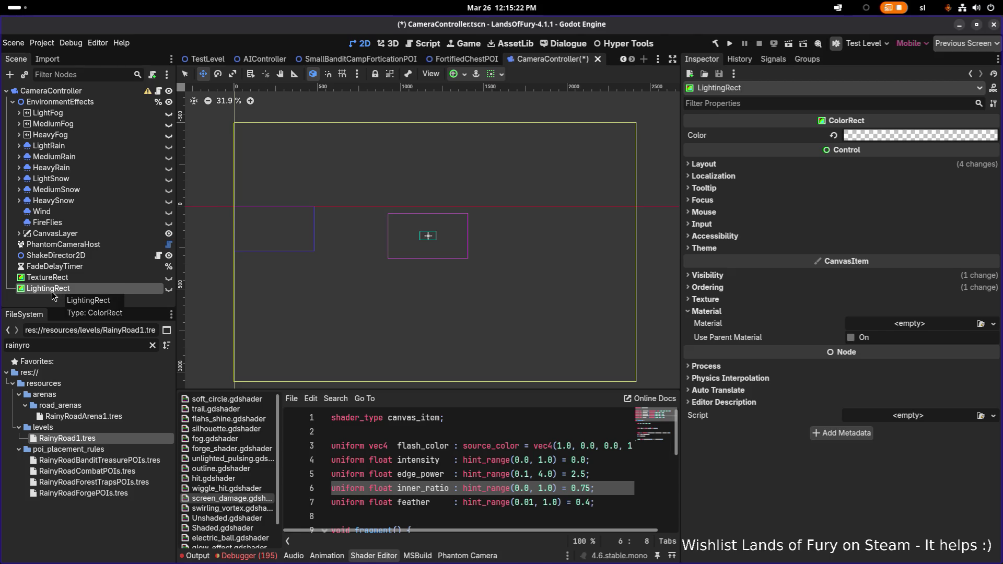
# Move LightingRect into MediumRain and toggle its visibility to check the result.
pyautogui.moveTo(48, 296)
pyautogui.mouseDown()
pyautogui.moveTo(58, 211)
pyautogui.moveTo(82, 162)
pyautogui.moveTo(65, 266)
pyautogui.moveTo(77, 160)
pyautogui.mouseUp()
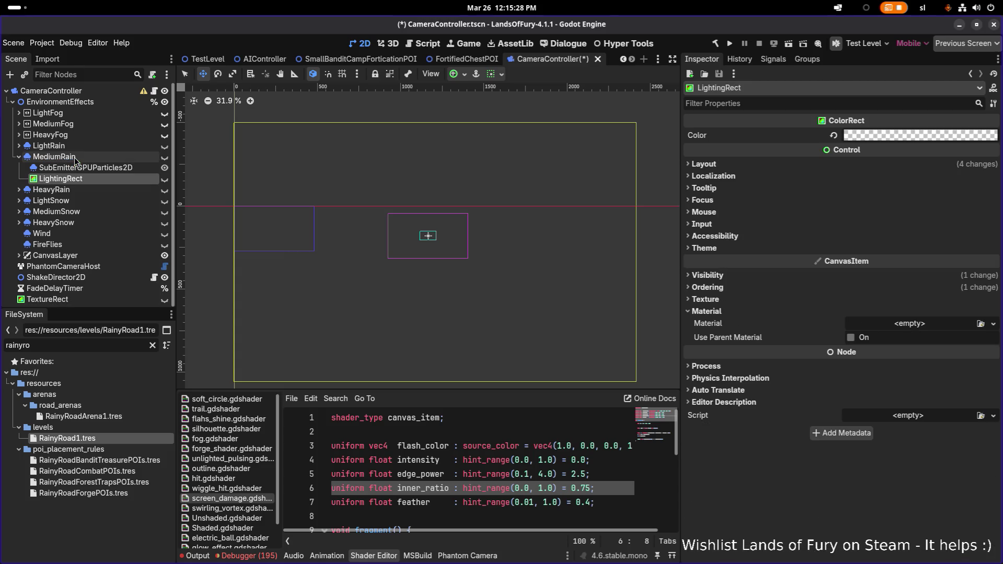
pyautogui.click(83, 157)
pyautogui.click(84, 178)
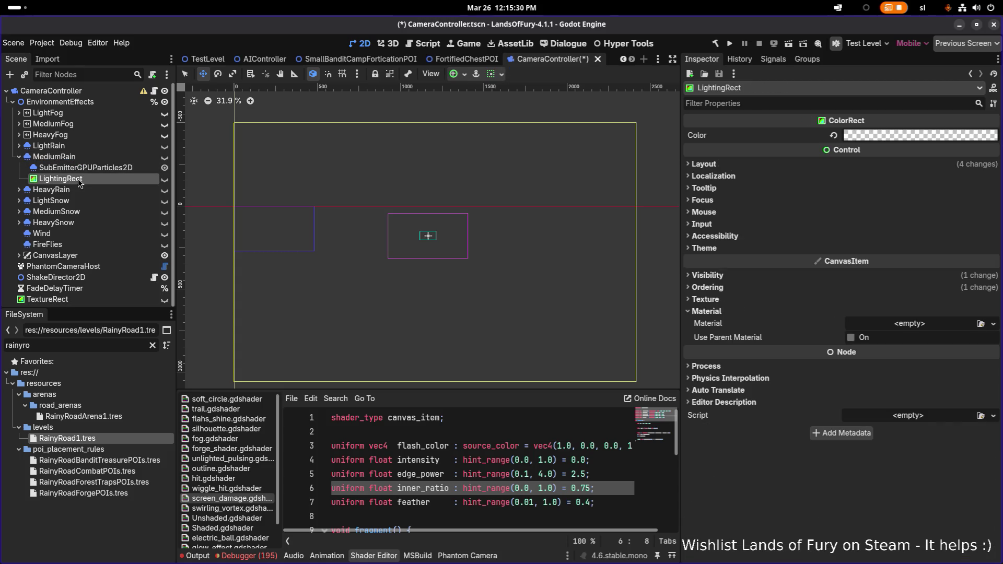
pyautogui.click(164, 180)
pyautogui.click(165, 180)
pyautogui.click(165, 180)
pyautogui.click(165, 180)
# Move LightingRect back above TextureRect, collapse MediumRain, and briefly show then hide it.
pyautogui.moveTo(72, 190); pyautogui.dragTo(60, 294)
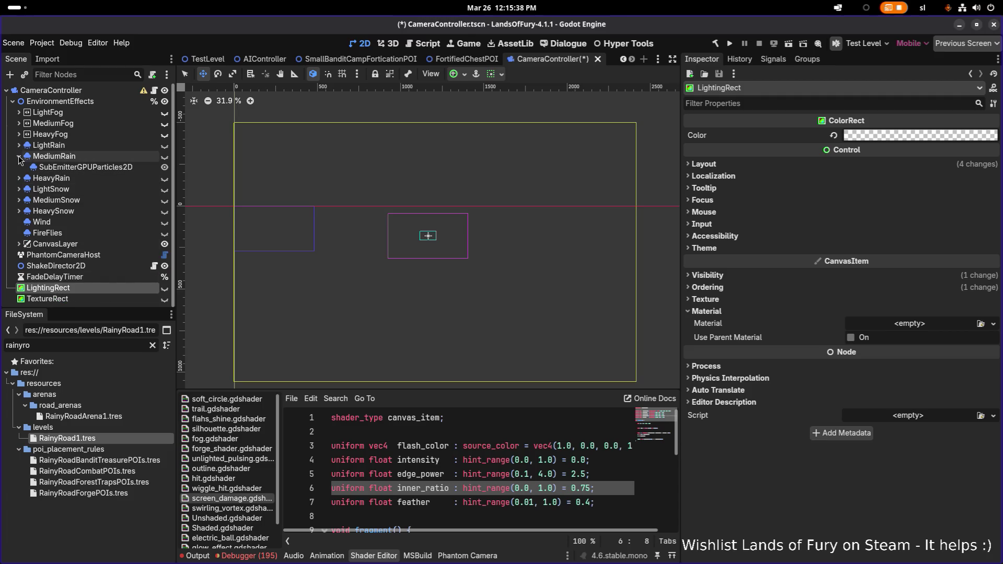
pyautogui.click(19, 156)
pyautogui.click(96, 267)
pyautogui.click(103, 281)
pyautogui.click(169, 278)
pyautogui.click(169, 279)
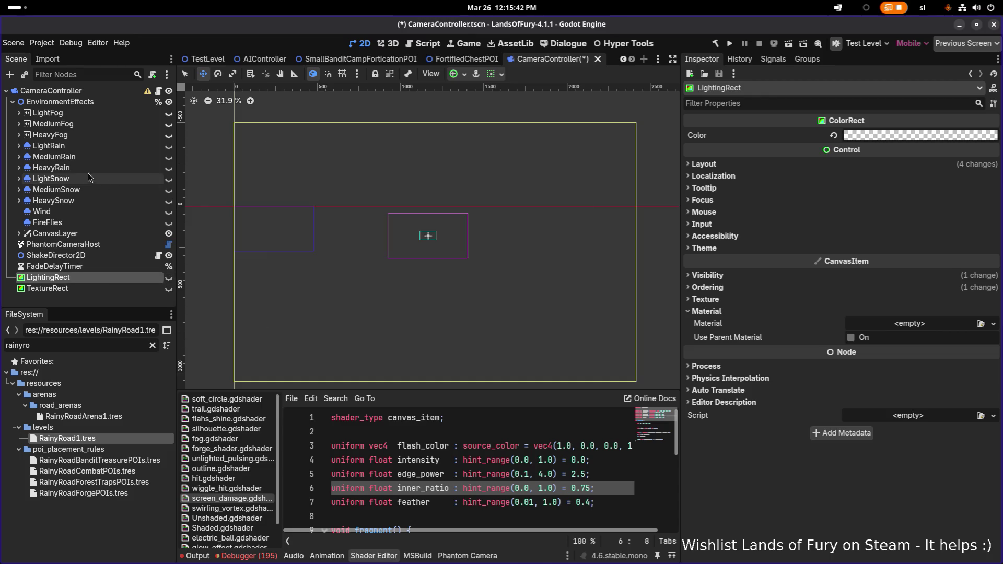